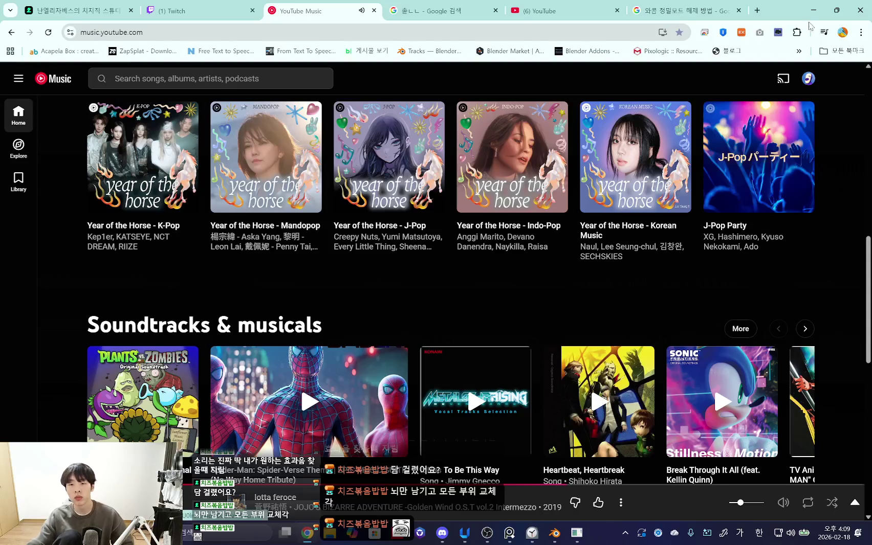
Step: Minimize the browser so the Blender gala-stage animation file is back in view
click(812, 10)
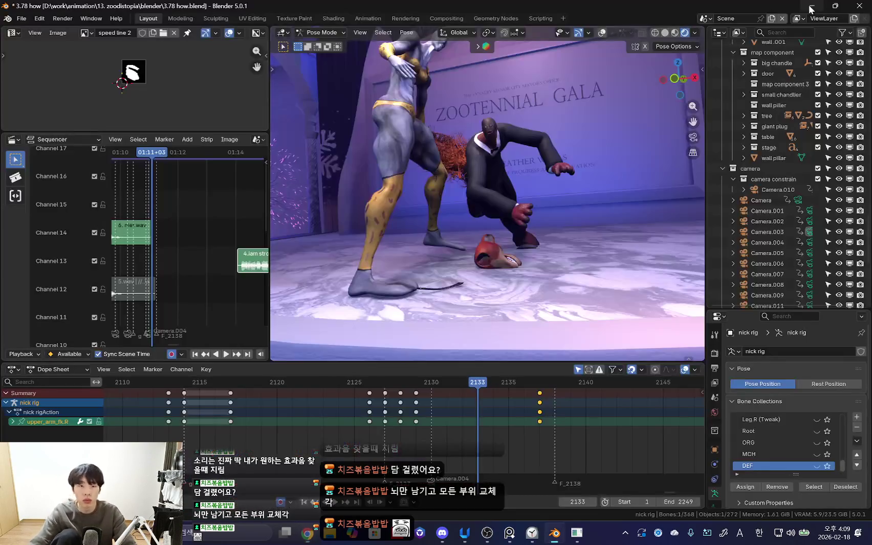
Step: Select all the suited character's bones and play his fall through the scene camera with overlays hidden
key(a)
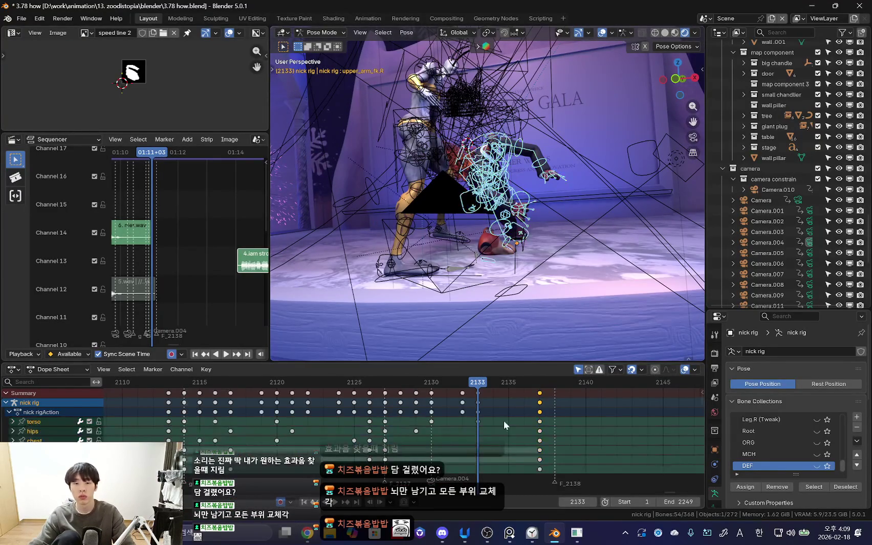
key(KP_0)
key(shift+alt+z)
key(space)
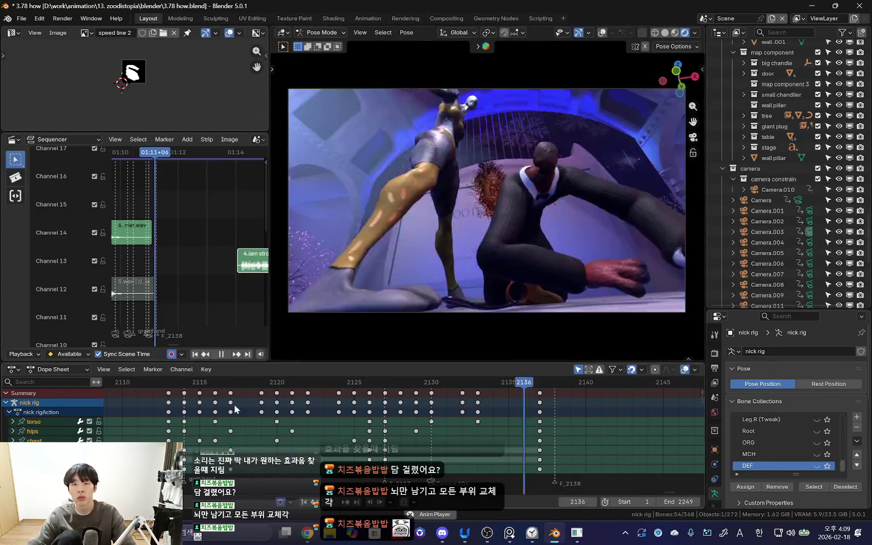
scroll(382, 412, down, 5)
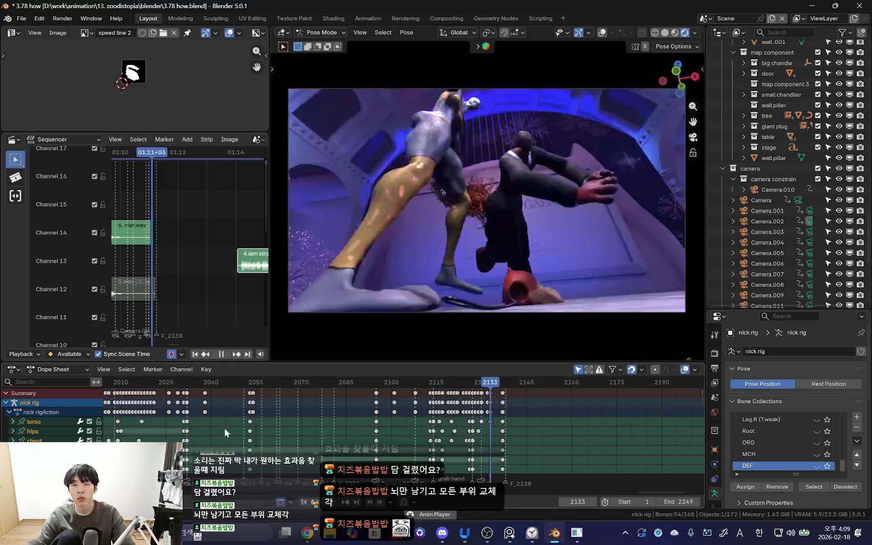
scroll(507, 430, down, 5)
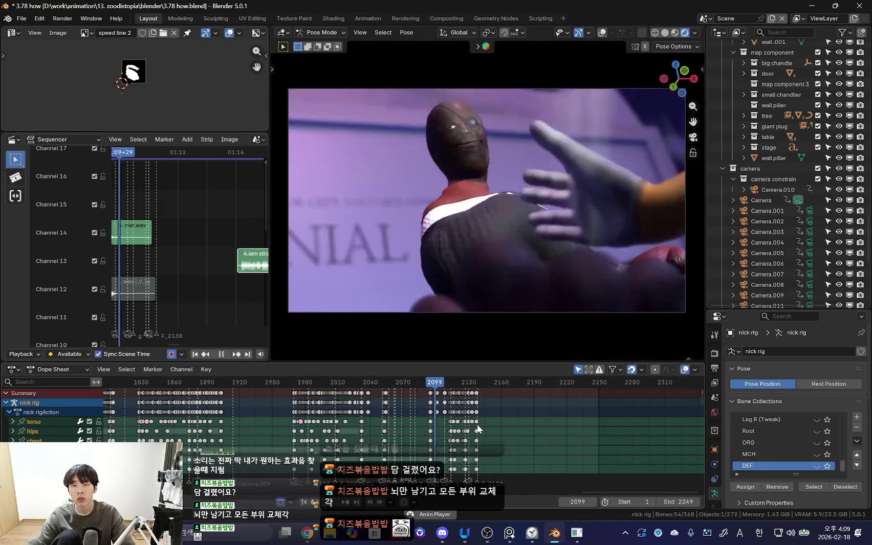
scroll(476, 429, up, 2)
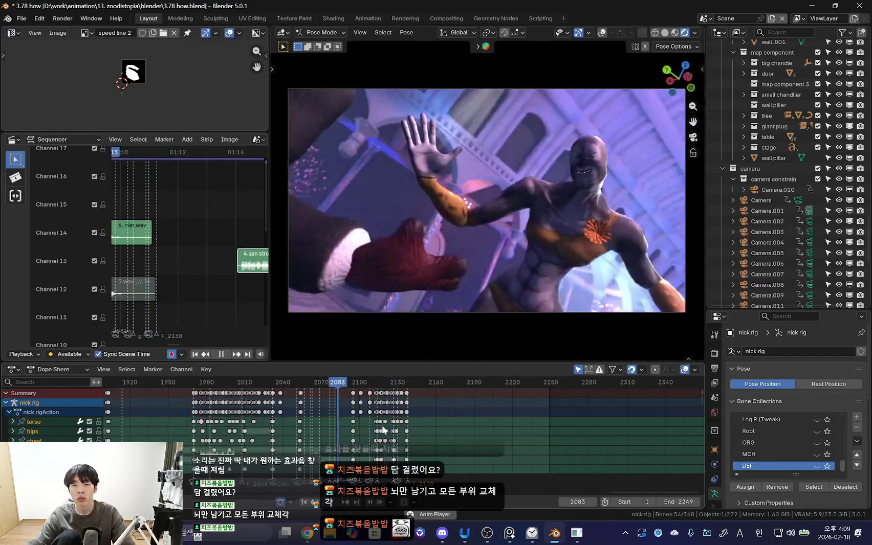
scroll(389, 428, up, 2)
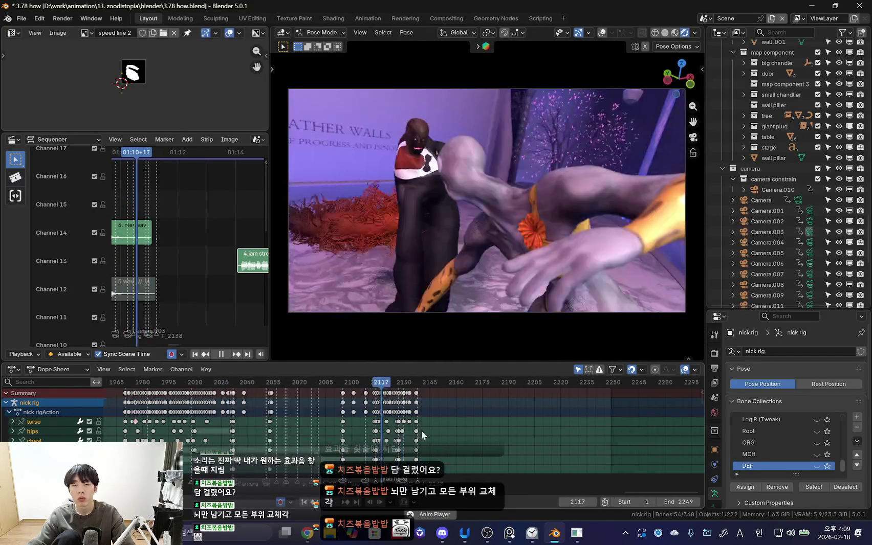
scroll(377, 435, up, 1)
key(space)
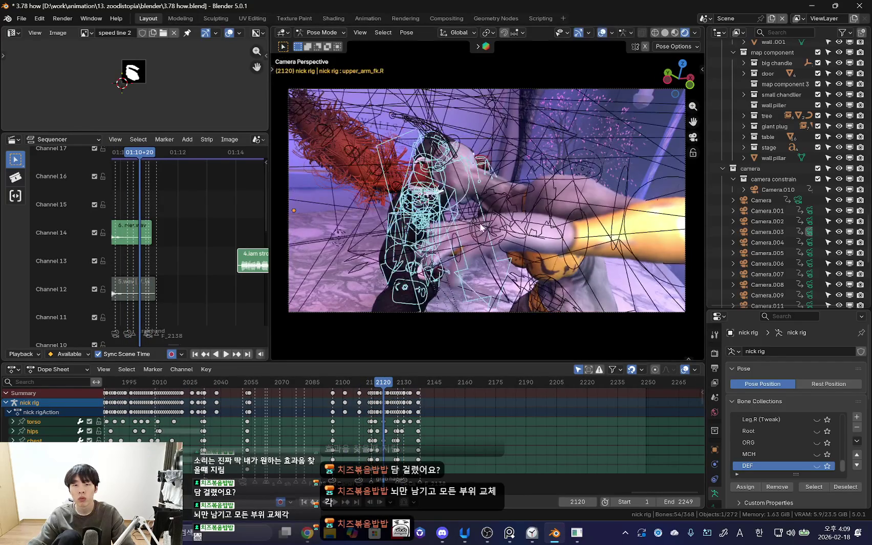
click(561, 217)
Step: Play the leopard-print character's arm animation, stop at frame 2135, then reselect the suited character's rig
key(shift+alt+z)
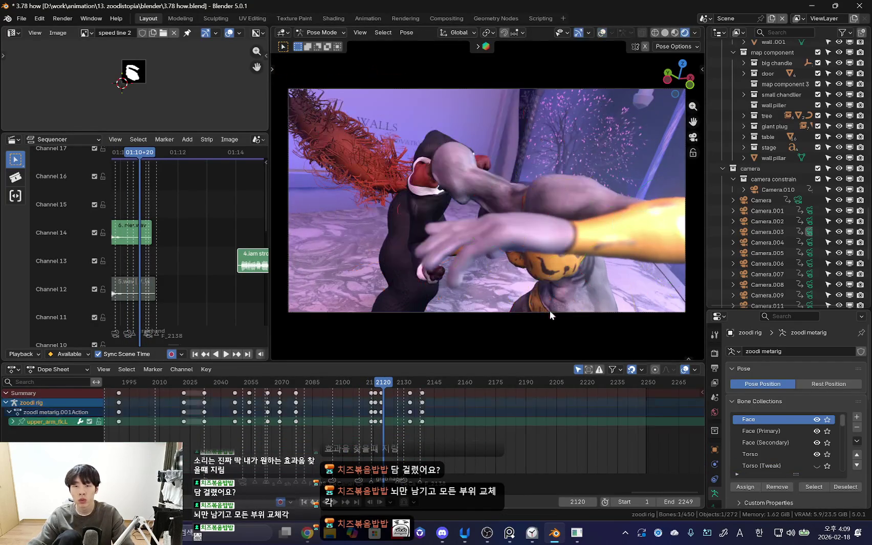
scroll(402, 439, up, 3)
key(space)
scroll(401, 433, up, 3)
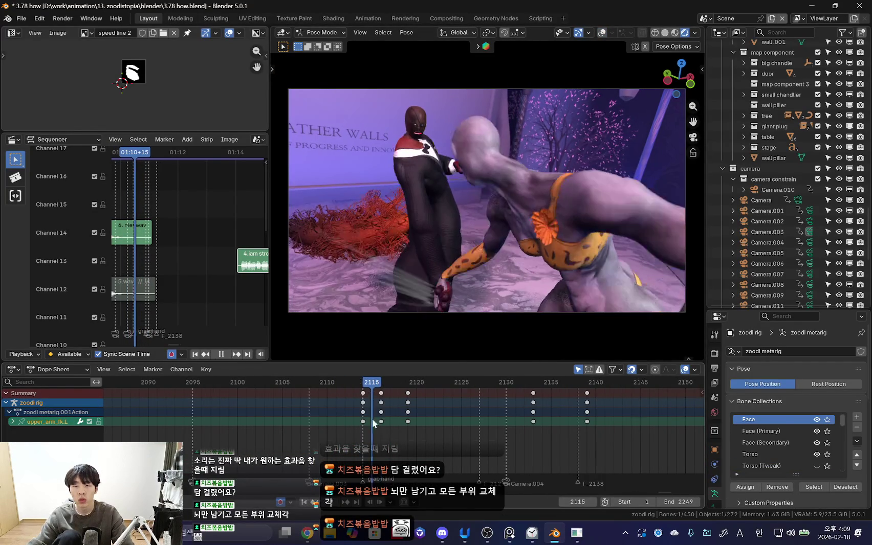
key(space)
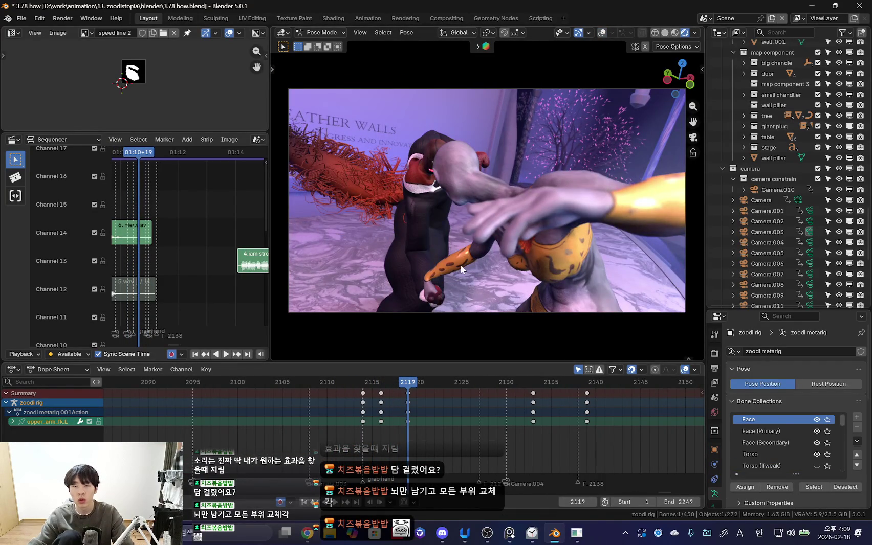
key(space)
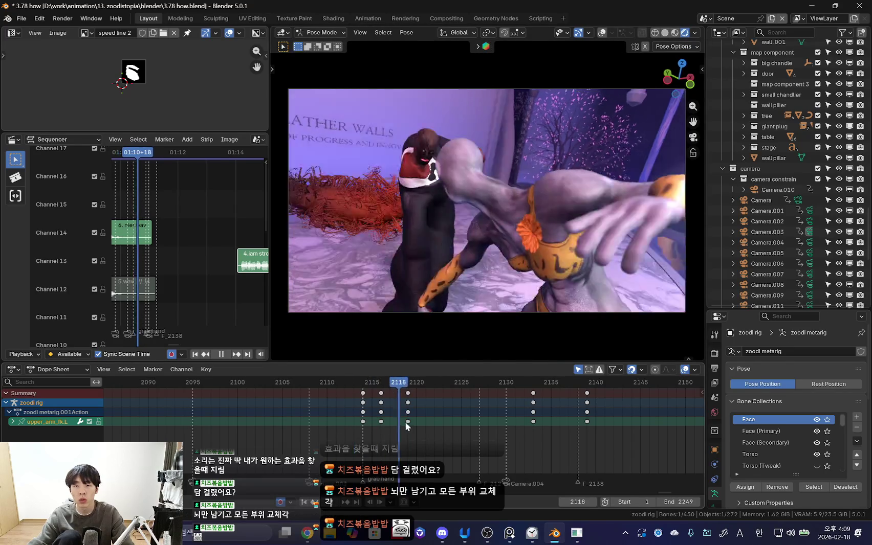
scroll(379, 421, down, 2)
scroll(347, 417, down, 3)
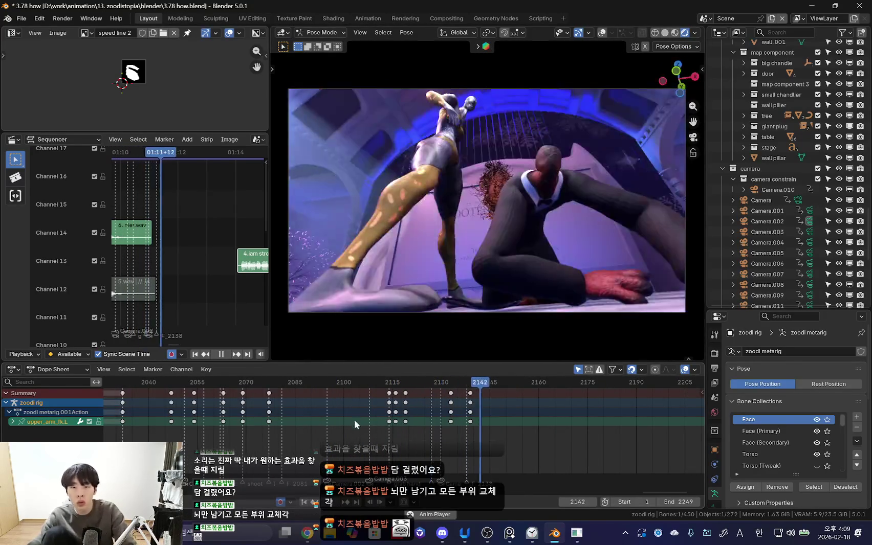
scroll(363, 424, down, 2)
key(space)
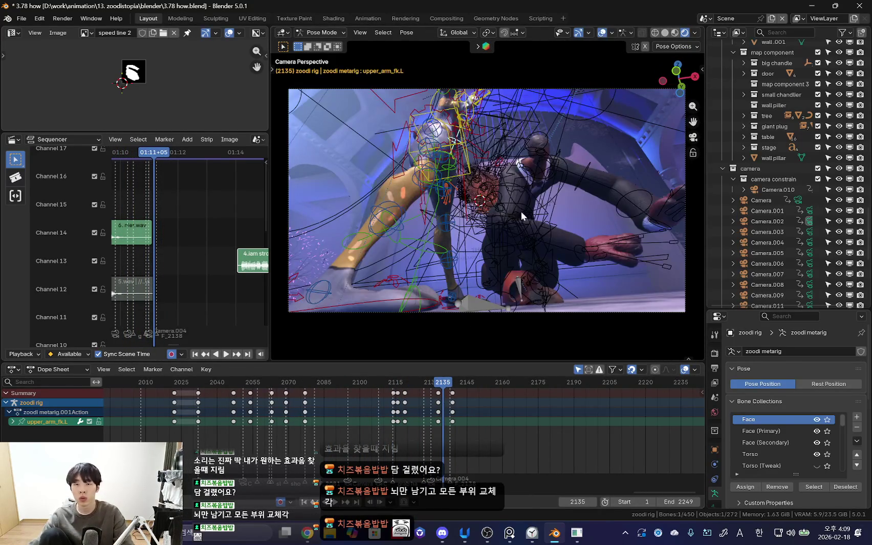
click(516, 220)
scroll(381, 423, up, 5)
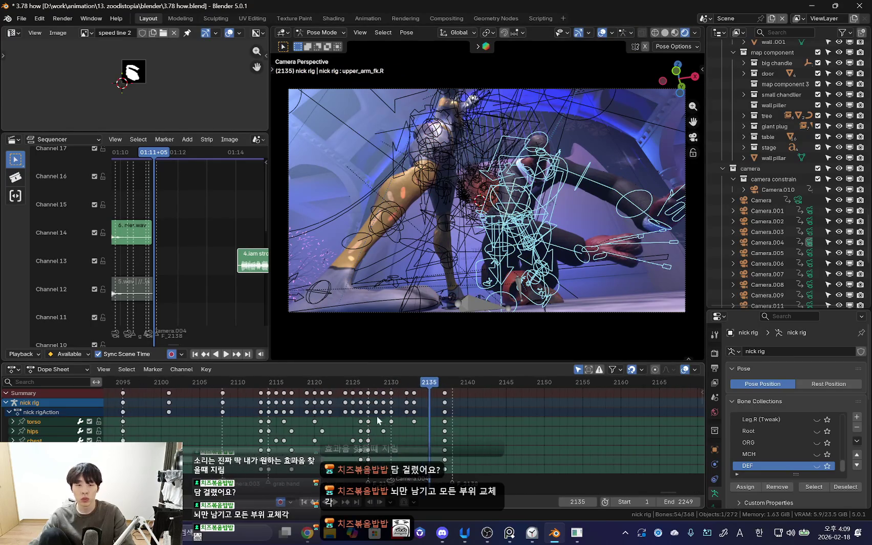
Step: Scrub the suited character's fall from frame 2127 to 2137 and select his torso bone
key(shift+alt+z)
key(Left)
key(Left)
key(Left)
scroll(357, 424, up, 2)
drag(356, 420, 469, 427)
key(shift+alt+z)
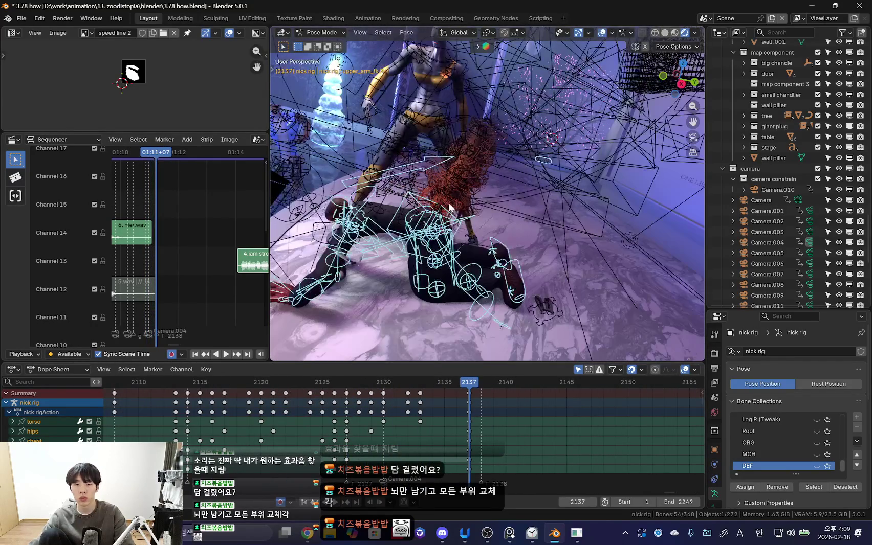
click(450, 207)
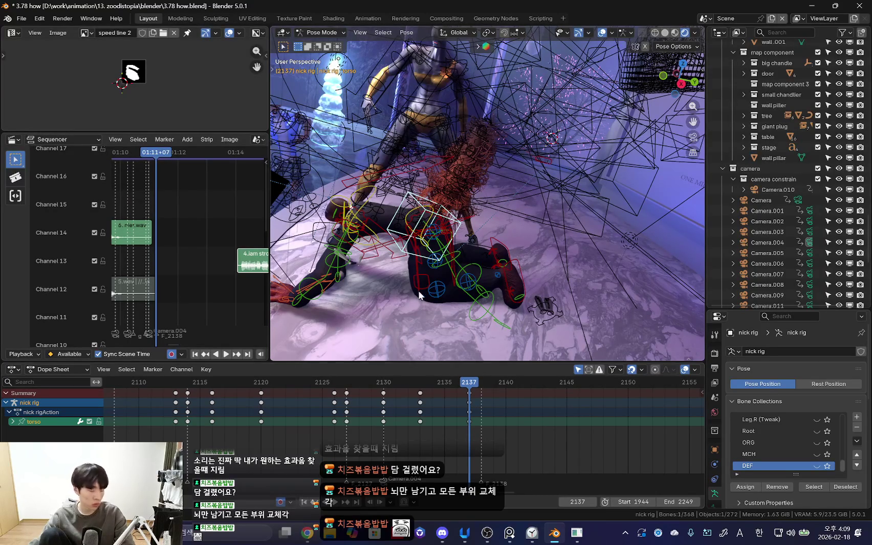
Step: Look through the camera, scrub back to frame 2129, and orbit around the falling character
key(KP_0)
key(shift+alt+z)
key(shift+alt+z)
key(a)
key(shift+alt+z)
mouse_move(390, 413)
mouse_down()
mouse_move(360, 416)
mouse_move(381, 421)
mouse_up()
middle_drag(404, 348, 454, 237)
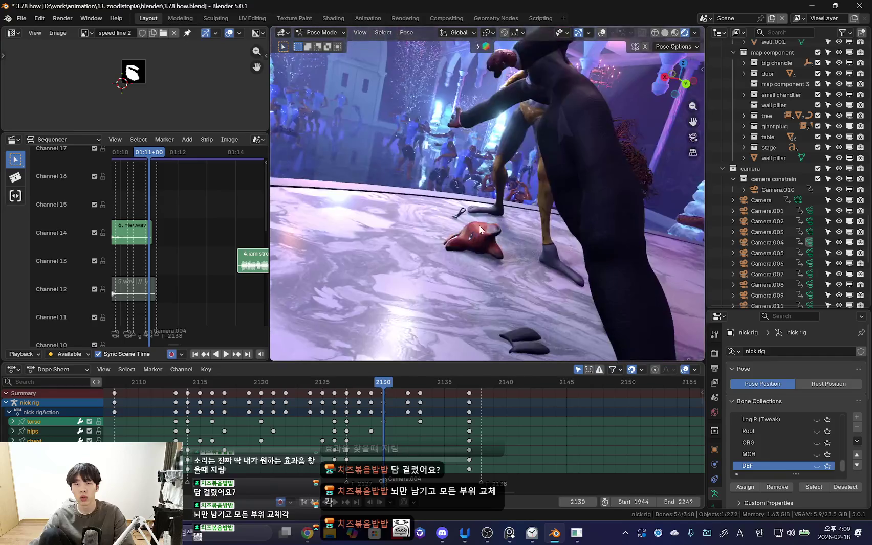
Step: Select the hips bone and trackball-rotate it further into the fall at frame 2129
key(shift+alt+z)
click(553, 177)
key(shift+alt+z)
mouse_move(554, 178)
middle_down()
mouse_move(505, 266)
mouse_move(598, 189)
mouse_move(485, 234)
middle_up()
key(r)
key(r)
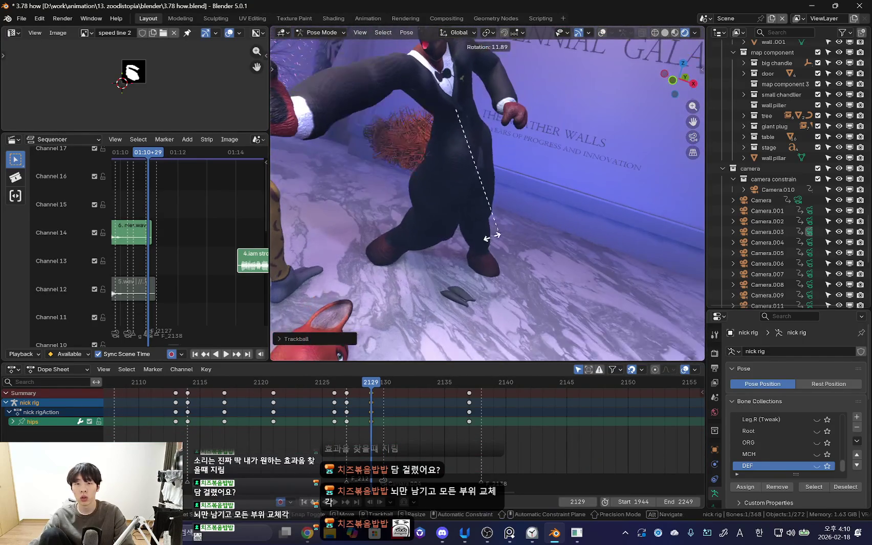
click(482, 253)
Step: Compare the hips pose across keyframes 2129 and 2137 from several angles, then play the fall
drag(351, 416, 417, 423)
mouse_move(440, 300)
middle_down()
mouse_move(475, 280)
mouse_move(356, 276)
mouse_move(517, 258)
mouse_move(434, 318)
mouse_move(460, 294)
mouse_move(477, 293)
middle_up()
key(Up)
key(Down)
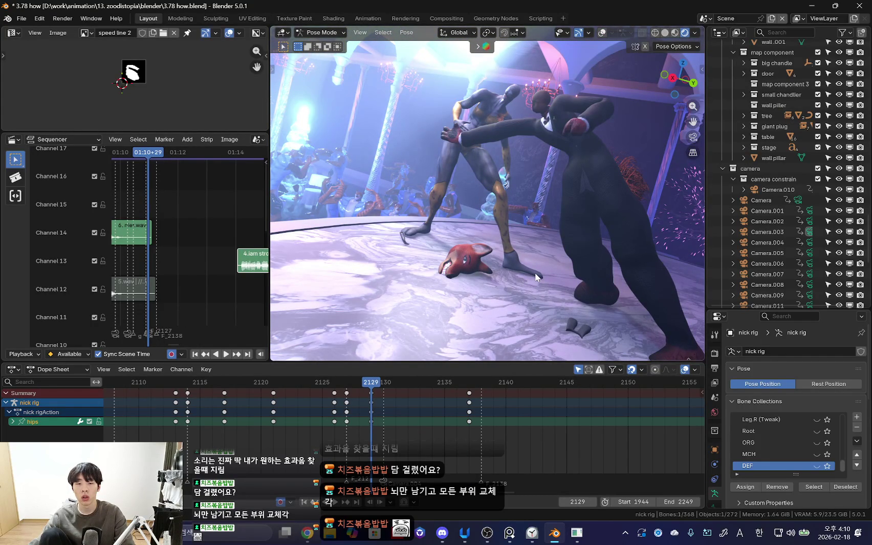
middle_drag(520, 280, 539, 281)
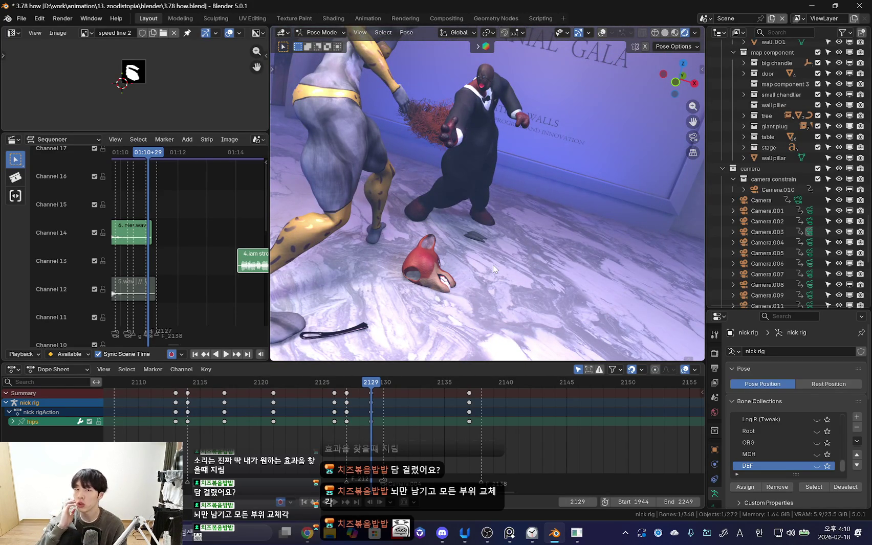
mouse_move(506, 219)
middle_down()
mouse_move(448, 217)
mouse_move(535, 206)
middle_up()
scroll(307, 415, up, 2)
key(space)
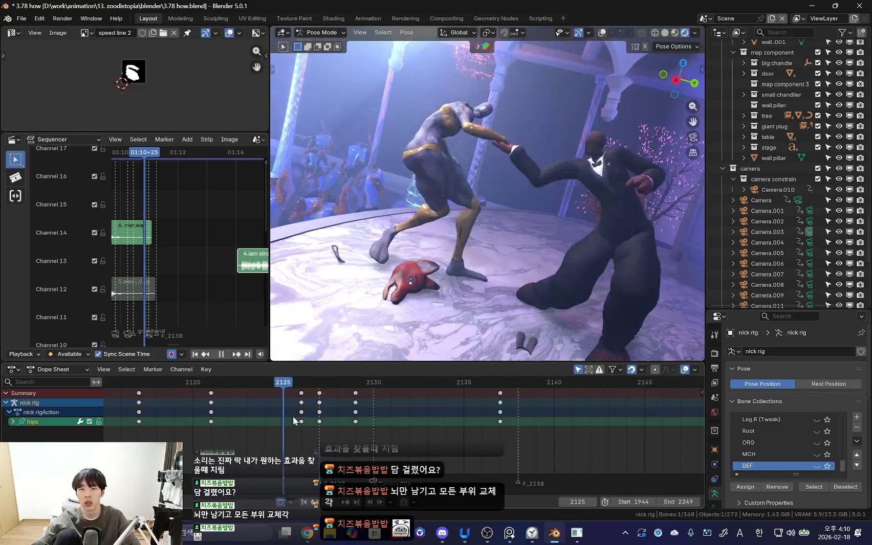
key(Escape)
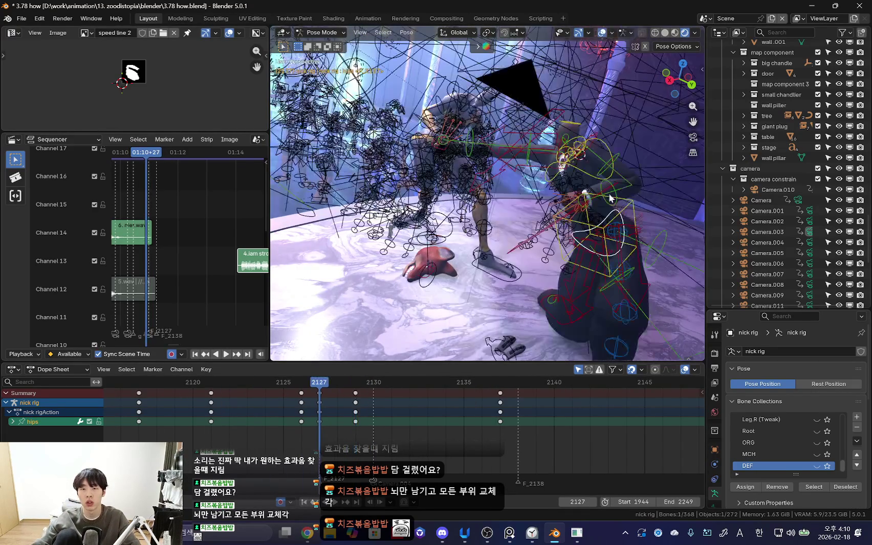
Step: Select the nick rig's torso bone and calculate a motion path for it
click(629, 209)
scroll(594, 444, down, 2)
mouse_move(678, 502)
mouse_down()
mouse_move(654, 482)
mouse_move(660, 502)
mouse_move(646, 502)
mouse_up()
scroll(654, 483, left, 1)
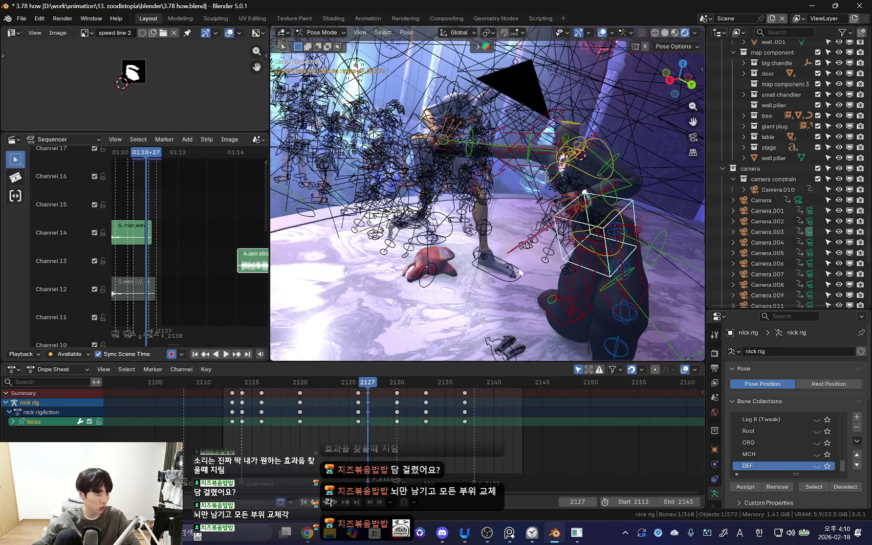
middle_drag(518, 277, 525, 259)
right_click(525, 259)
click(501, 379)
click(490, 420)
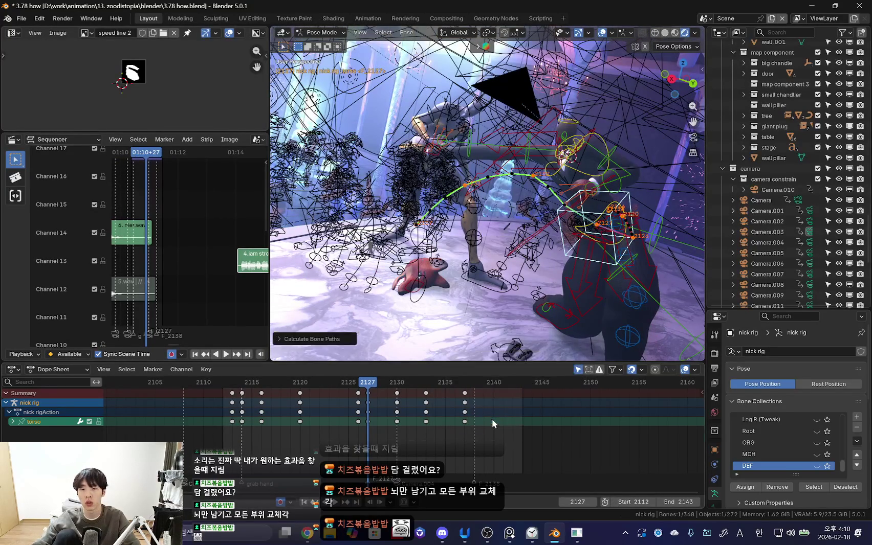
Step: Reselect the torso and replay the fall with overlays hidden to review its path
scroll(540, 290, up, 3)
click(541, 213)
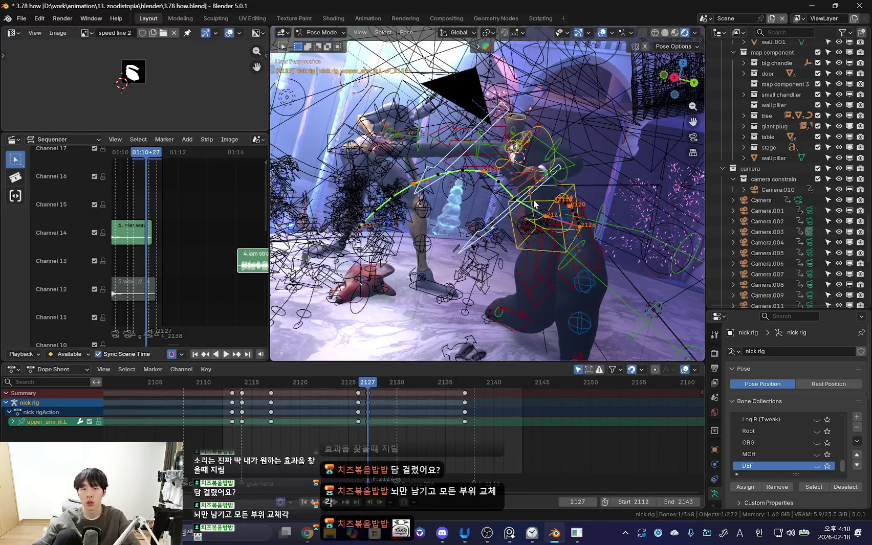
key(space)
click(535, 205)
scroll(298, 403, up, 2)
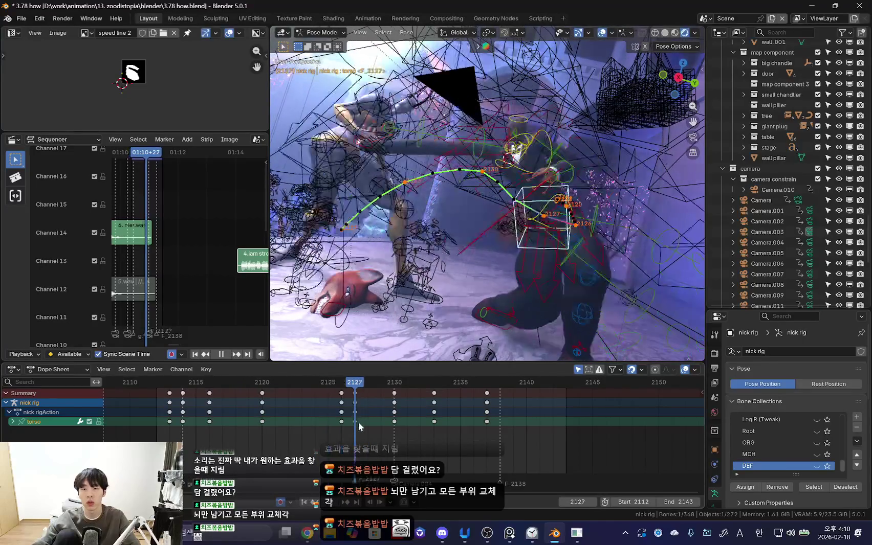
key(Escape)
key(shift+alt+z)
key(space)
Step: Scrub frames 2116 through 2124 with the torso motion path visible
mouse_move(244, 409)
mouse_down()
mouse_move(311, 422)
mouse_move(223, 422)
mouse_up()
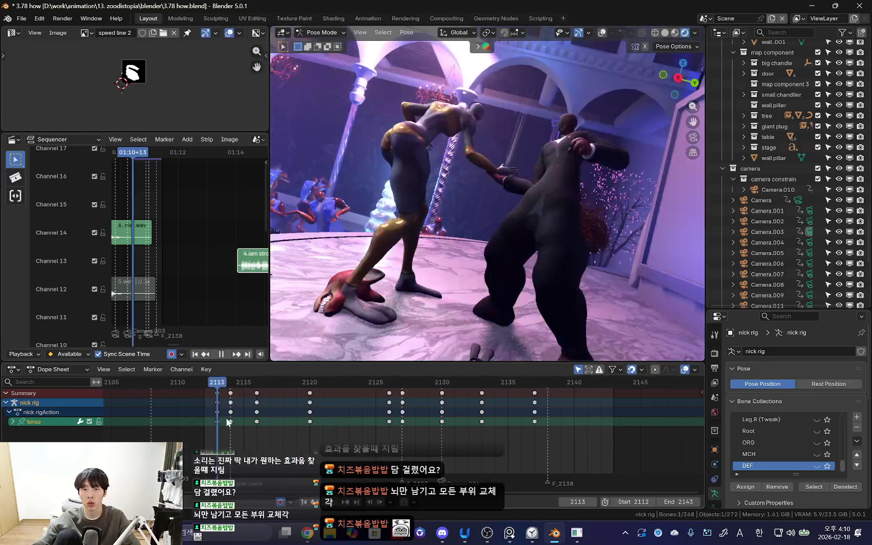
drag(223, 422, 310, 426)
key(space)
key(shift+alt+z)
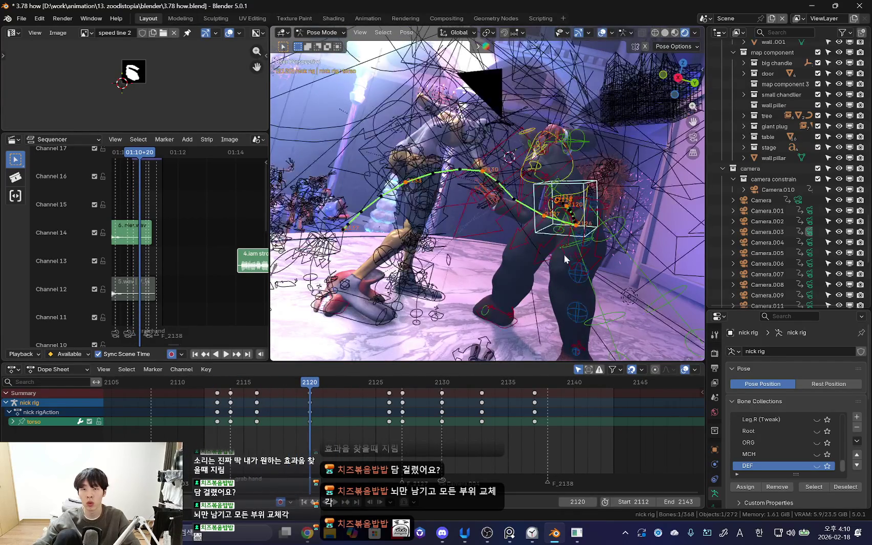
key(Down)
drag(309, 420, 363, 425)
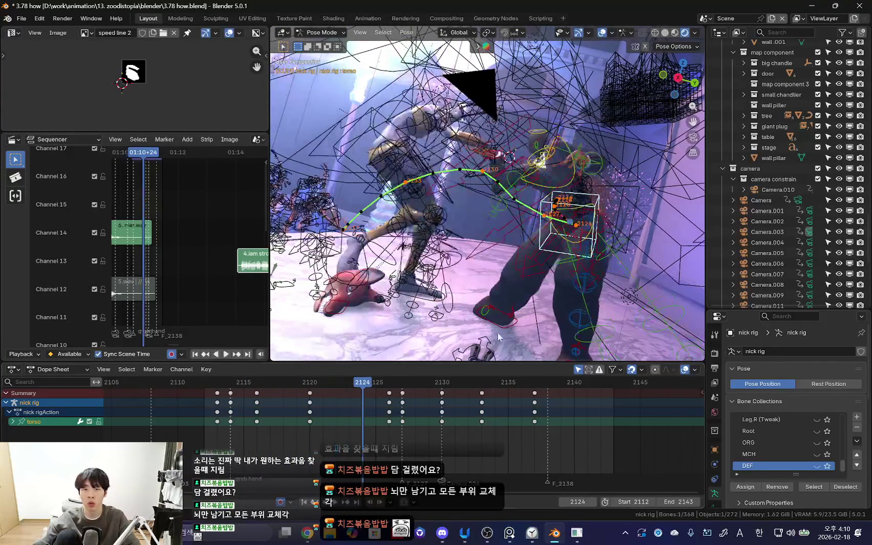
Step: Move the torso bone slightly at frame 2126, key it, and play back
key(shift+alt+z)
key(Right)
key(Right)
key(shift+alt+z)
key(g)
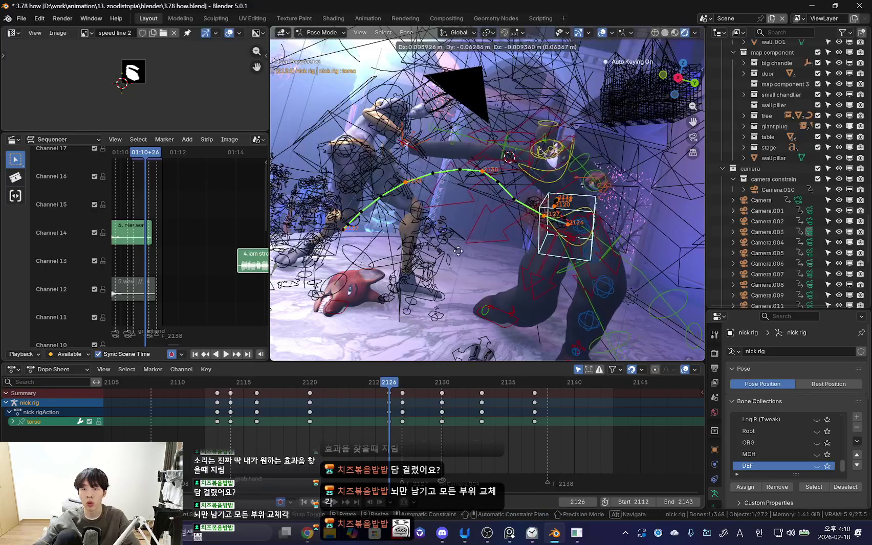
click(550, 263)
key(i)
key(space)
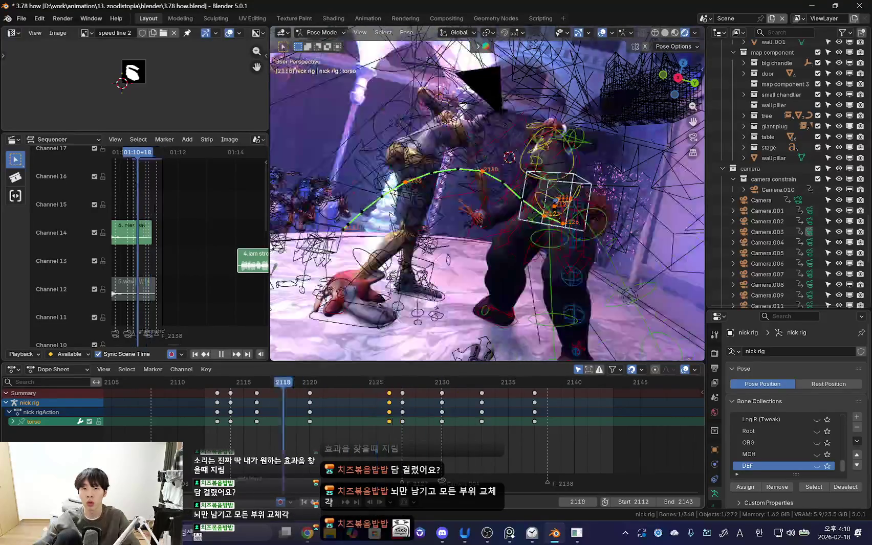
key(shift+alt+z)
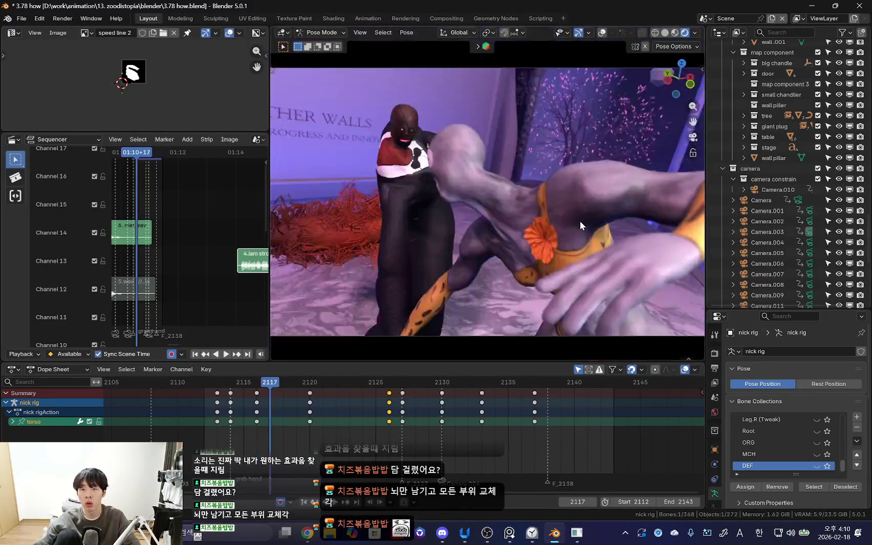
Step: Replay the fall and scrub back to around frame 2132
key(space)
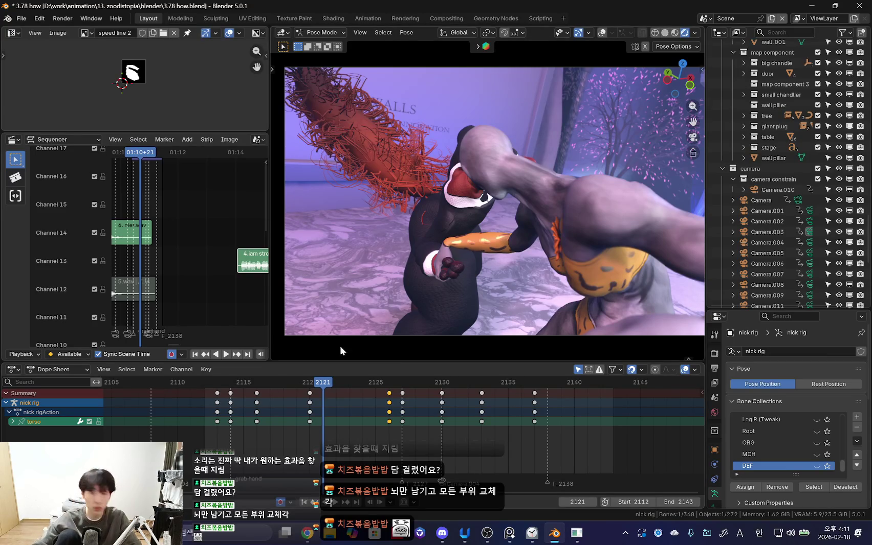
scroll(380, 411, up, 1)
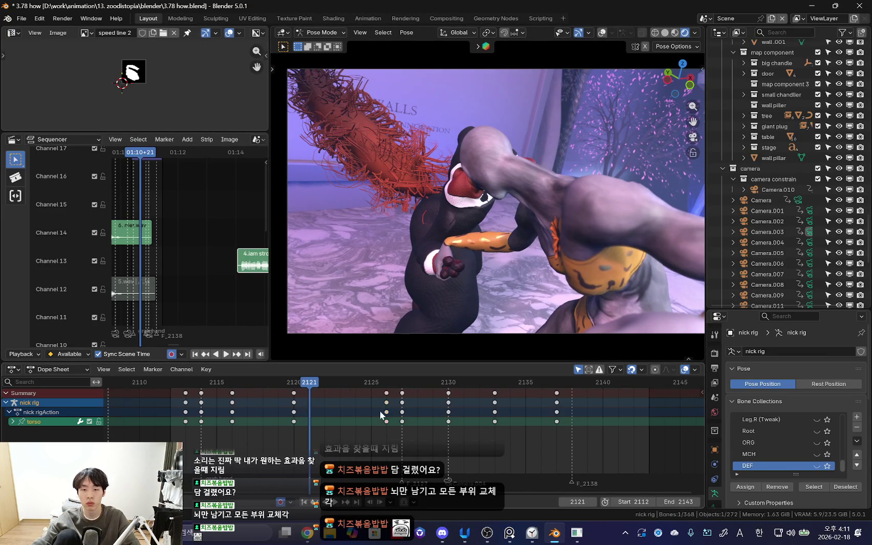
key(space)
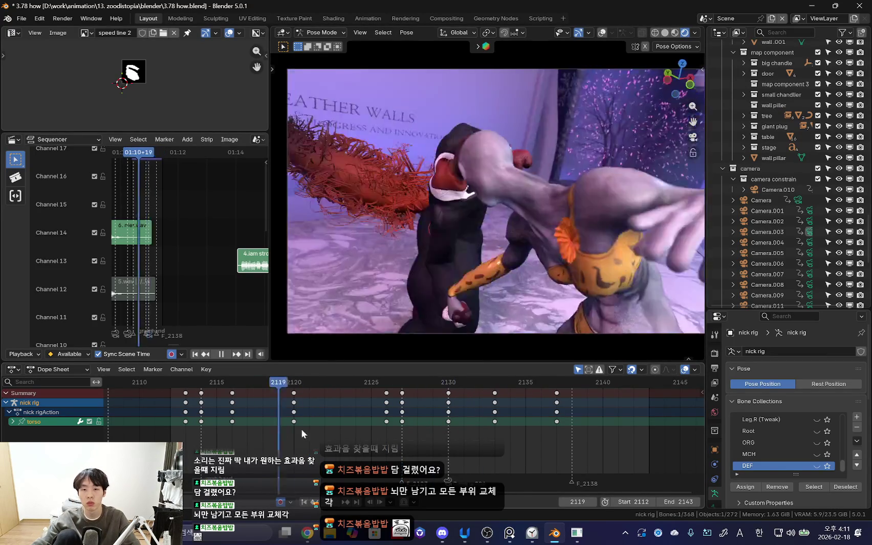
scroll(452, 418, down, 2)
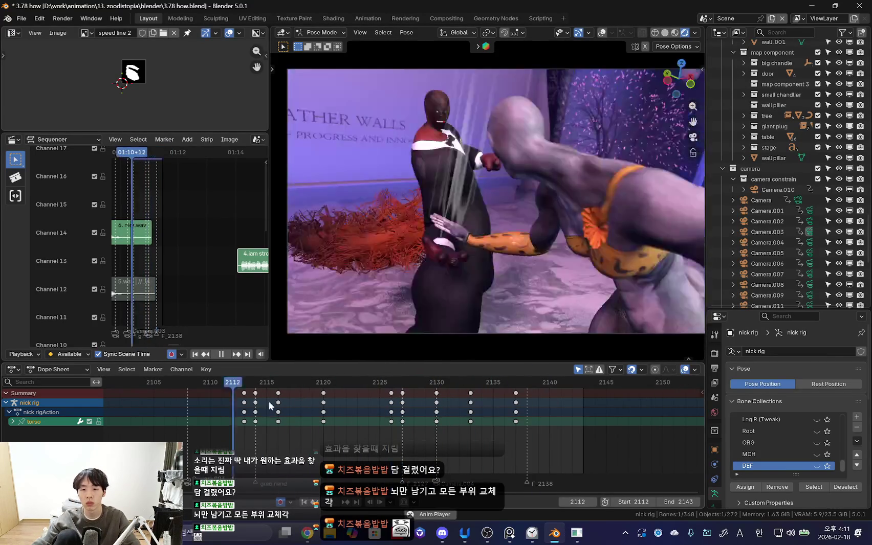
scroll(450, 445, down, 2)
scroll(333, 421, down, 5)
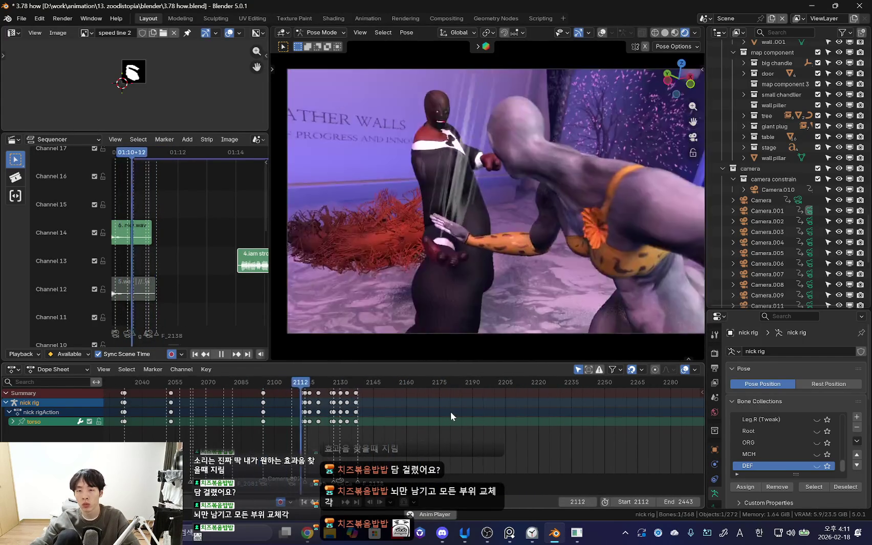
scroll(451, 414, up, 1)
scroll(394, 425, up, 2)
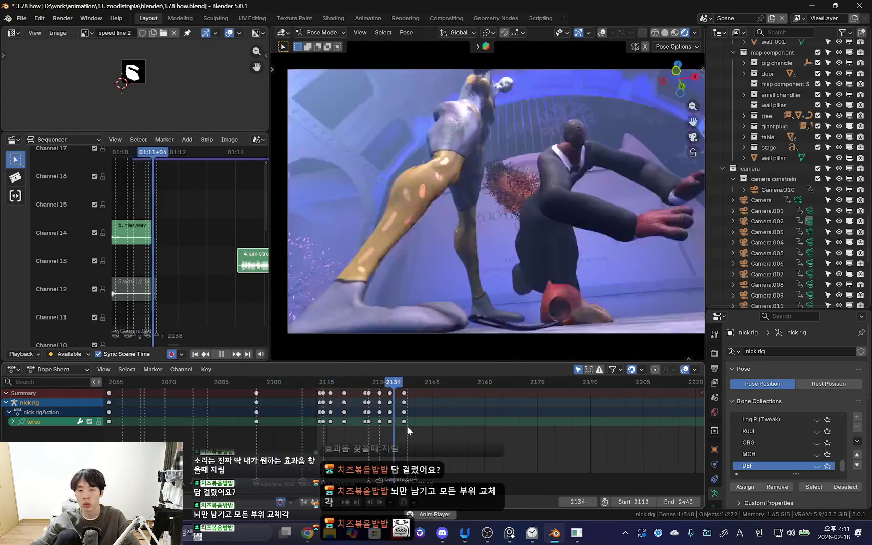
drag(365, 421, 387, 421)
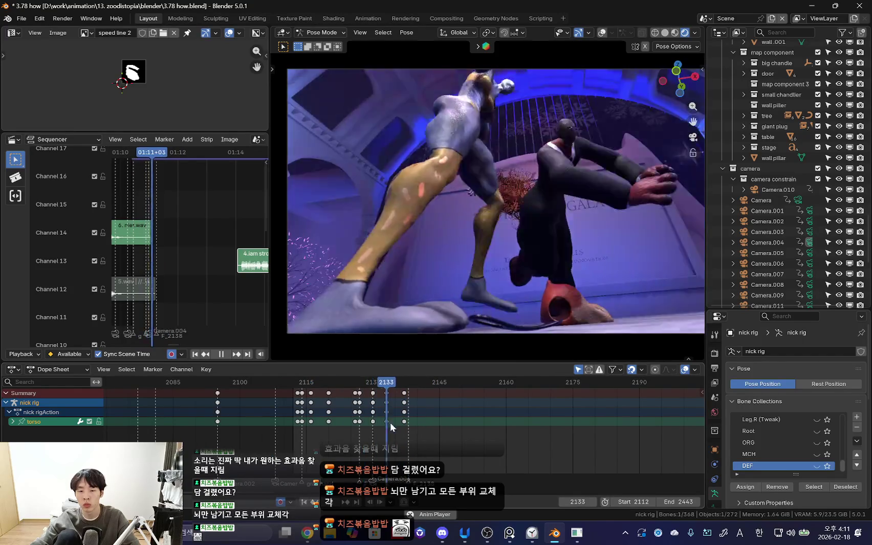
key(Escape)
Step: Start moving the marker at 2138 but cancel, then replay from earlier keyframes
key(g)
key(Escape)
key(space)
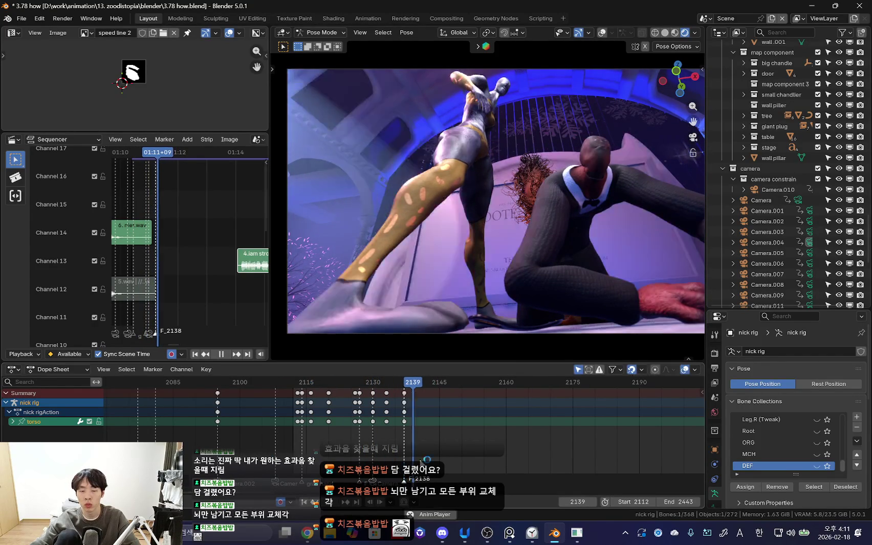
key(Down)
key(Down)
key(Down)
scroll(443, 432, up, 2)
key(space)
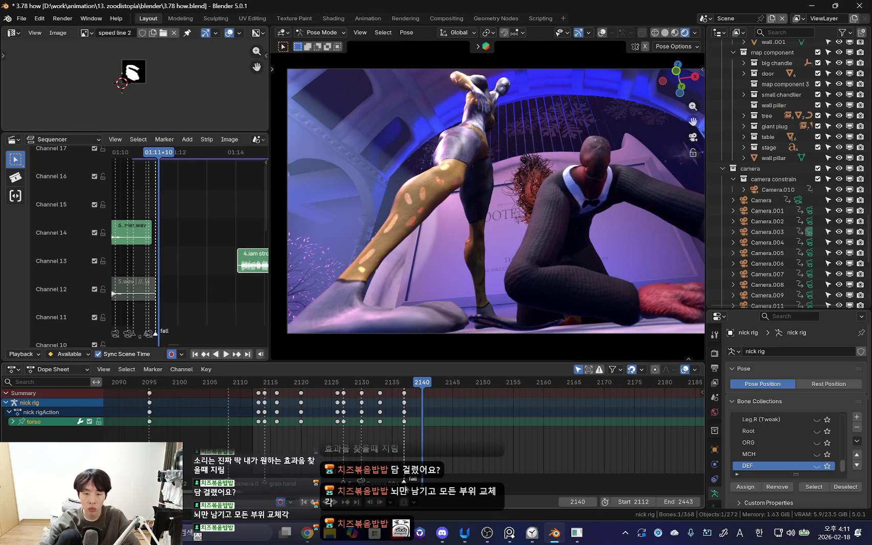
key(space)
key(Down)
key(Down)
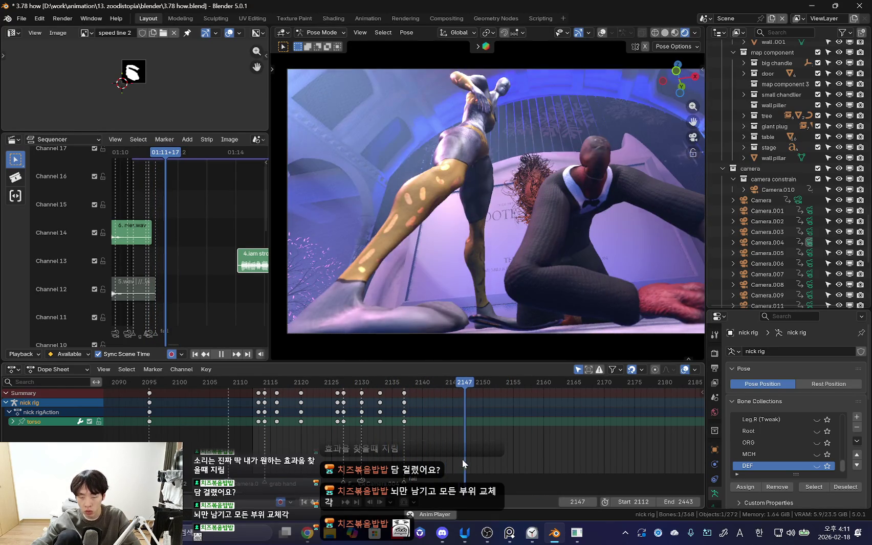
Step: Add timeline markers at frames 2148 and 2164
click(468, 459)
key(space)
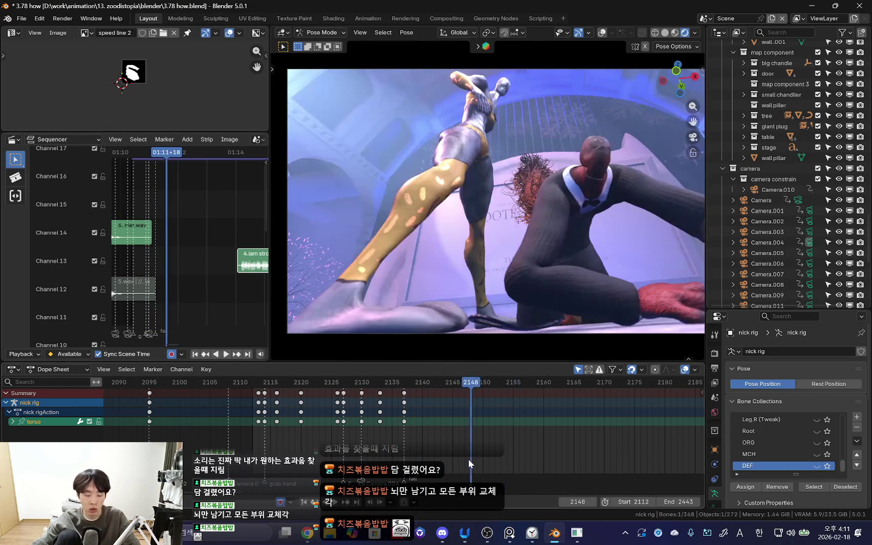
key(m)
key(space)
scroll(406, 450, down, 3)
scroll(406, 450, up, 2)
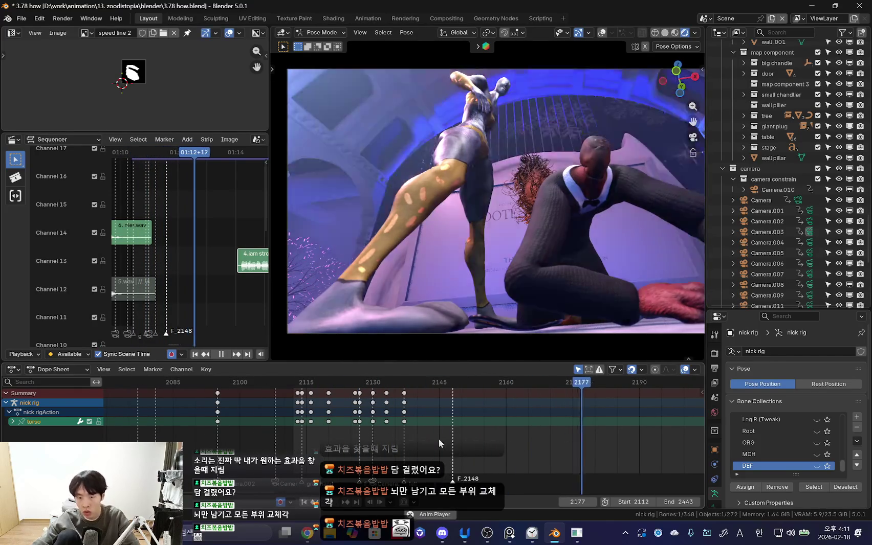
scroll(461, 447, down, 1)
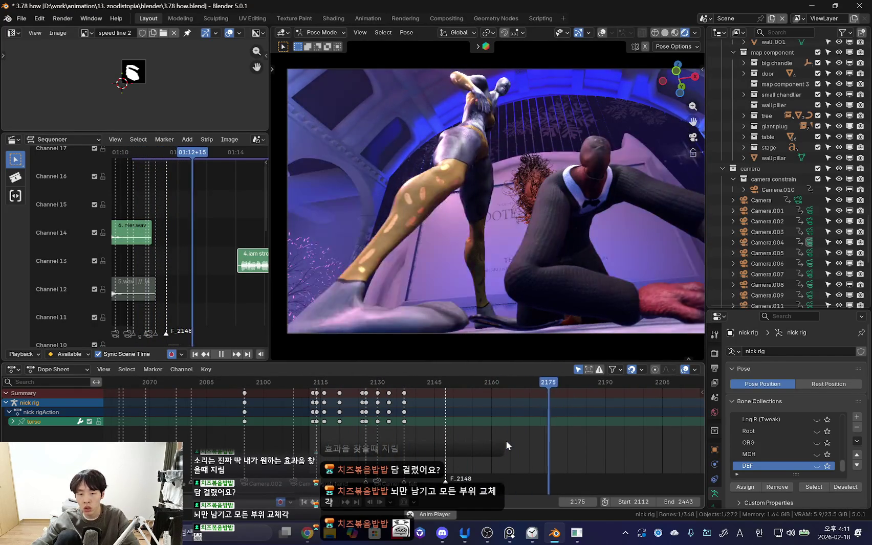
key(m)
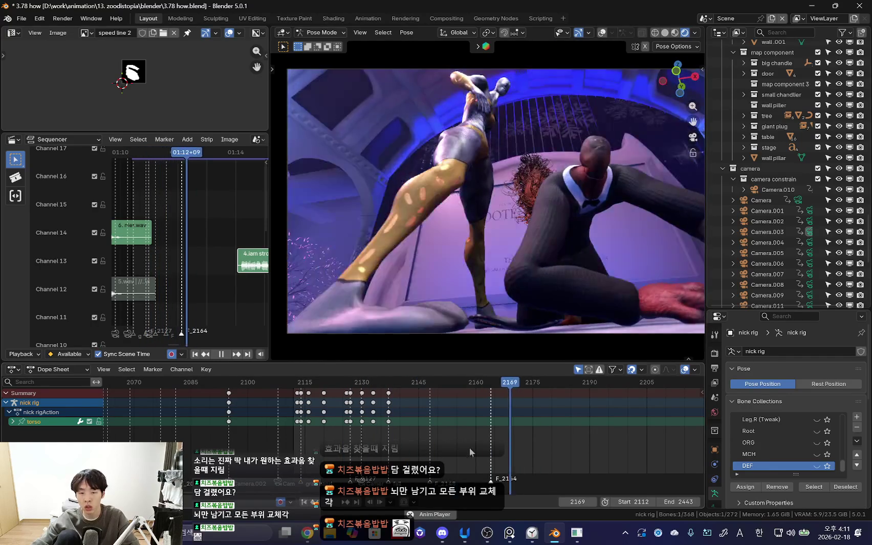
Step: Check the YouTube Music window, then return to Blender and resume playback
scroll(506, 456, up, 3)
key(alt+Tab)
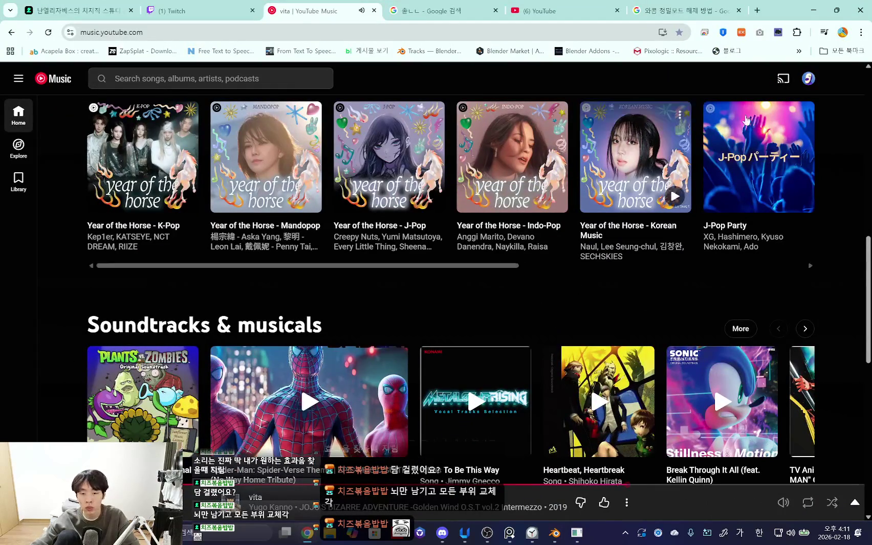
click(804, 7)
scroll(515, 376, up, 1)
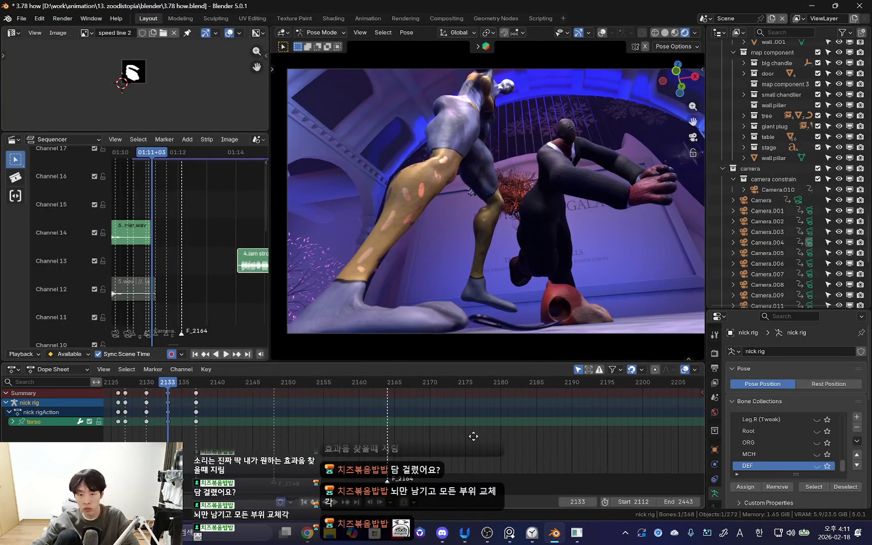
key(space)
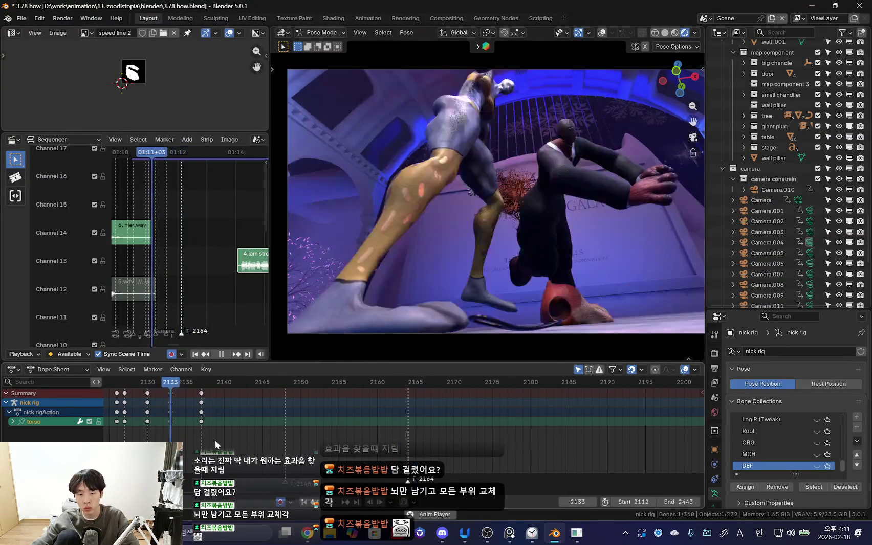
scroll(290, 443, down, 2)
Step: Jump around frames 2130–2167 during playback to review the fall
click(290, 442)
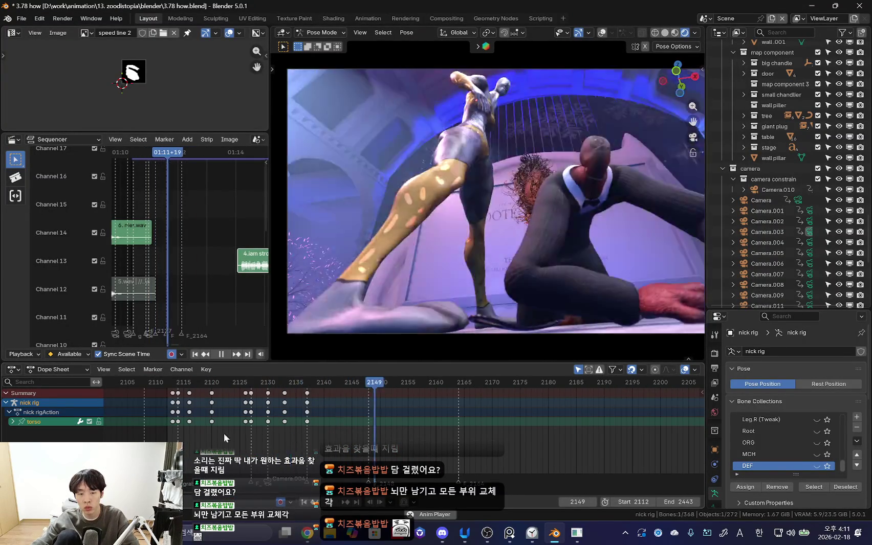
scroll(291, 427, down, 2)
click(331, 414)
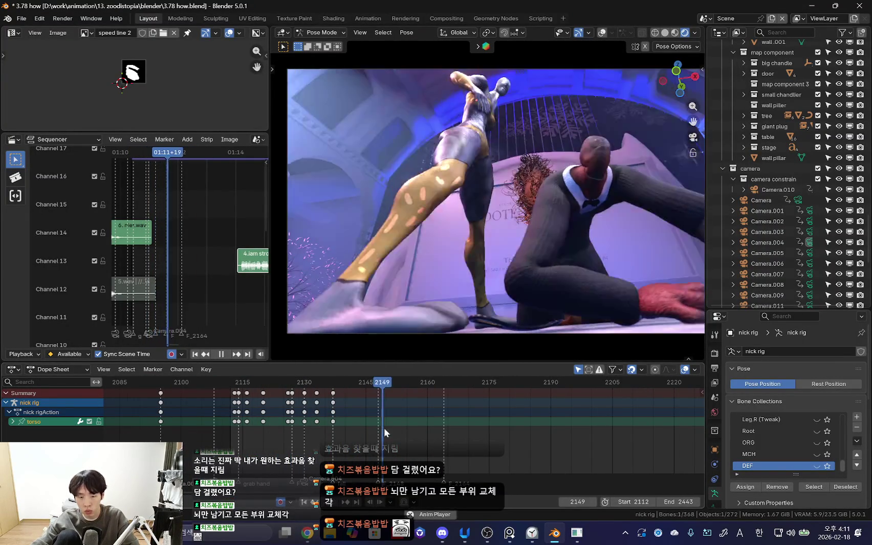
click(307, 428)
click(365, 428)
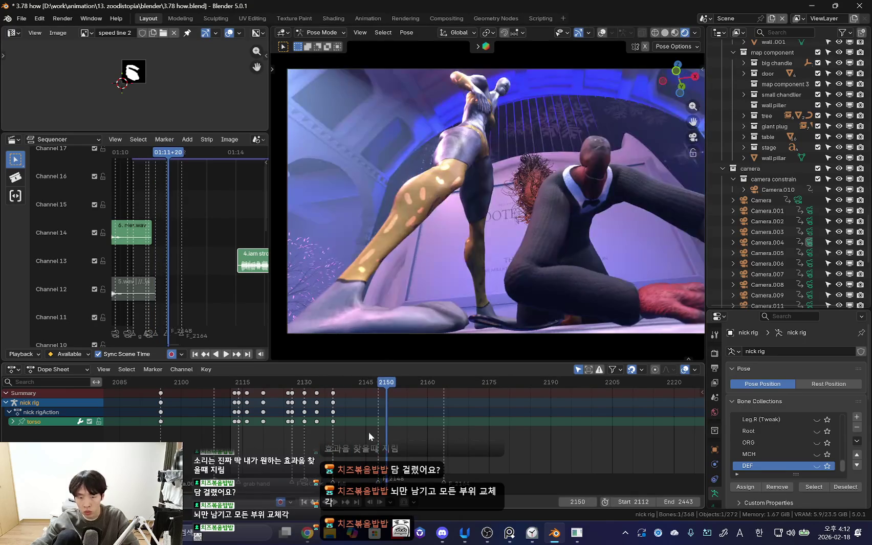
key(space)
key(space)
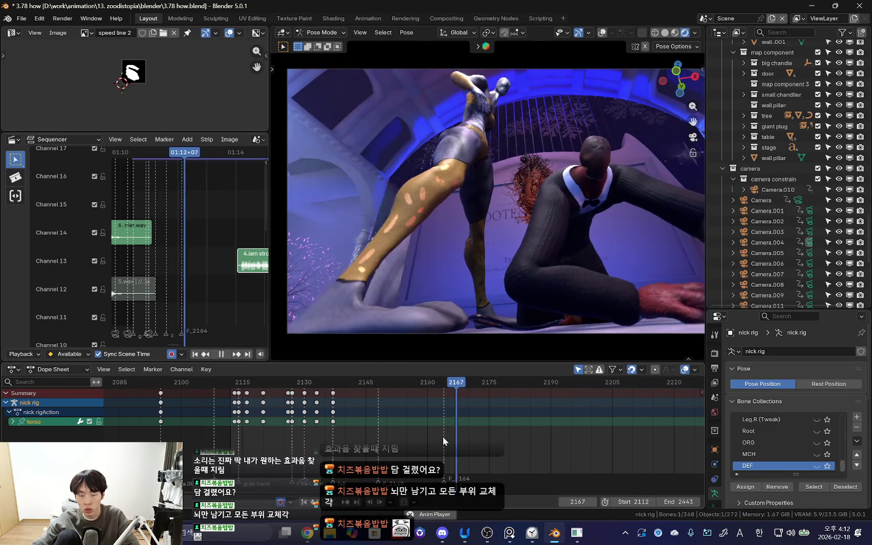
click(424, 442)
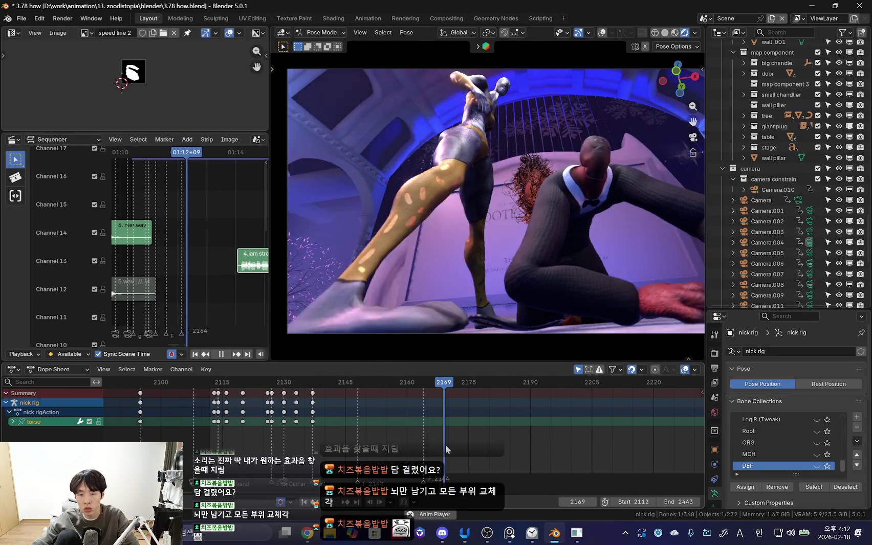
key(space)
Step: Add a marker at frame 2178 and replay from there
click(482, 453)
key(m)
key(space)
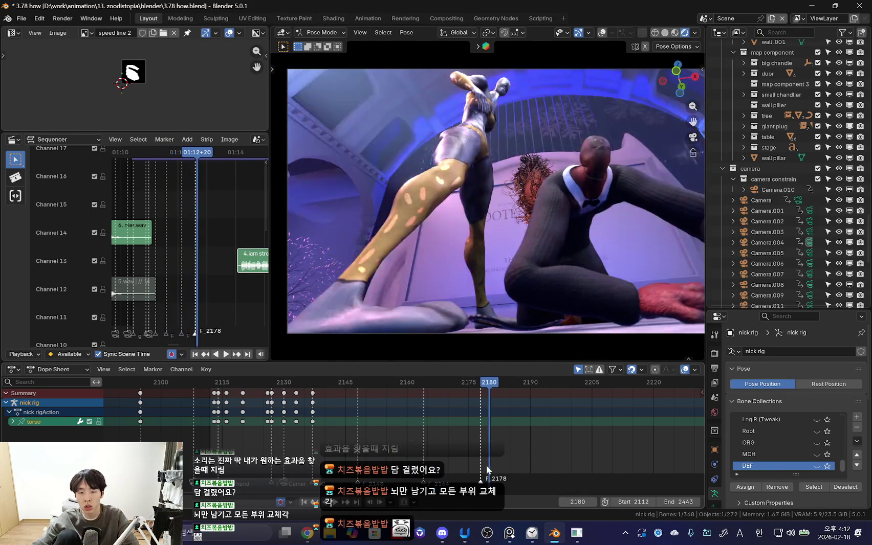
click(483, 461)
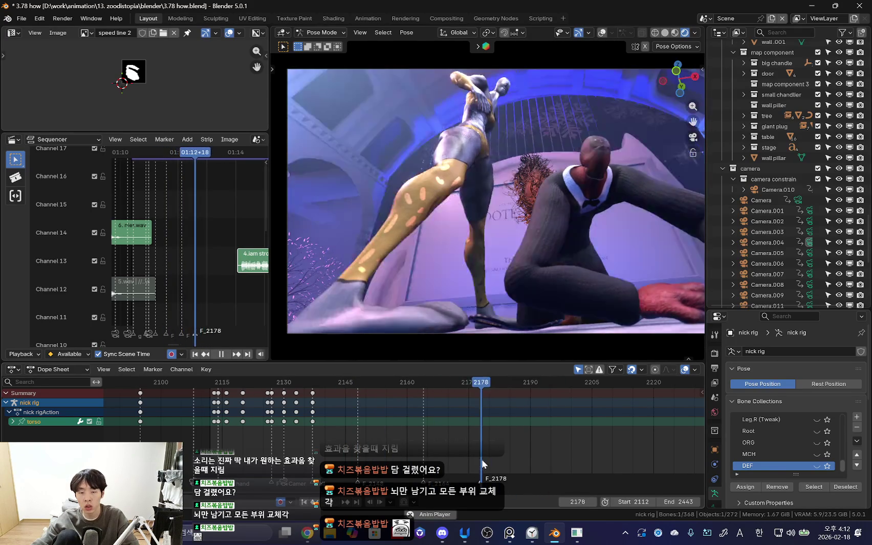
key(Escape)
Step: Rename the F_2178 marker to 'head lock' and play the fall to review it
key(F2)
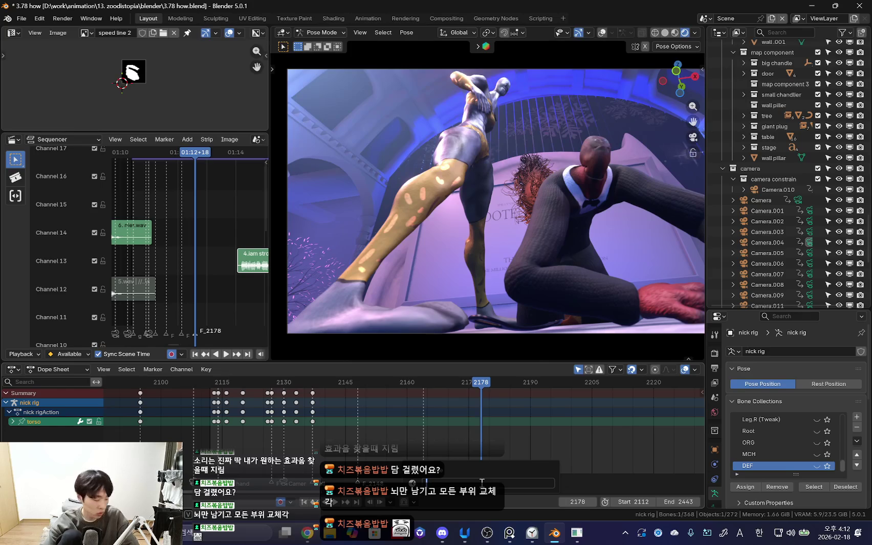
text(headlock)
key(Return)
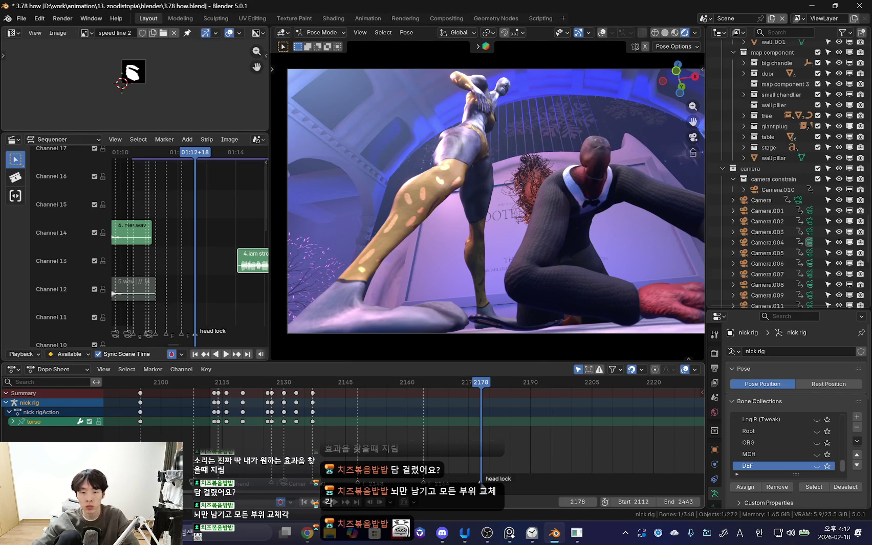
scroll(260, 432, down, 3)
key(space)
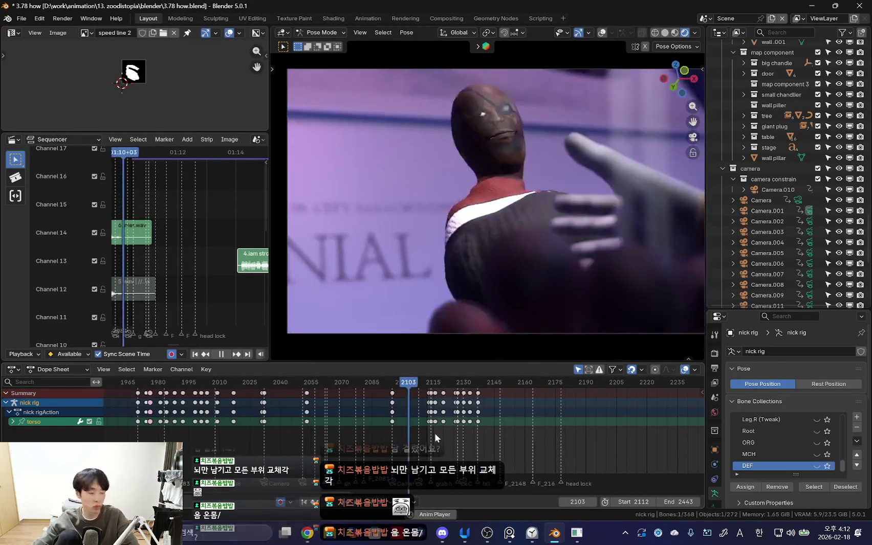
scroll(432, 434, up, 3)
scroll(409, 457, up, 1)
key(space)
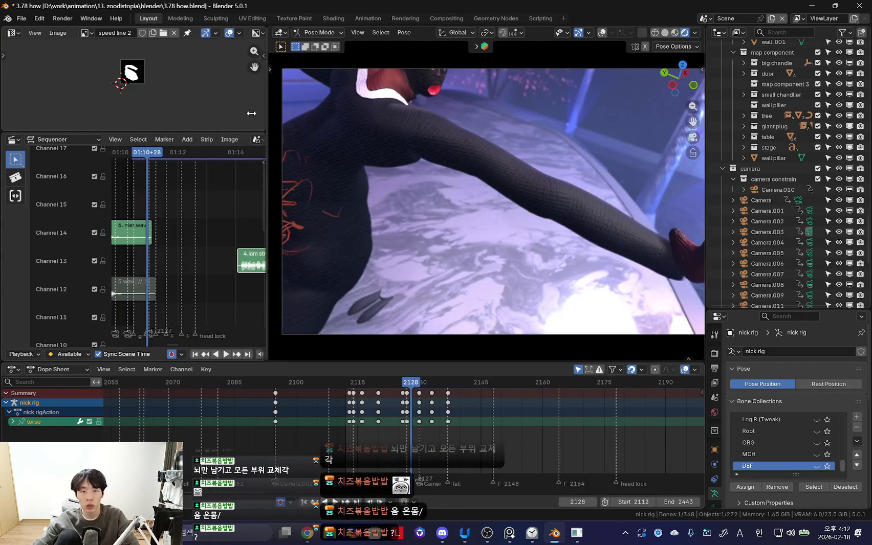
Step: Widen the 3D viewport, open marker F_2164 for renaming, and orbit around the stage
drag(265, 113, 230, 114)
scroll(346, 437, up, 2)
key(space)
key(space)
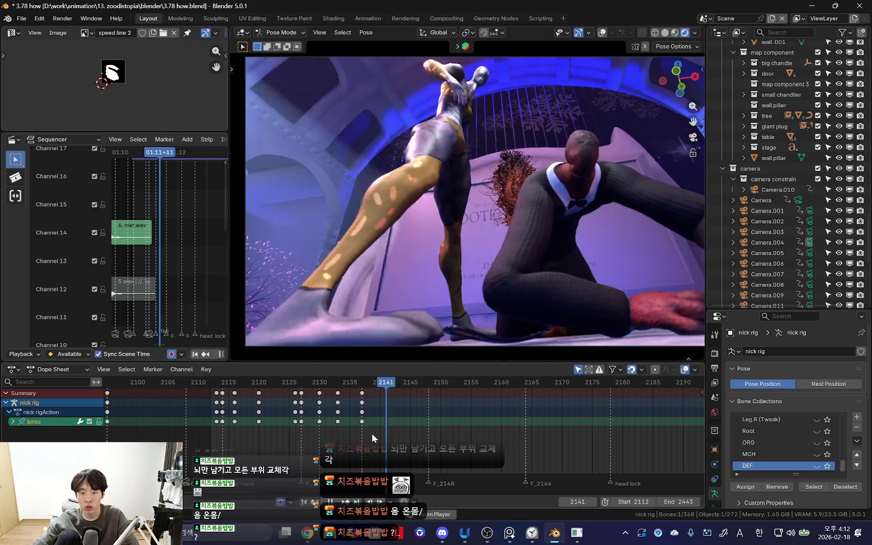
double_click(526, 482)
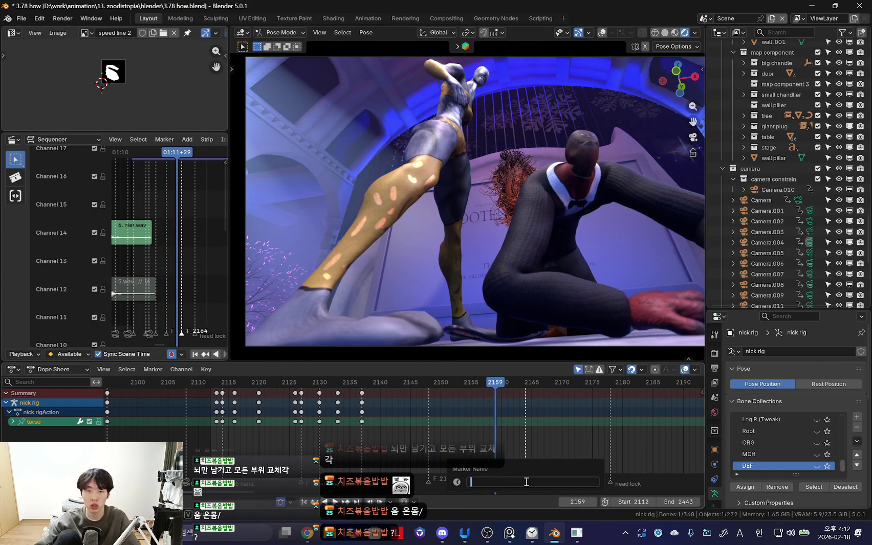
middle_drag(529, 244, 428, 236)
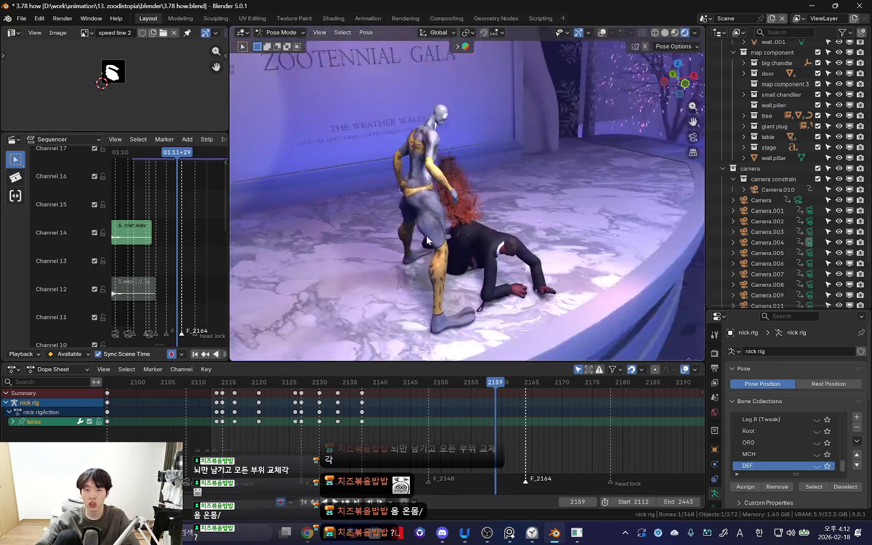
key(alt+Tab)
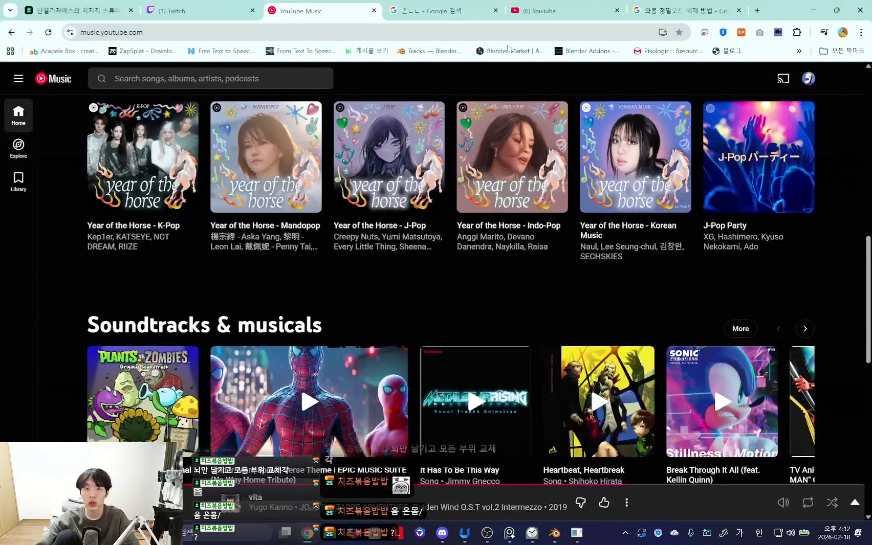
Step: Search YouTube for 'mother russia', switching the keyboard input to English
click(563, 11)
key(/)
key(BackSpace)
text(ㅡㅐ소)
key(BackSpace)
key(BackSpace)
key(BackSpace)
key(Hangul)
text(mother)
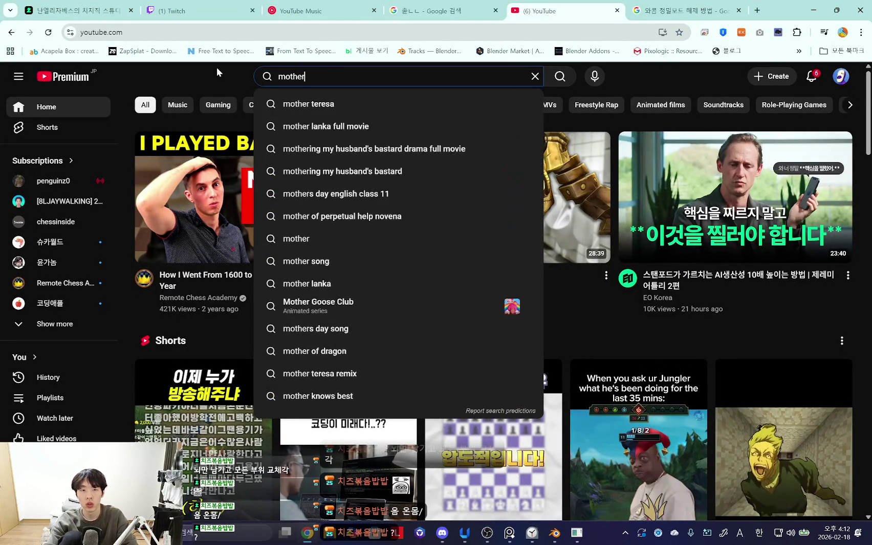
text( russia)
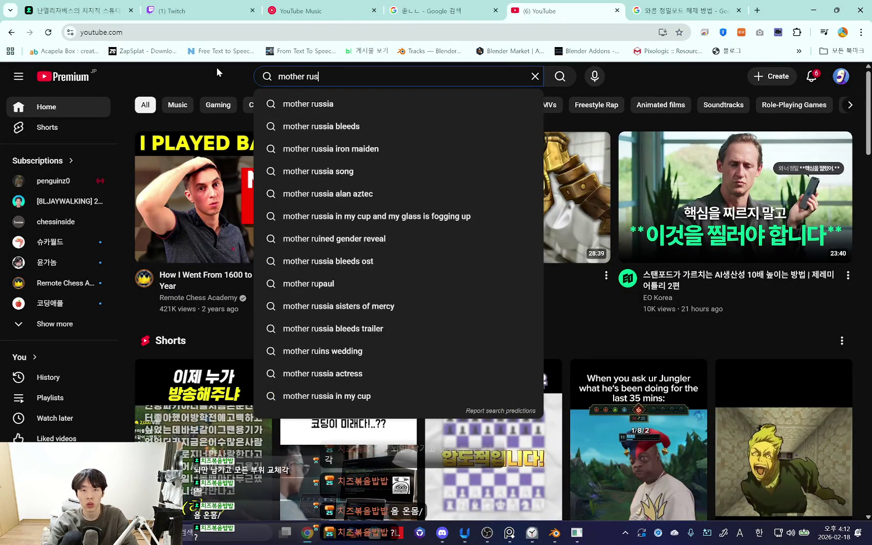
key(Return)
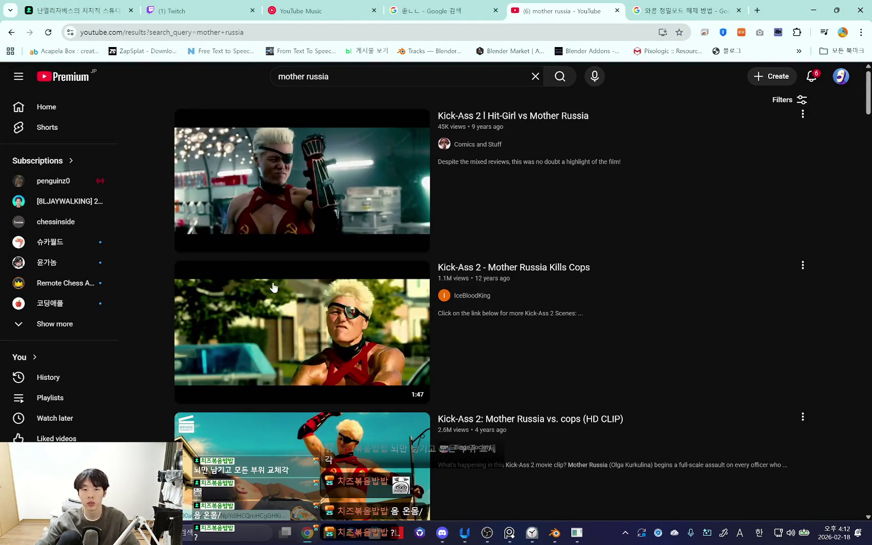
Step: Open the 'Kick-Ass 2 - Mother Russia Kills Cops' video and skip ahead to a later scene
scroll(223, 383, down, 2)
click(253, 269)
drag(310, 370, 422, 370)
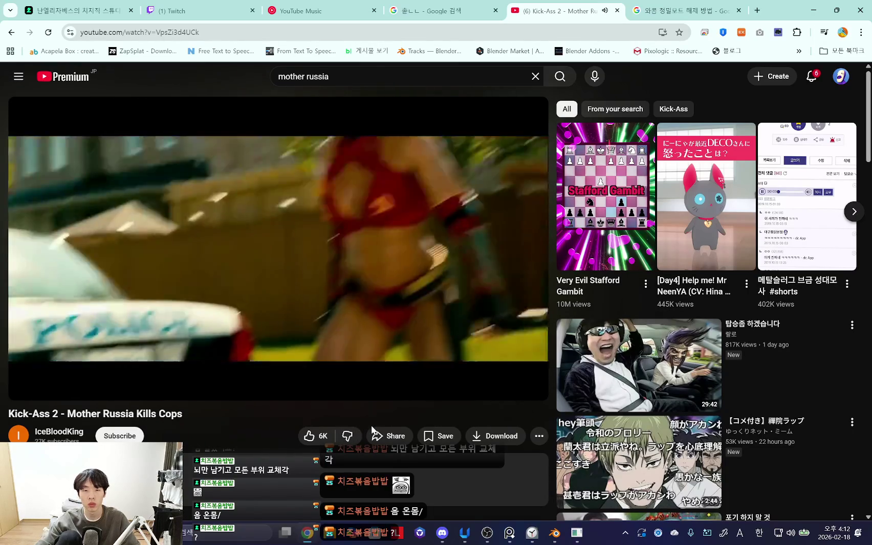
Step: Seek the clip to about 1:28 and play/pause around 1:29 to study the pose
click(454, 372)
drag(453, 373, 456, 361)
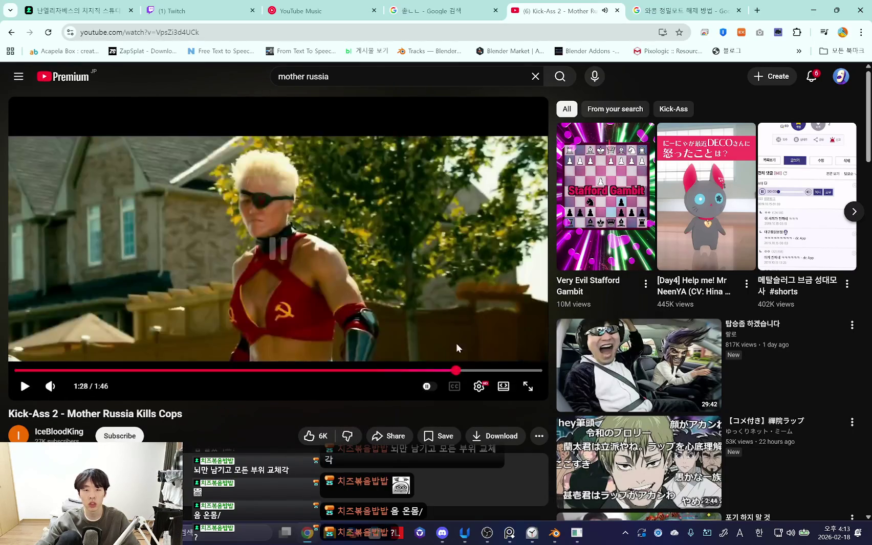
click(25, 388)
click(27, 391)
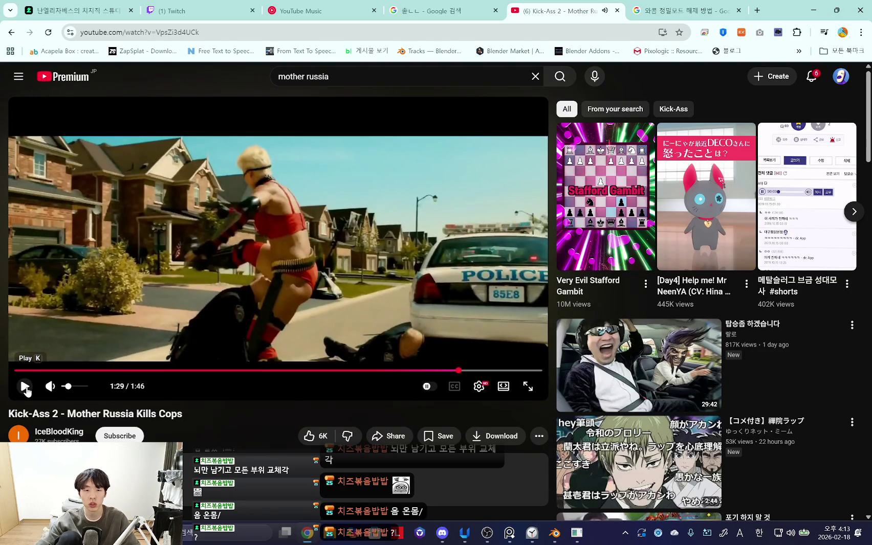
click(27, 391)
click(26, 388)
click(26, 388)
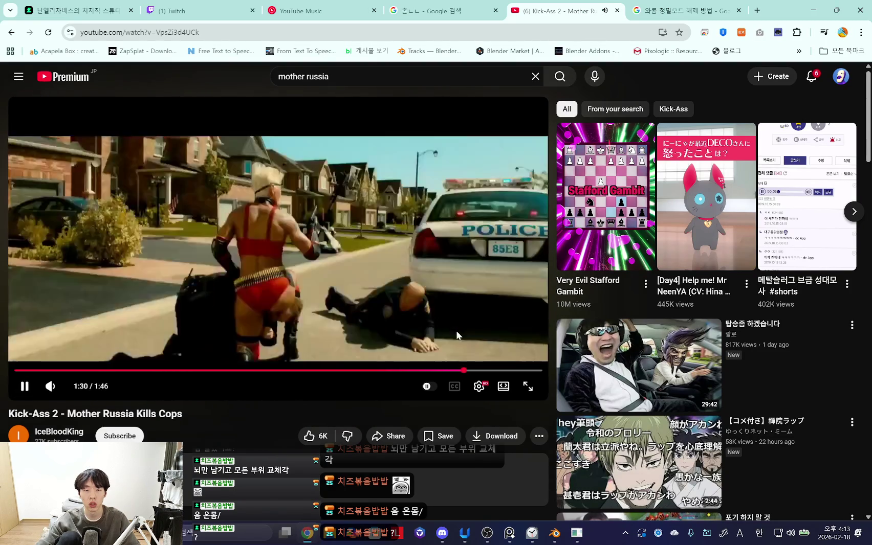
Step: Rewind to 1:28, replay to the police-car frame near 1:30, and start a screen snip
click(468, 333)
click(478, 331)
click(487, 289)
drag(471, 370, 452, 374)
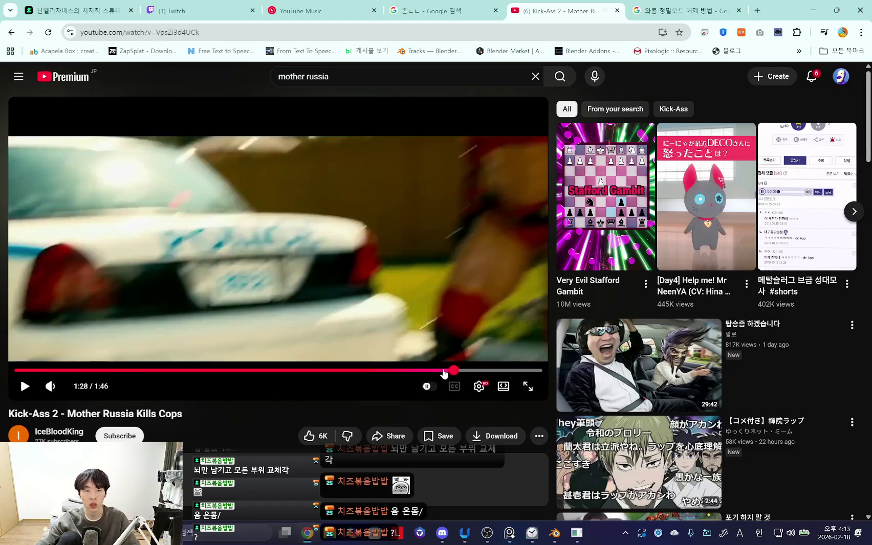
click(25, 386)
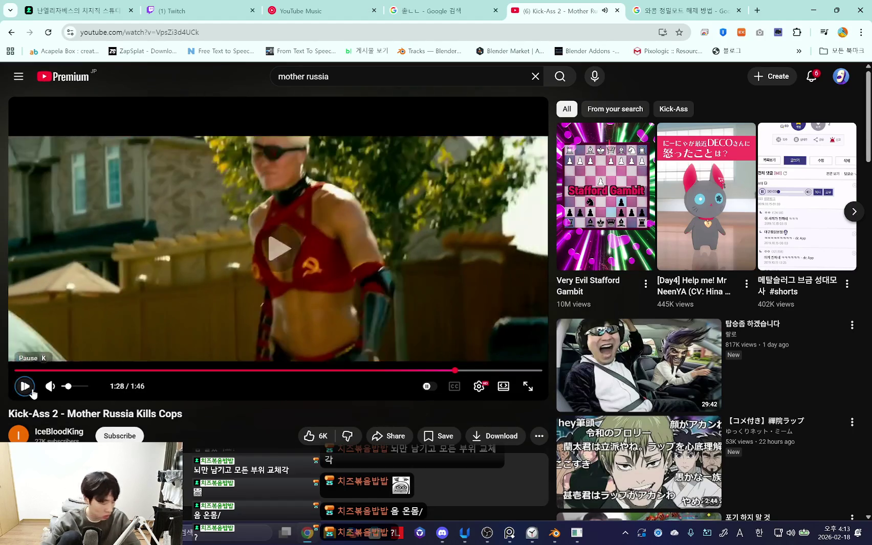
click(32, 391)
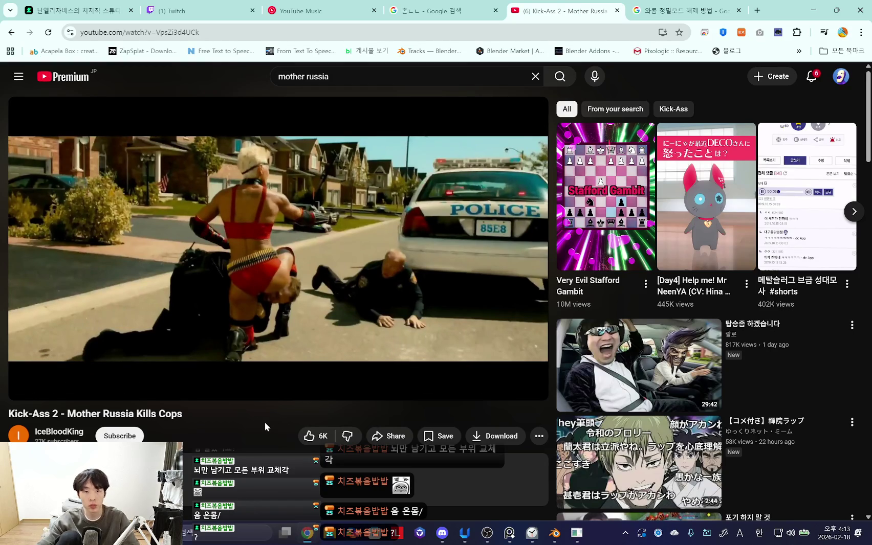
key(super+shift+s)
Step: Snip the paused video frame and launch PureRef, dismissing its update reminder
mouse_move(75, 369)
mouse_down()
mouse_move(303, 217)
mouse_move(346, 142)
mouse_up()
click(251, 536)
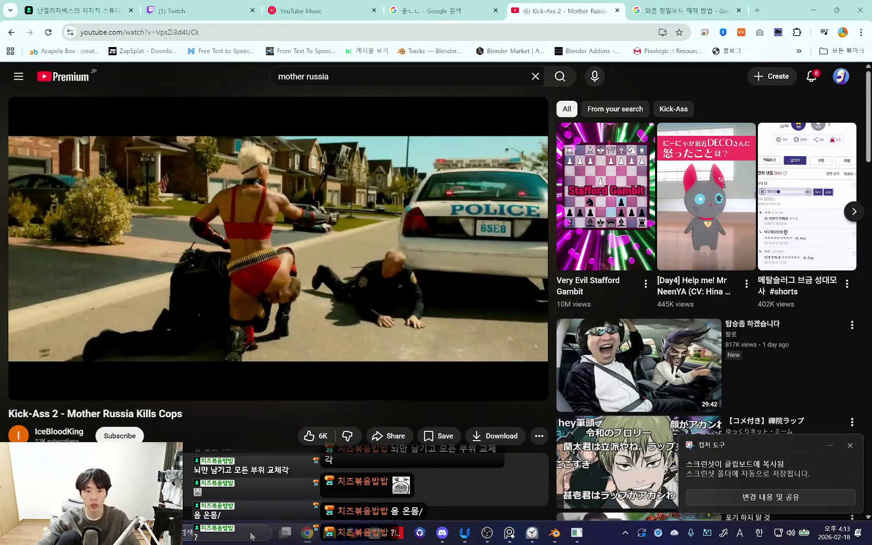
text(p)
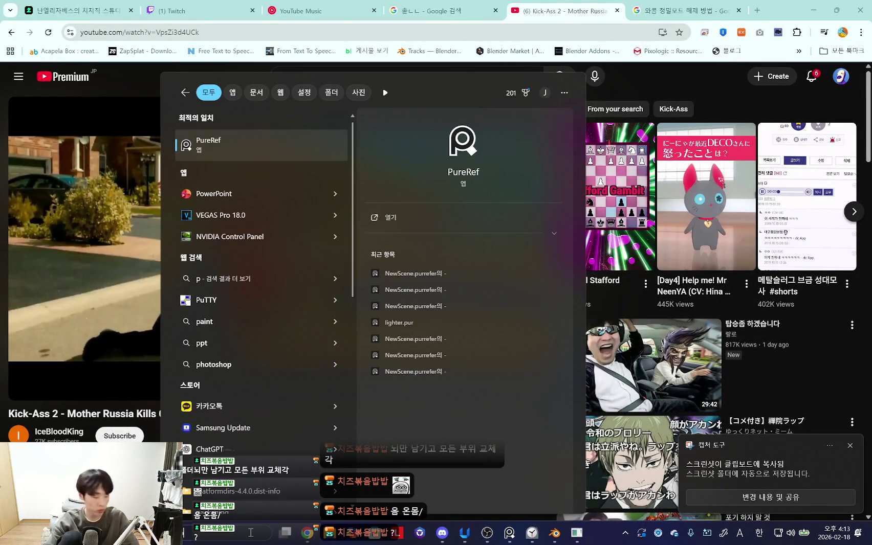
key(Return)
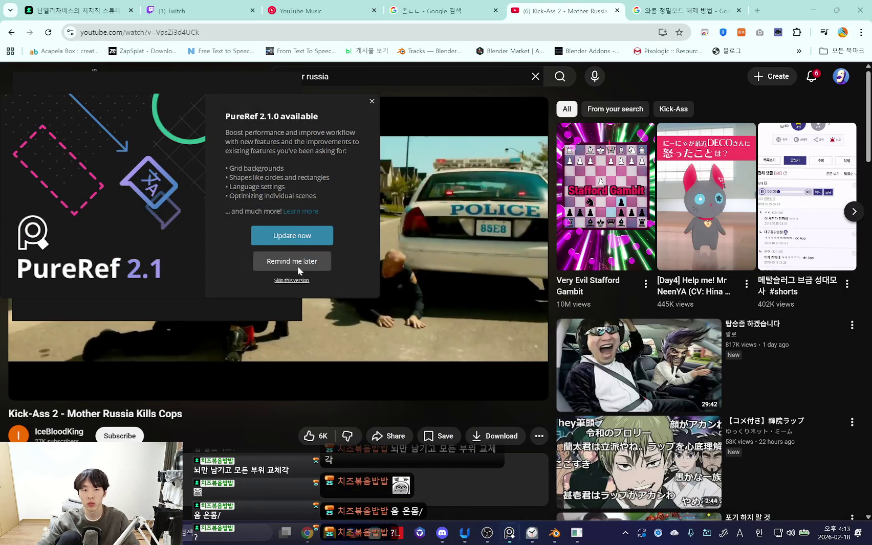
click(293, 261)
mouse_move(509, 534)
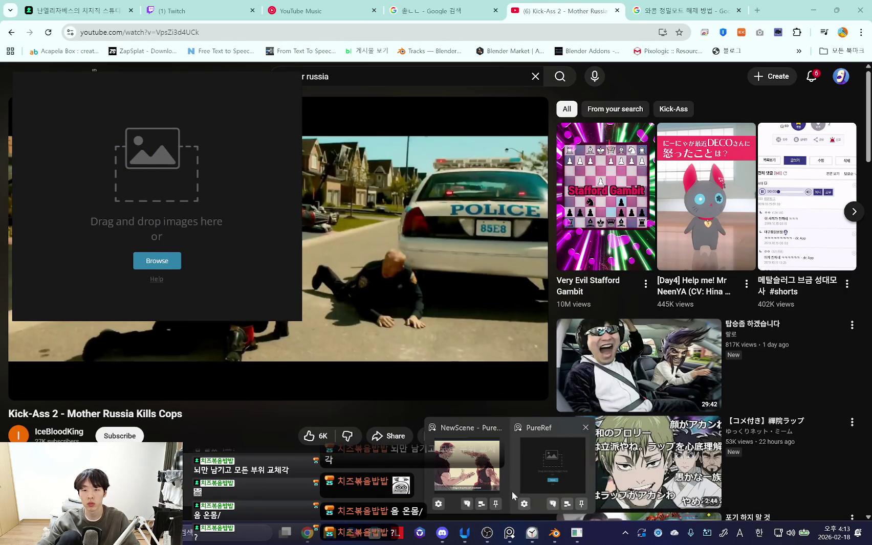
middle_click(518, 495)
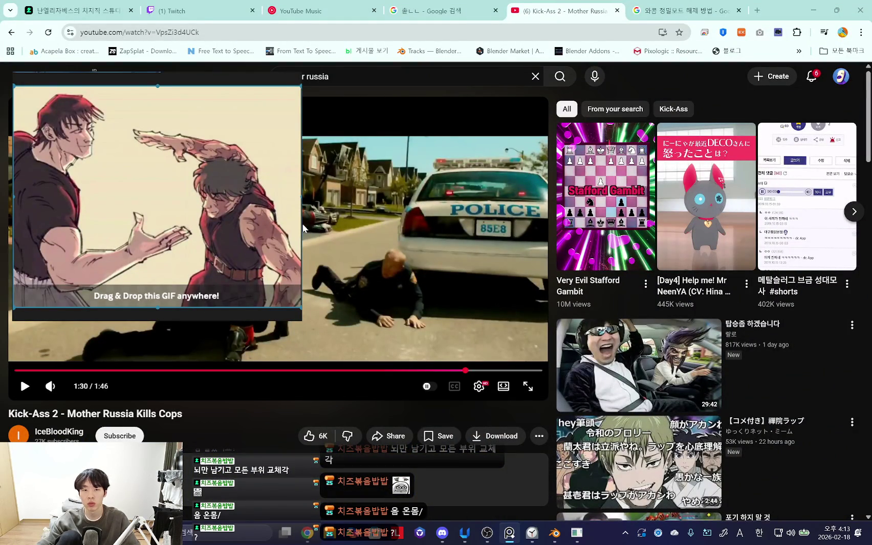
Step: Paste the snipped frame onto the PureRef board, enlarge it, and rearrange the references
drag(339, 229, 437, 229)
scroll(253, 228, down, 3)
scroll(275, 234, up, 2)
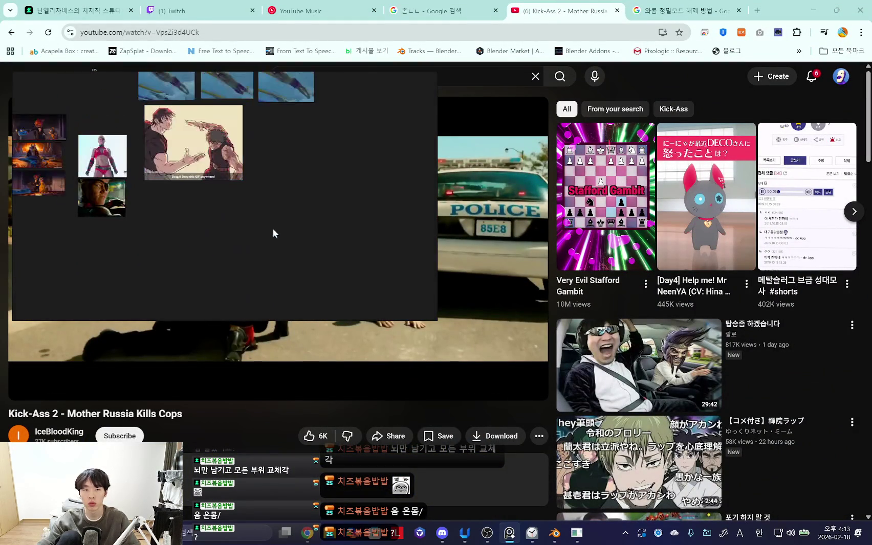
scroll(294, 215, up, 2)
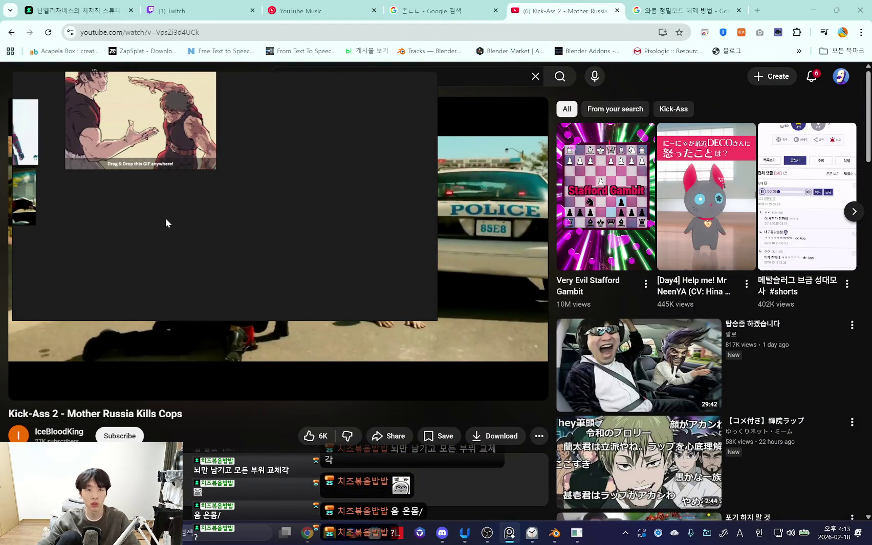
key(ctrl+v)
drag(284, 231, 141, 302)
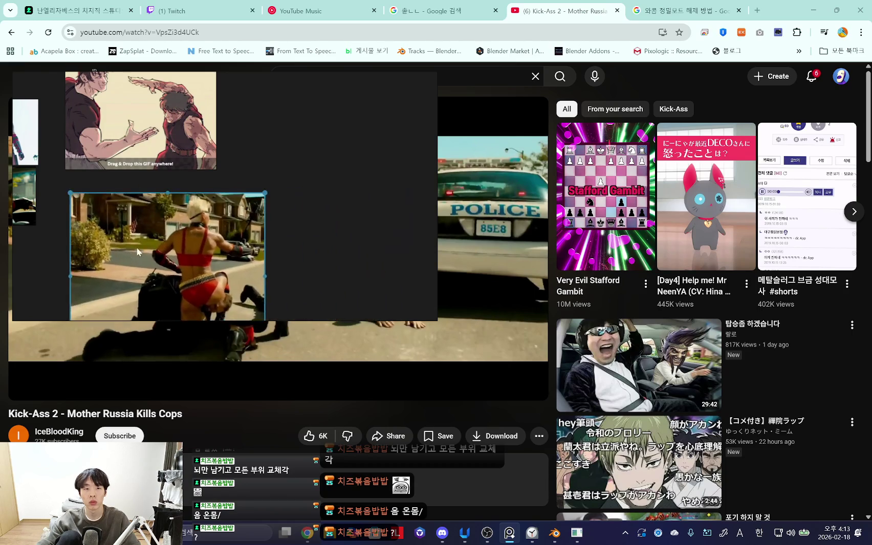
key(ctrl+p)
Step: Return to Blender with the reference window narrowed beside the viewport
click(831, 8)
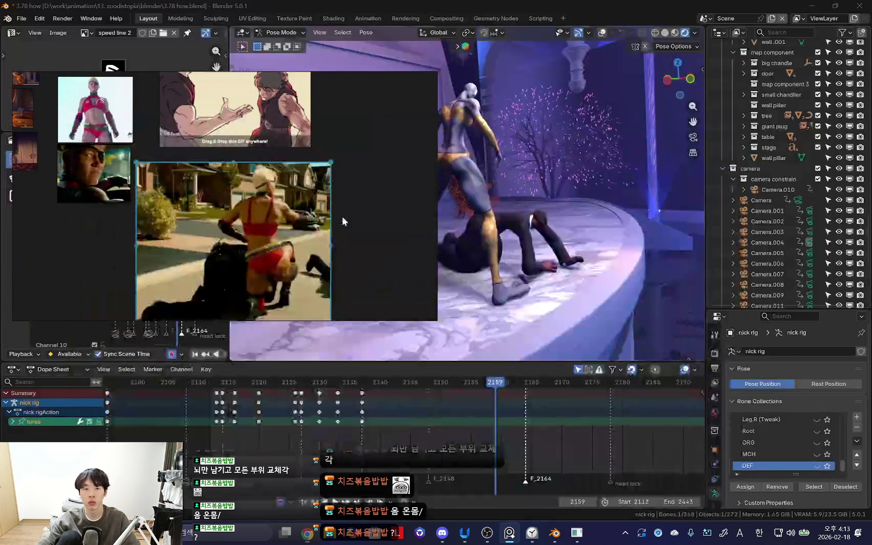
drag(369, 224, 285, 232)
middle_drag(264, 233, 148, 191)
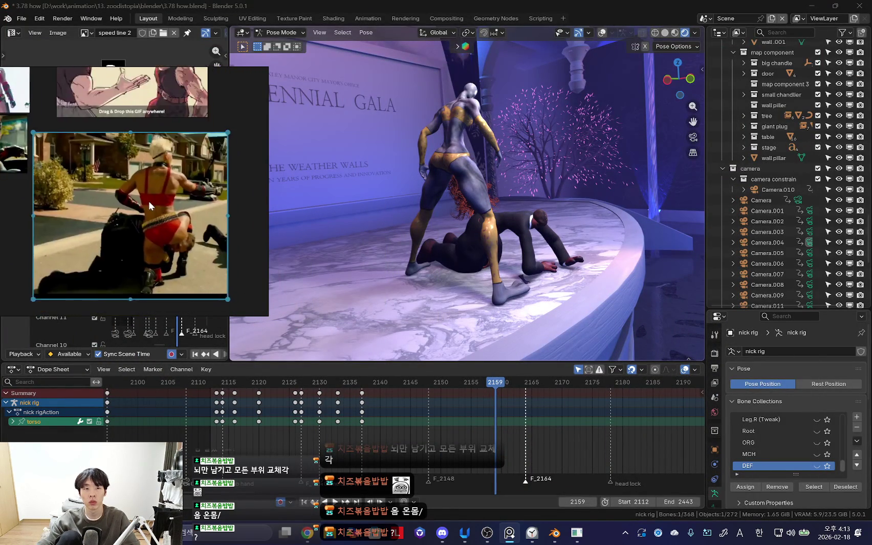
mouse_move(368, 226)
middle_down()
mouse_move(387, 211)
mouse_move(429, 229)
mouse_move(436, 260)
mouse_move(537, 316)
middle_up()
Step: Select all rig bones and move the timeline from frame 2130 to frame 2137
key(a)
mouse_move(477, 464)
mouse_down()
mouse_move(209, 419)
mouse_move(230, 391)
mouse_up()
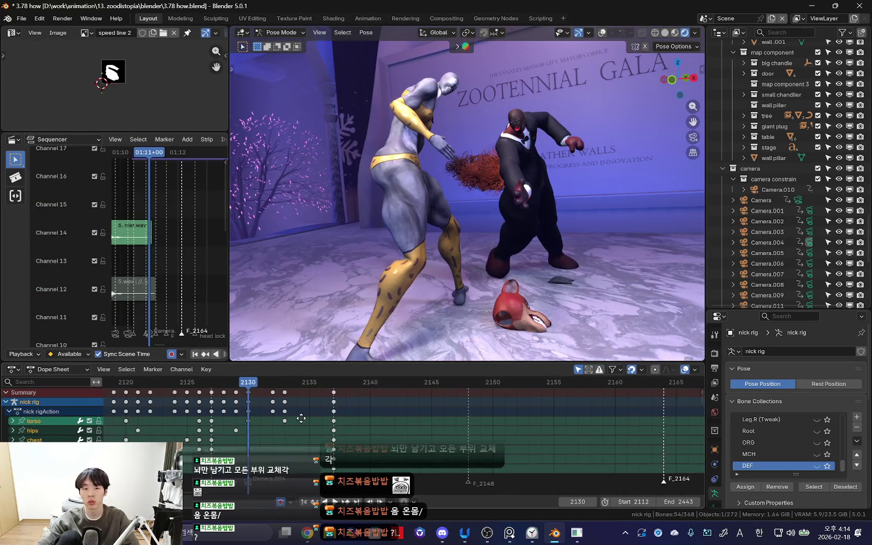
key(ctrl+z)
key(space)
Step: Move the torso control to a new position, cancelling an attempted rotation
key(shift+alt+z)
click(491, 221)
key(shift+alt+z)
key(g)
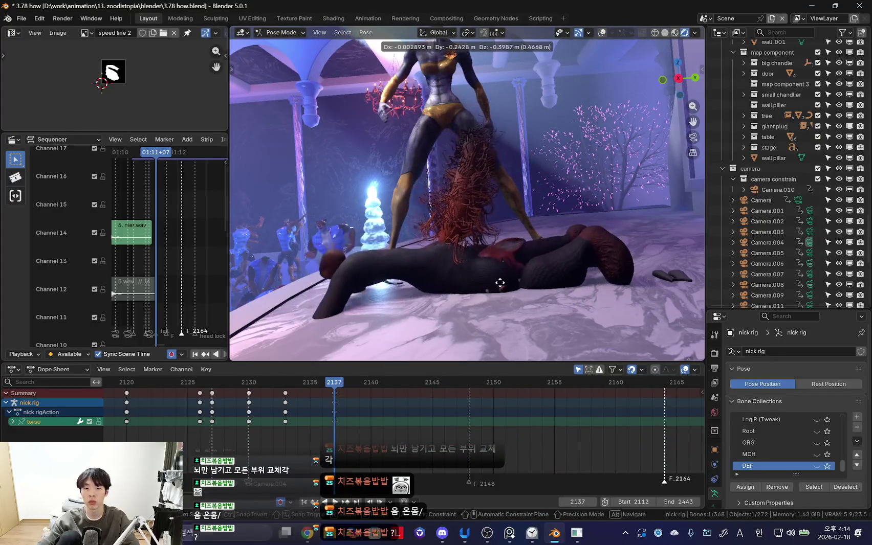
click(492, 286)
key(r)
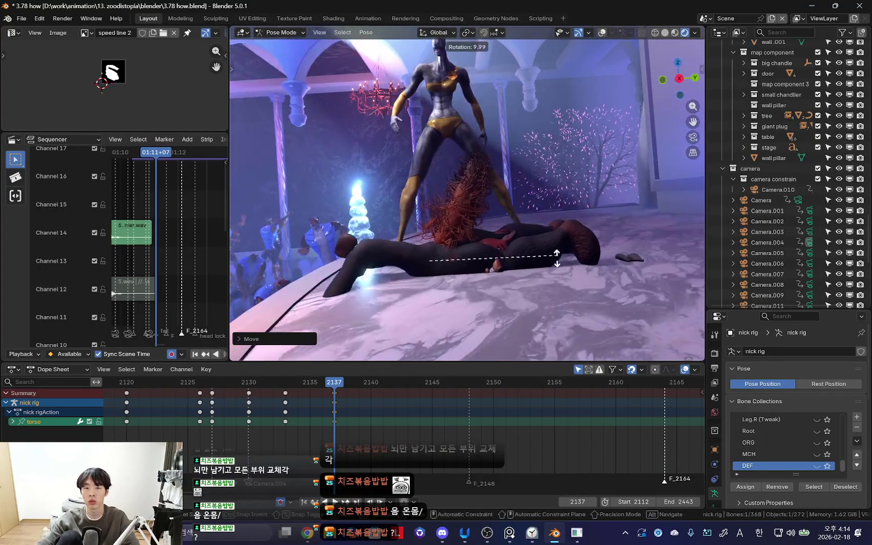
key(Escape)
key(ctrl+z)
key(ctrl+z)
key(shift+alt+z)
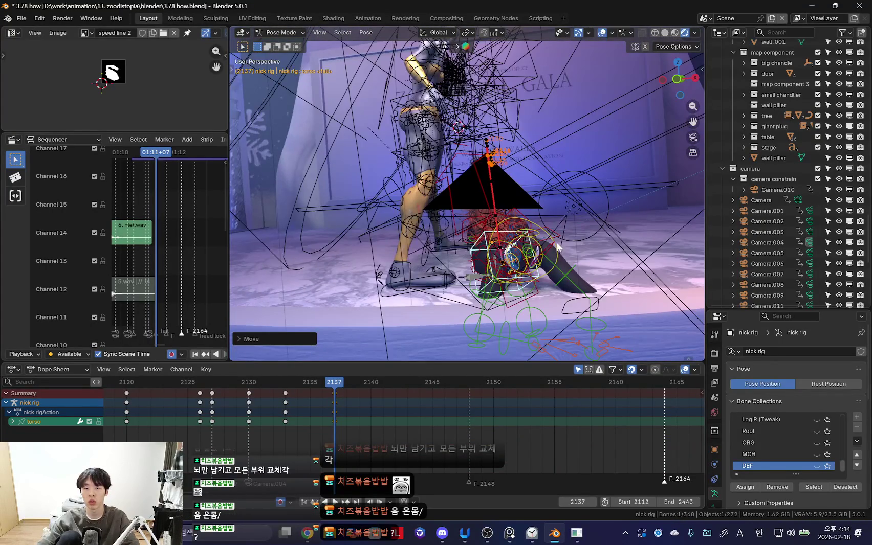
Step: Check the chest and left thigh controls, then grab the torso to shift it again
click(549, 289)
key(shift+alt+z)
key(Escape)
key(shift+alt+z)
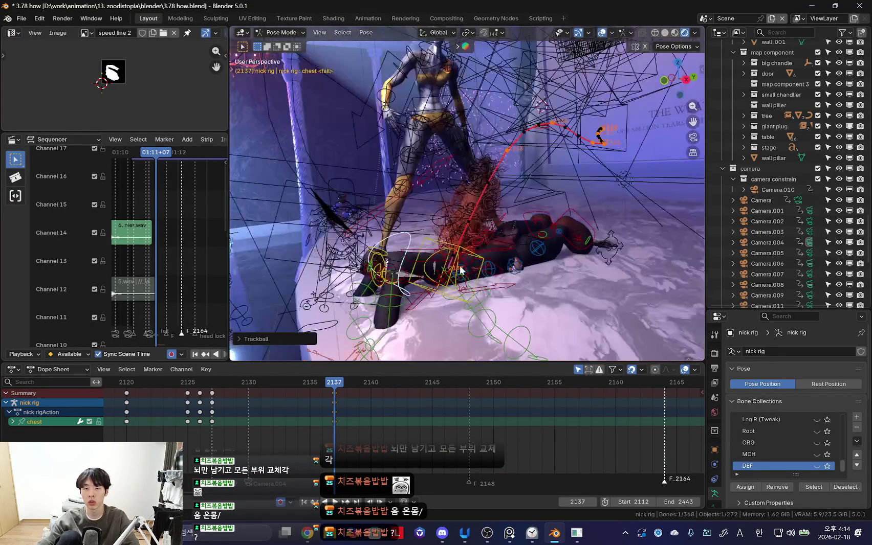
click(469, 290)
key(shift+alt+z)
key(shift+alt+z)
click(477, 248)
key(shift+alt+z)
key(g)
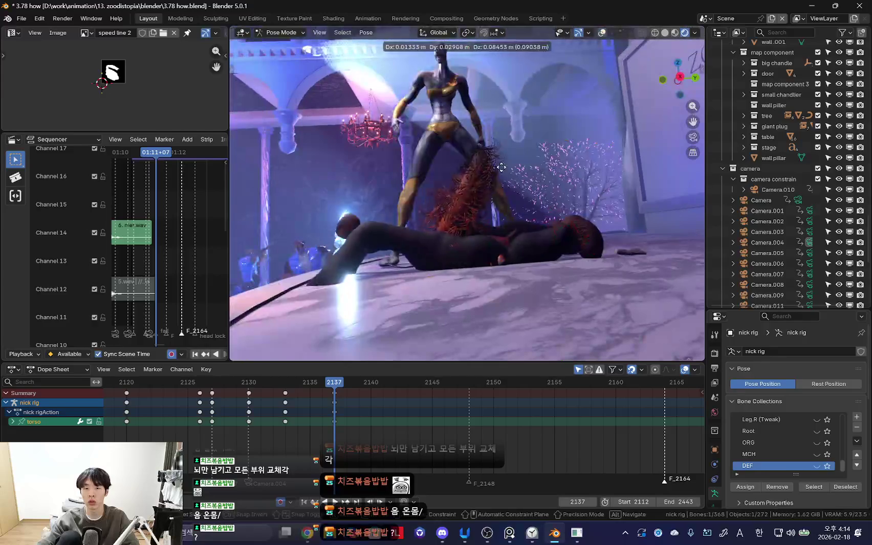
Step: Reposition the left and right foot controls of the fallen character
key(shift+alt+z)
click(585, 225)
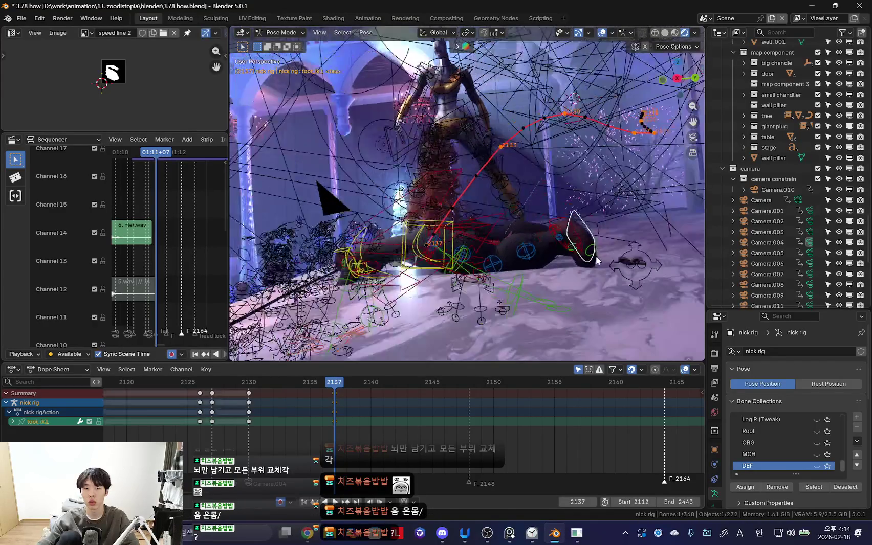
key(shift+alt+z)
key(g)
click(537, 253)
key(shift+alt+z)
click(582, 274)
key(shift+alt+z)
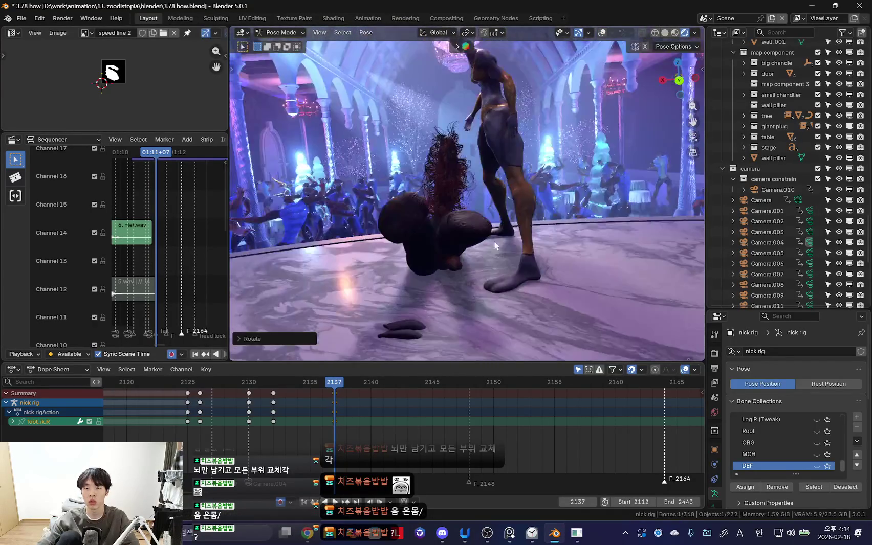
middle_drag(594, 243, 587, 248)
key(g)
click(555, 220)
key(shift+alt+z)
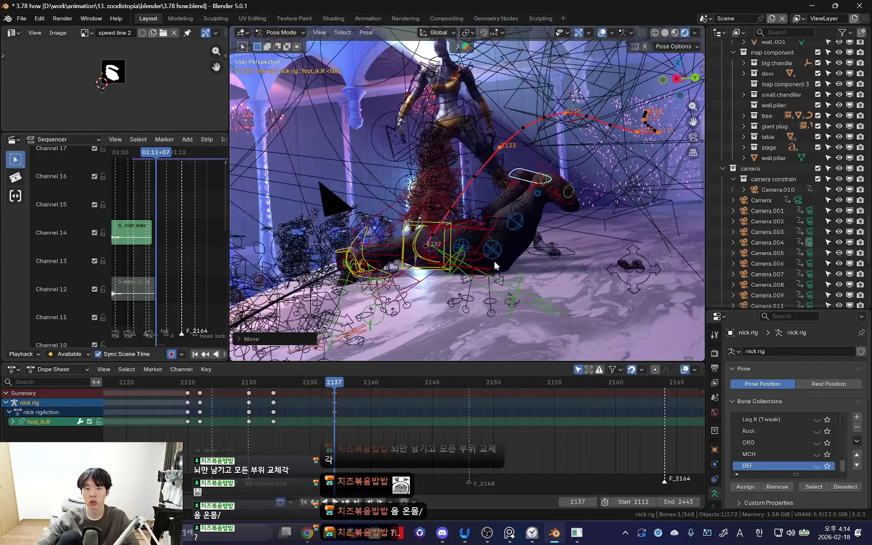
middle_drag(497, 261, 511, 304)
Step: Select the left thigh and inspect the pose from several lower angles
click(493, 313)
scroll(501, 292, up, 4)
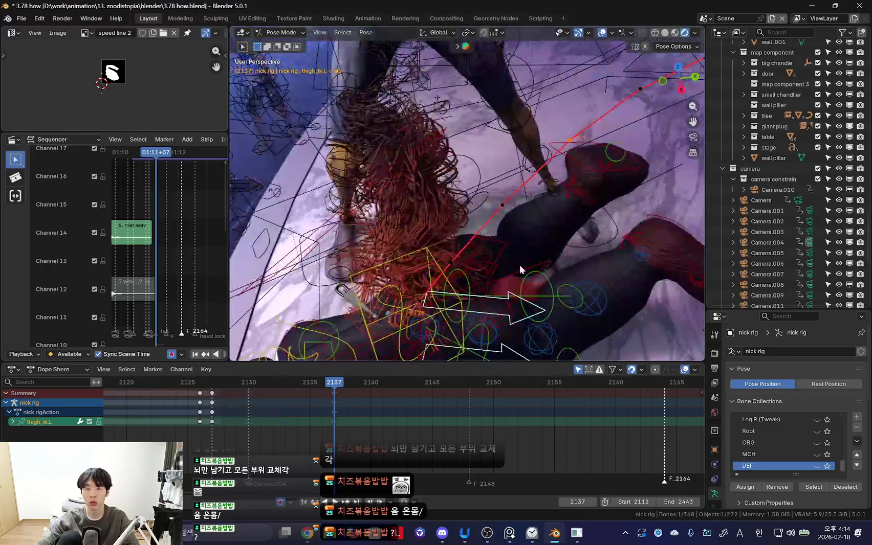
key(shift+alt+z)
mouse_move(502, 249)
middle_down()
mouse_move(479, 280)
mouse_move(512, 295)
middle_up()
key(shift+alt+z)
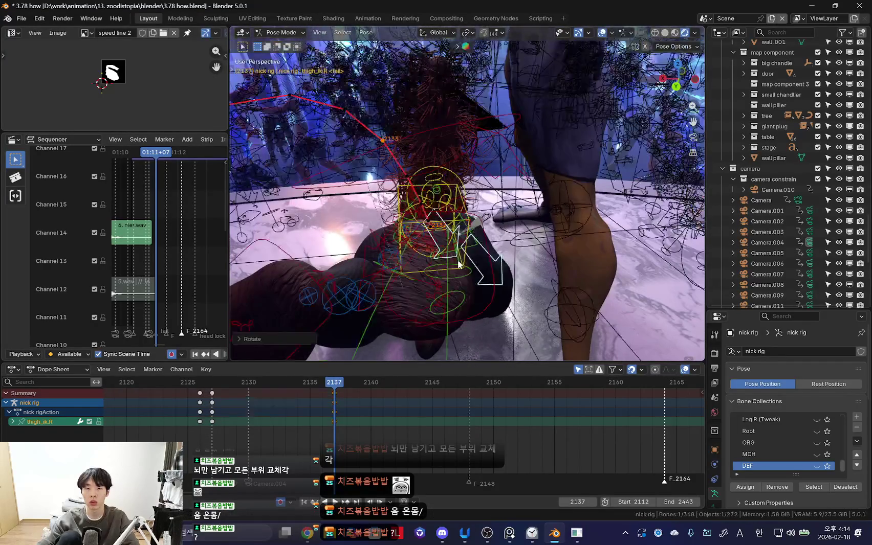
key(shift+alt+z)
mouse_move(442, 285)
middle_down()
mouse_move(535, 264)
mouse_move(456, 259)
middle_up()
key(shift+alt+z)
Step: Rotate the chest control to adjust the fallen torso
click(455, 259)
key(r)
key(shift+alt+z)
click(517, 269)
key(shift+alt+z)
middle_drag(501, 265, 619, 245)
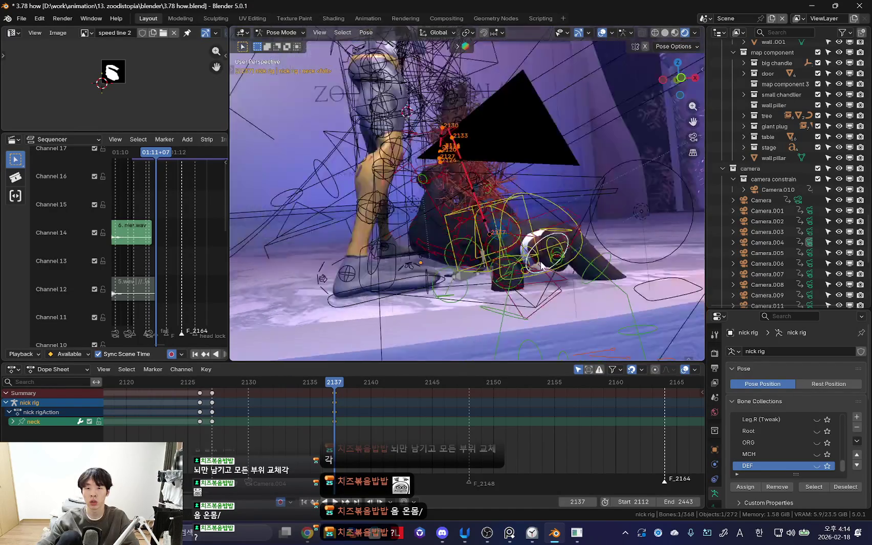
middle_drag(573, 283, 599, 290)
key(shift+alt+z)
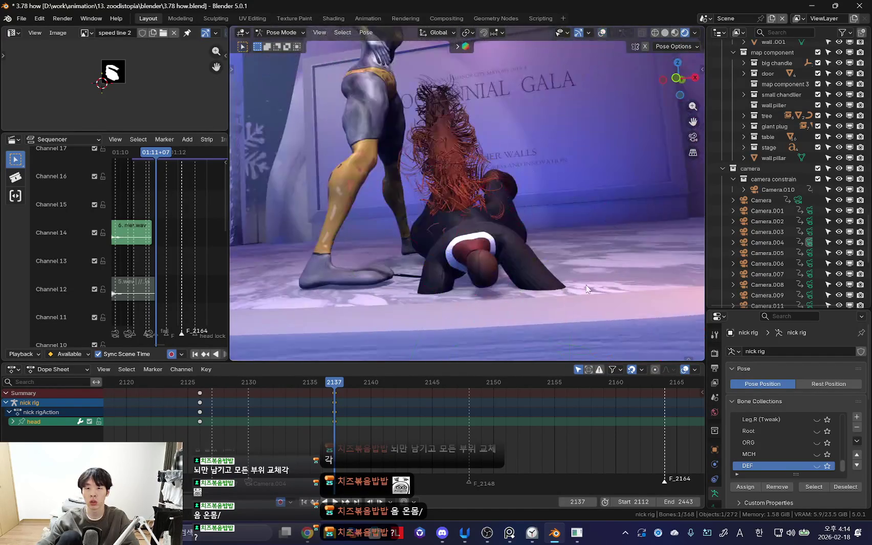
key(shift+alt+z)
Step: Rotate the neck control
click(472, 306)
key(shift+alt+z)
key(r)
key(Escape)
key(shift+alt+z)
Step: Rotate the left upper arm using upper_arm_fk.L
key(shift+alt+z)
key(shift+alt+z)
click(494, 284)
click(500, 283)
key(shift+alt+z)
key(shift+alt+z)
key(shift+alt+z)
key(r)
key(r)
click(557, 271)
middle_drag(558, 271, 319, 278)
Step: Rotate the left forearm so it splays across the stage floor
key(shift+alt+z)
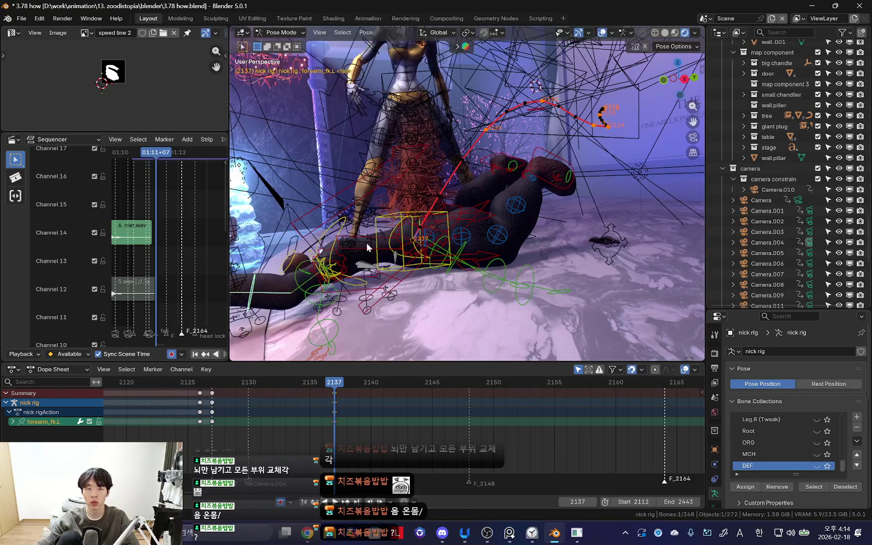
key(shift+alt+z)
middle_drag(367, 243, 426, 260)
key(r)
click(474, 235)
key(shift+alt+z)
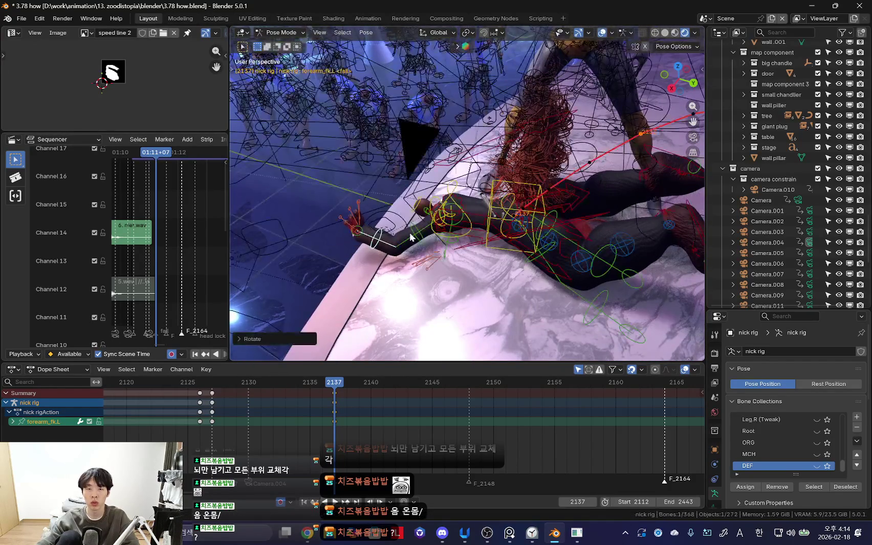
click(507, 227)
key(shift+alt+z)
mouse_move(506, 227)
middle_down()
mouse_move(522, 257)
mouse_move(469, 257)
mouse_move(559, 295)
mouse_move(472, 285)
mouse_move(548, 282)
middle_up()
Step: Rotate the right upper arm using upper_arm_fk.R
key(shift+alt+z)
click(475, 245)
click(496, 270)
key(shift+alt+z)
click(563, 304)
Step: Rotate the right shoulder via the shoulder.R and upper_arm_parent.R controls
key(shift+alt+z)
click(511, 266)
key(shift+alt+z)
key(shift+alt+z)
click(522, 258)
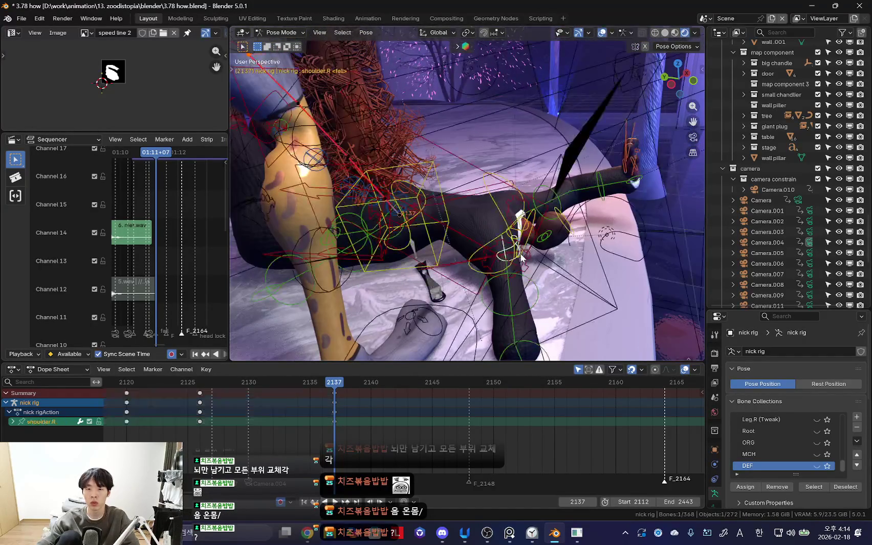
click(518, 257)
mouse_move(522, 251)
middle_down()
mouse_move(519, 257)
mouse_move(513, 241)
mouse_move(506, 250)
middle_up()
key(shift+alt+z)
Step: Rotate the right forearm (forearm_fk.R), then switch back to the browser
key(shift+alt+z)
click(513, 241)
key(shift+alt+z)
key(shift+alt+z)
key(r)
click(386, 277)
key(shift+alt+z)
middle_drag(387, 277, 437, 267)
key(shift+alt+z)
click(378, 177)
key(shift+alt+z)
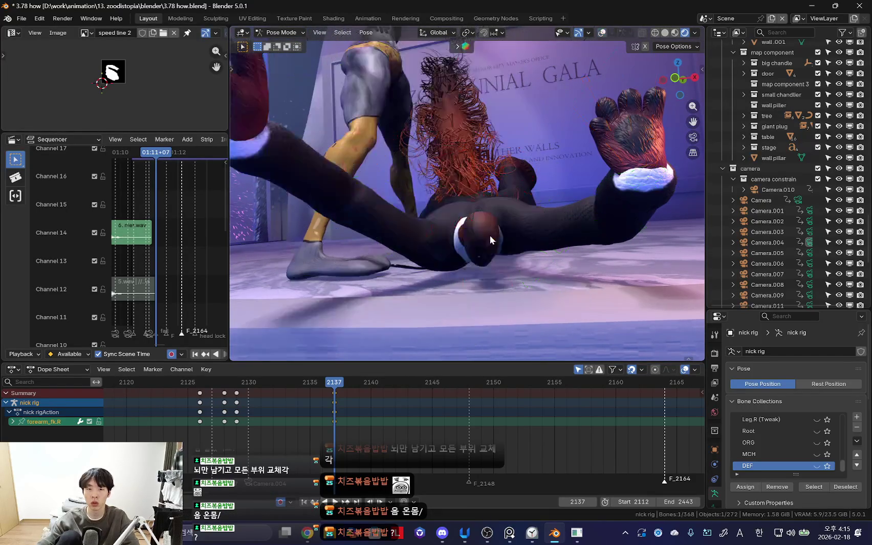
middle_drag(490, 236, 529, 247)
key(r)
click(434, 232)
key(shift+alt+z)
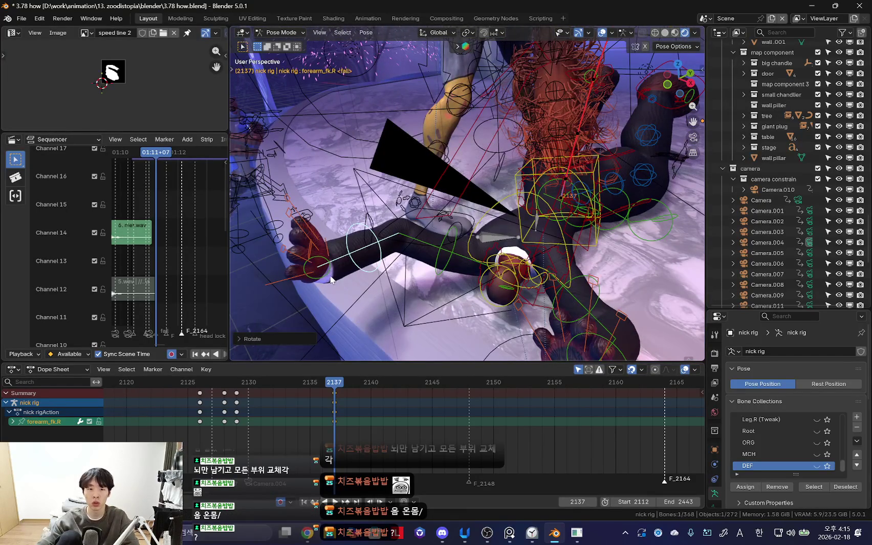
key(alt+Tab)
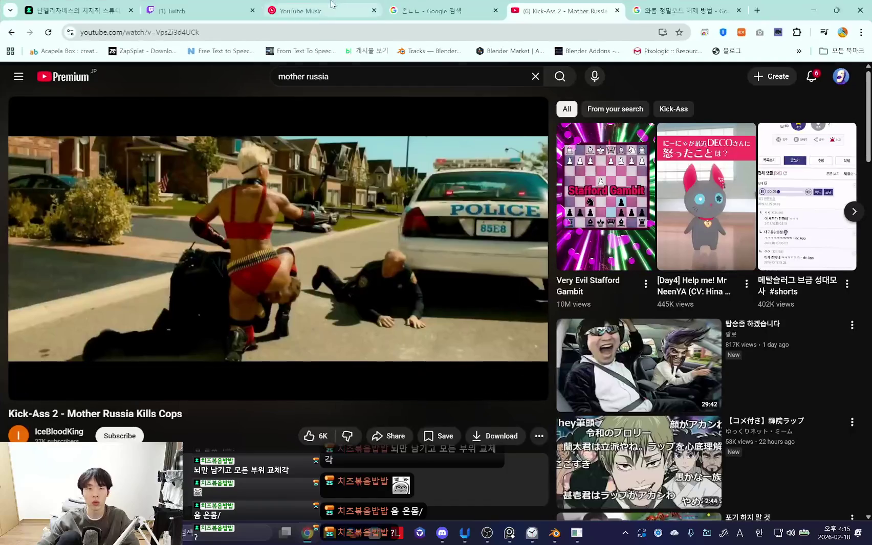
Step: Check the YouTube Music tab playing 'vita', then minimize Chrome to return to Blender
click(323, 10)
scroll(331, 321, up, 6)
scroll(304, 370, down, 7)
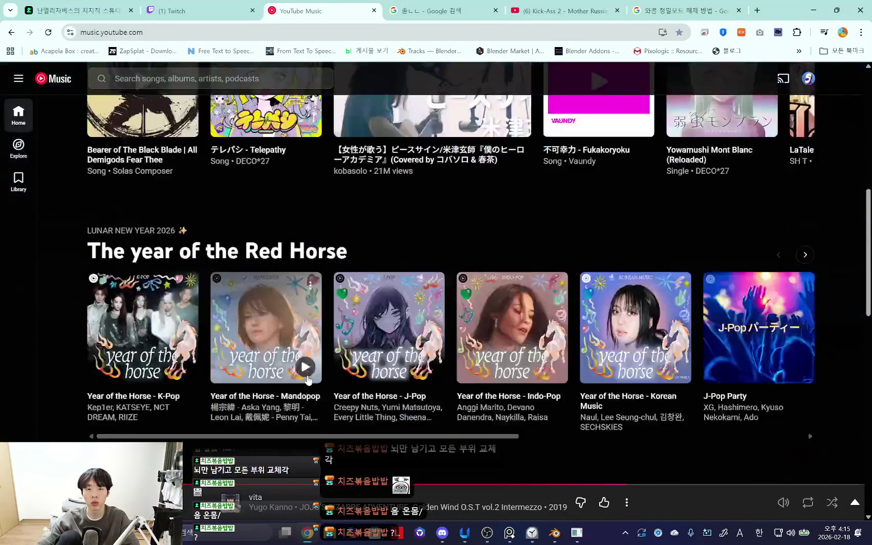
mouse_move(309, 283)
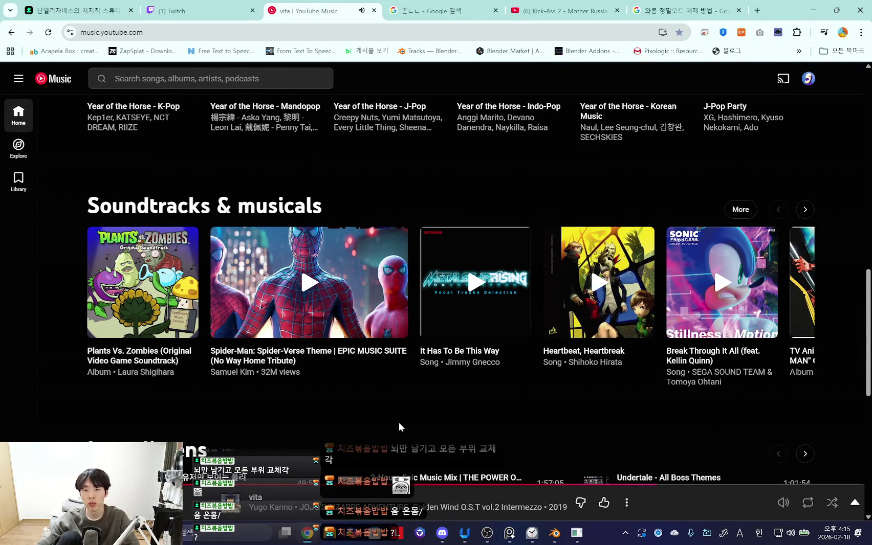
click(813, 9)
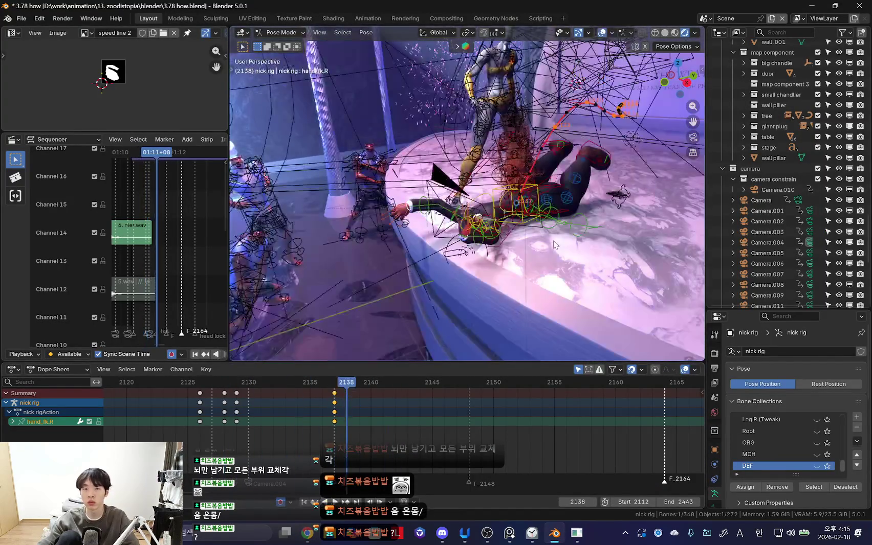
Step: Select the torso control and nudge it at frame 2137
key(shift+alt+z)
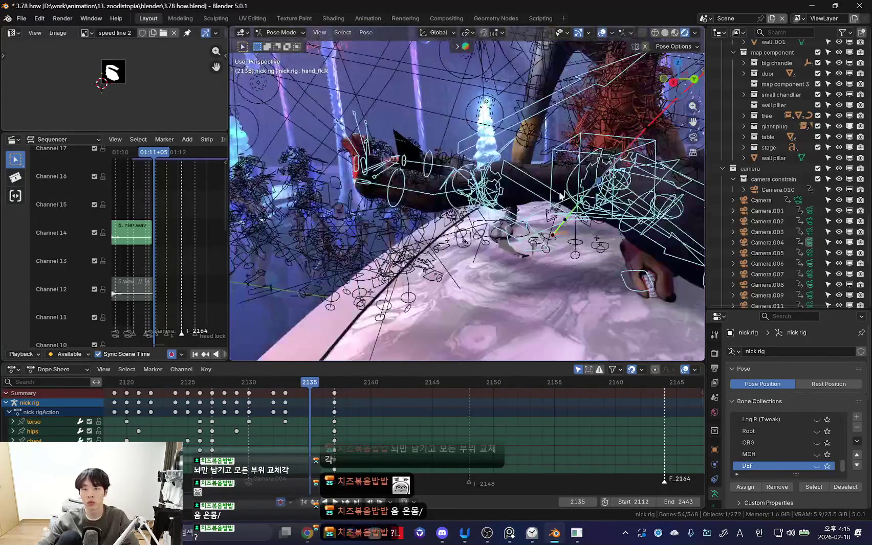
click(541, 251)
key(shift+alt+z)
key(Right)
key(Right)
key(g)
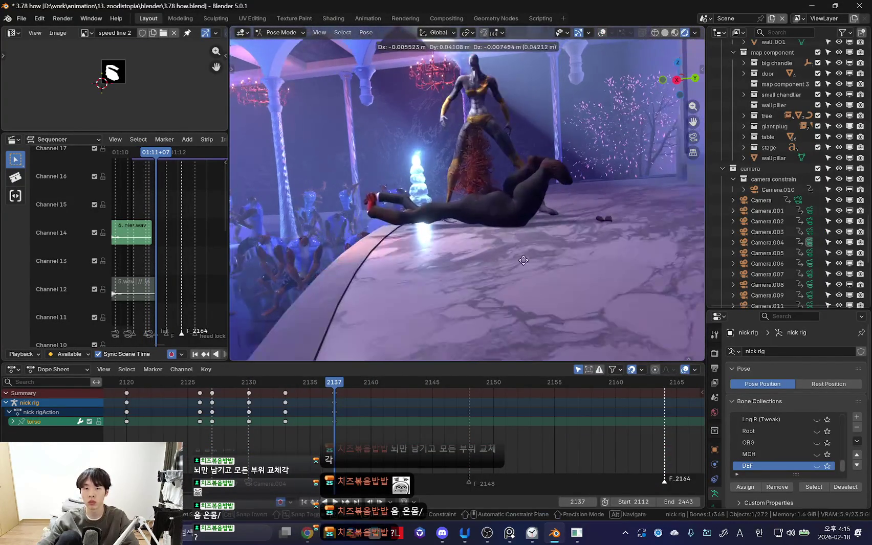
key(shift+alt+z)
Step: Play the looping fall animation several times to review the motion
key(space)
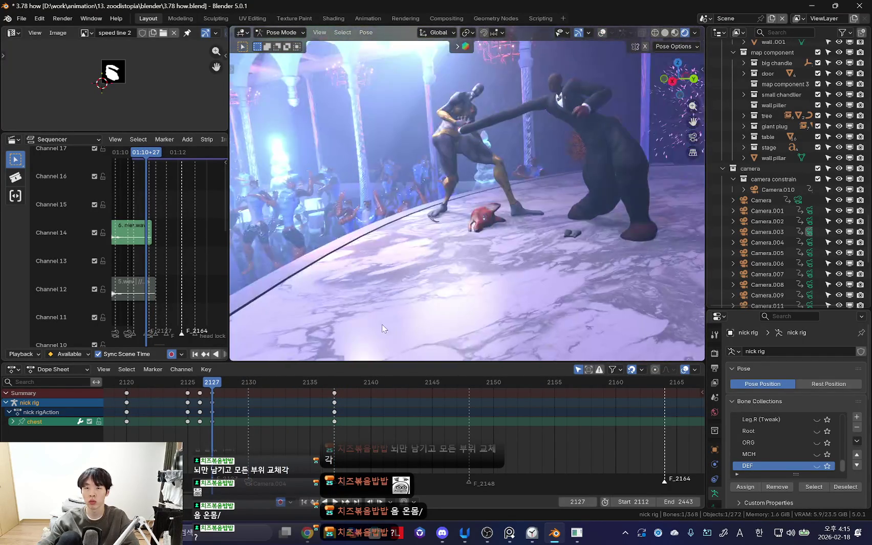
key(space)
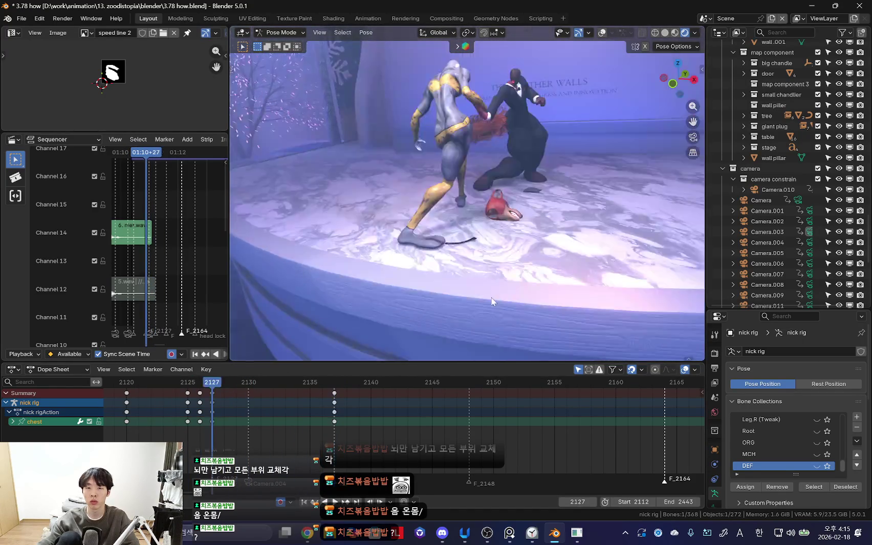
key(Escape)
key(space)
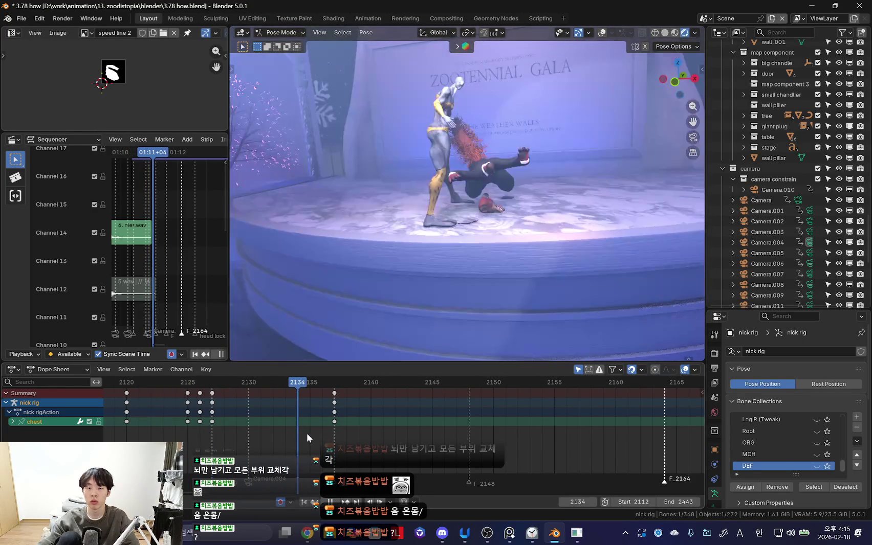
key(space)
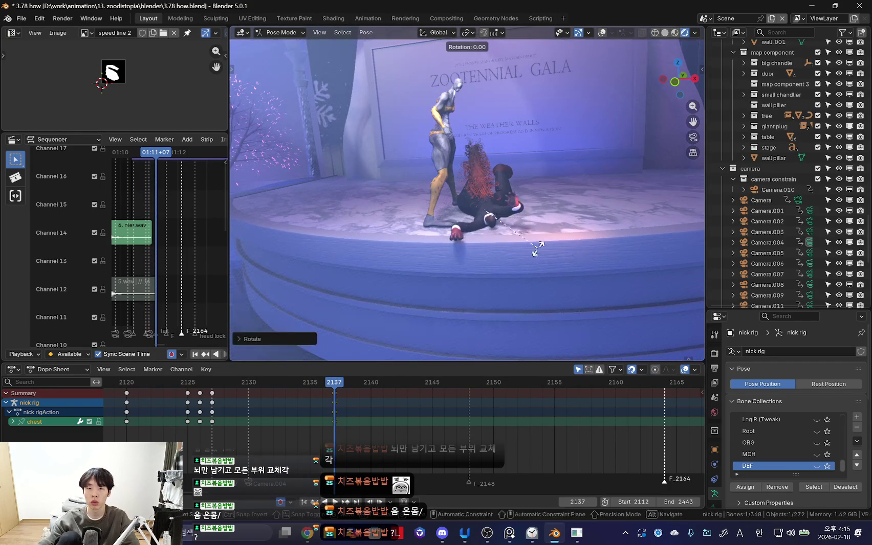
Step: Adjust the fallen character's head and rotate the neck control
key(KP_0)
key(shift+alt+z)
middle_drag(417, 262, 496, 231)
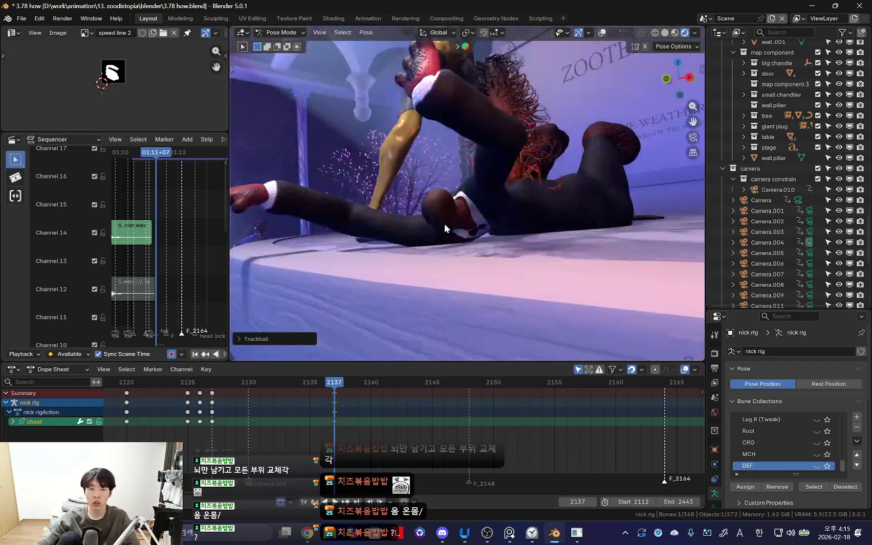
click(495, 231)
click(499, 261)
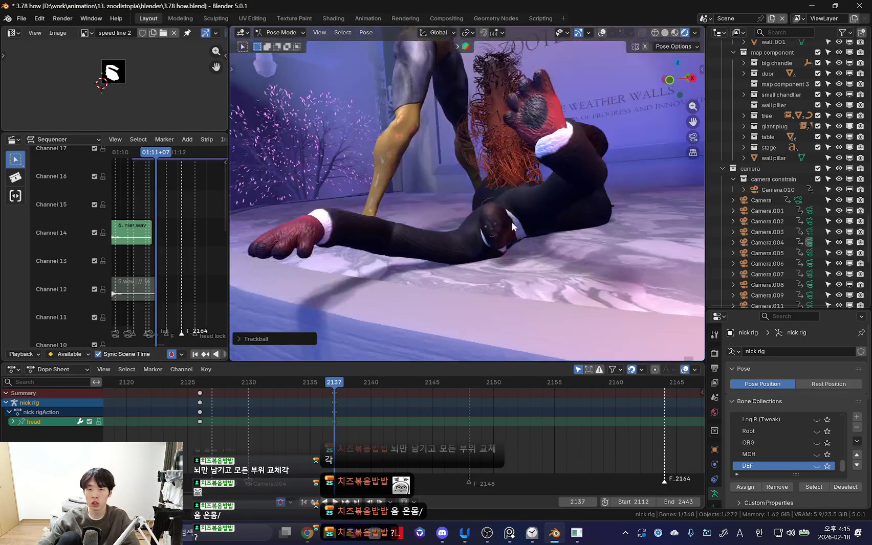
middle_drag(499, 261, 491, 214)
click(491, 213)
key(r)
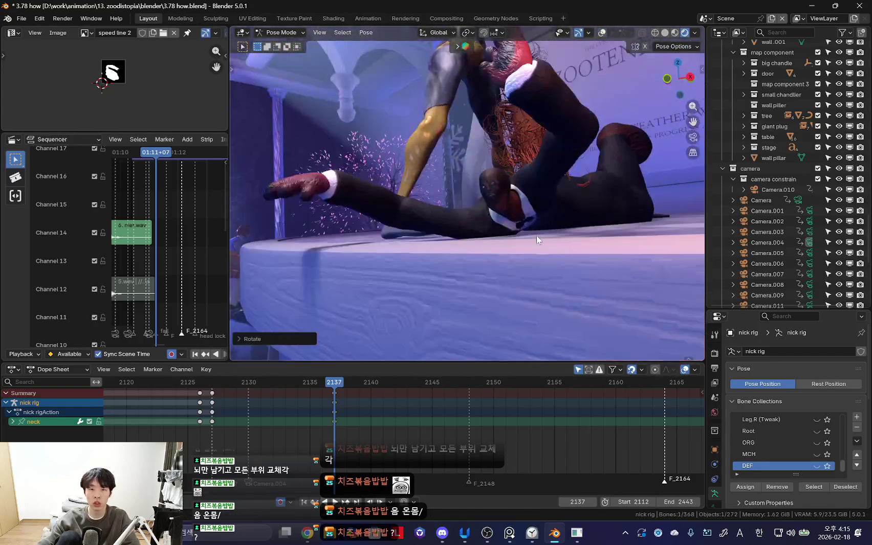
click(488, 161)
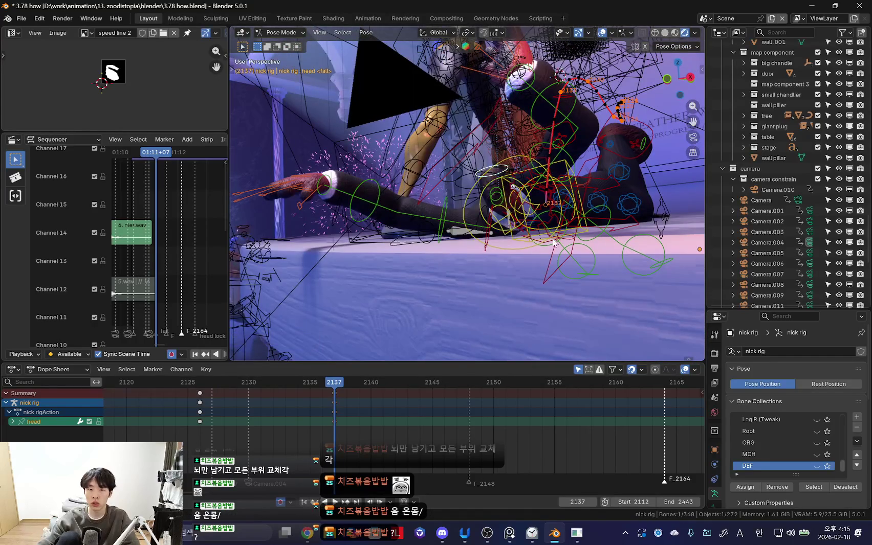
Step: Rotate the right forearm while checking the pose from low side views
mouse_move(515, 210)
middle_down()
mouse_move(434, 185)
mouse_move(487, 169)
mouse_move(613, 252)
middle_up()
key(shift+alt+z)
key(r)
click(604, 185)
key(shift+alt+z)
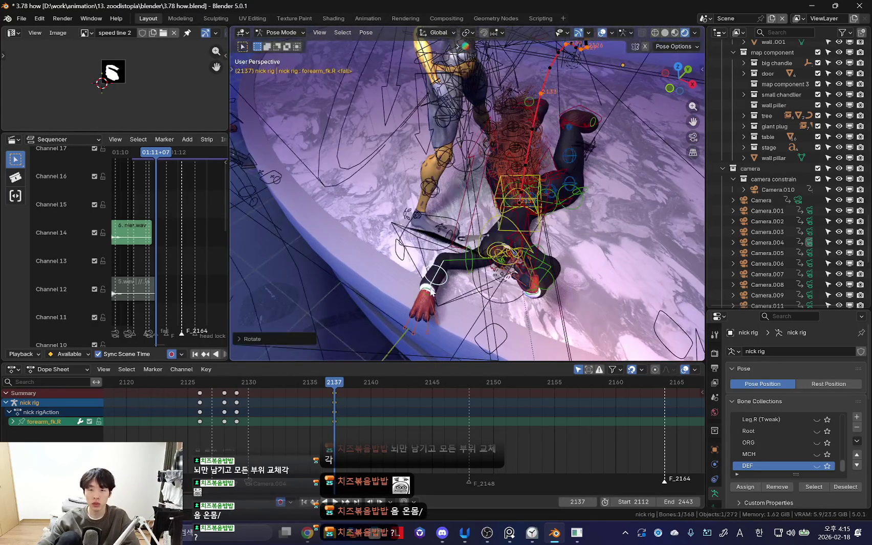
mouse_move(450, 292)
middle_down()
mouse_move(447, 300)
mouse_move(456, 242)
mouse_move(482, 240)
middle_up()
key(shift+alt+z)
mouse_move(581, 278)
middle_down()
mouse_move(512, 266)
mouse_move(570, 205)
middle_up()
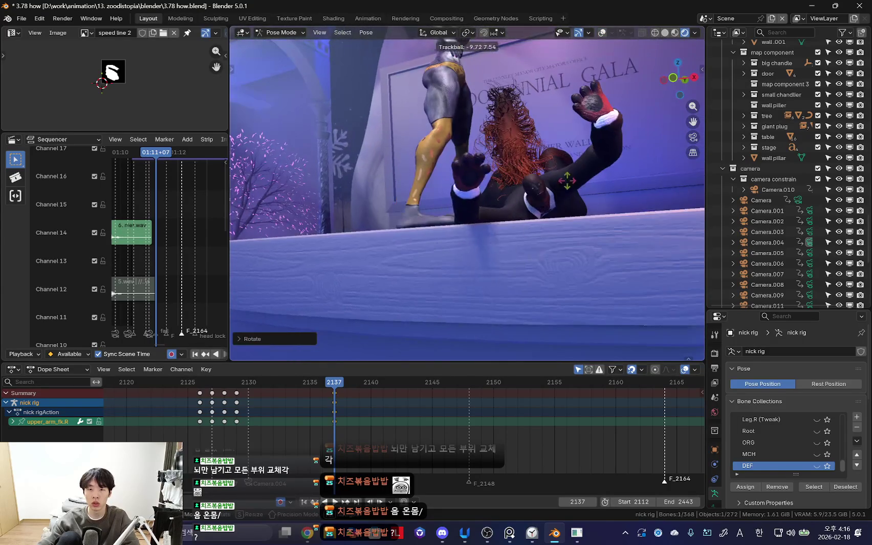
key(shift+alt+z)
Step: Select the upper_arm_fk.R, upper_arm_fk.L and Bone.001 controls to adjust the arms
click(570, 205)
click(580, 244)
key(shift+alt+z)
mouse_move(580, 245)
middle_down()
mouse_move(545, 182)
mouse_move(545, 258)
mouse_move(568, 223)
mouse_move(559, 256)
mouse_move(523, 238)
mouse_move(493, 261)
mouse_move(505, 300)
middle_up()
key(shift+alt+z)
click(568, 223)
key(shift+alt+z)
key(shift+alt+z)
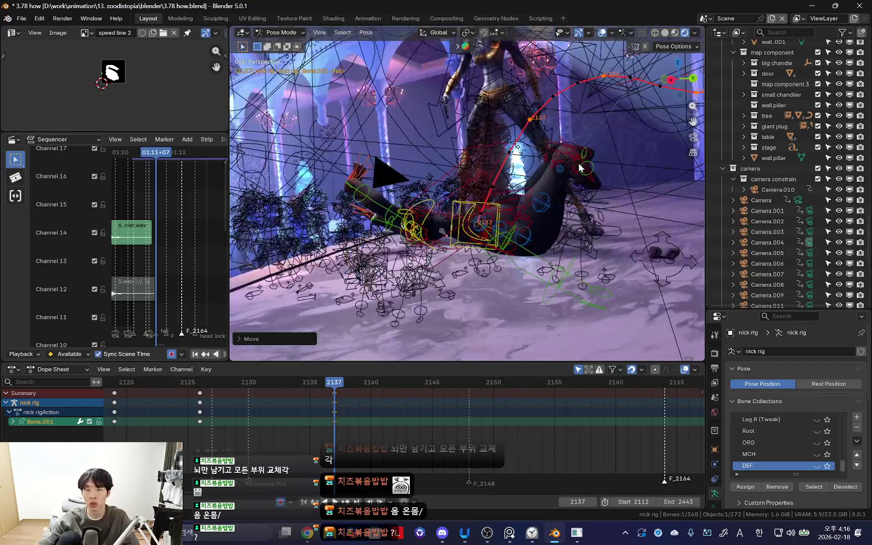
key(shift+alt+z)
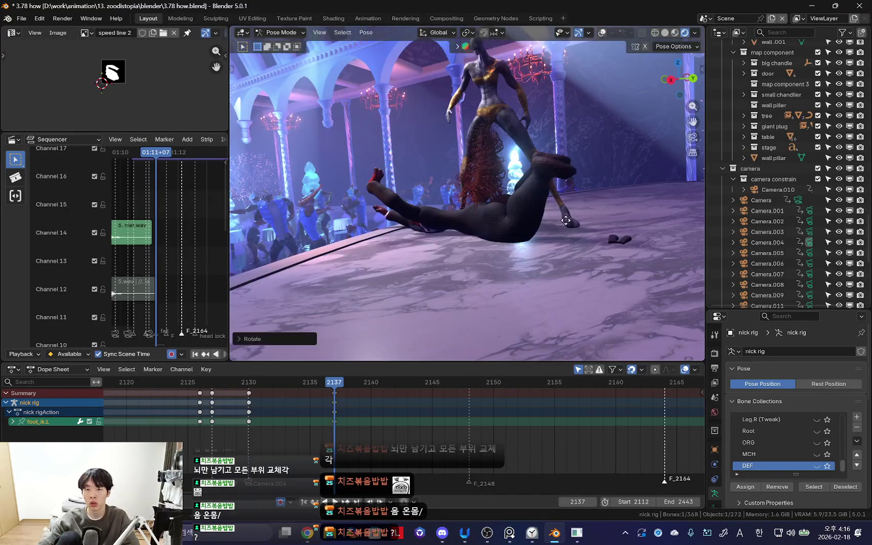
mouse_move(573, 228)
middle_down()
mouse_move(627, 230)
mouse_move(546, 249)
mouse_move(584, 247)
mouse_move(561, 238)
middle_up()
Step: Keyframe the fallen pose at frame 2137 and preview the fall from 2130
key(i)
key(Down)
click(304, 416)
key(space)
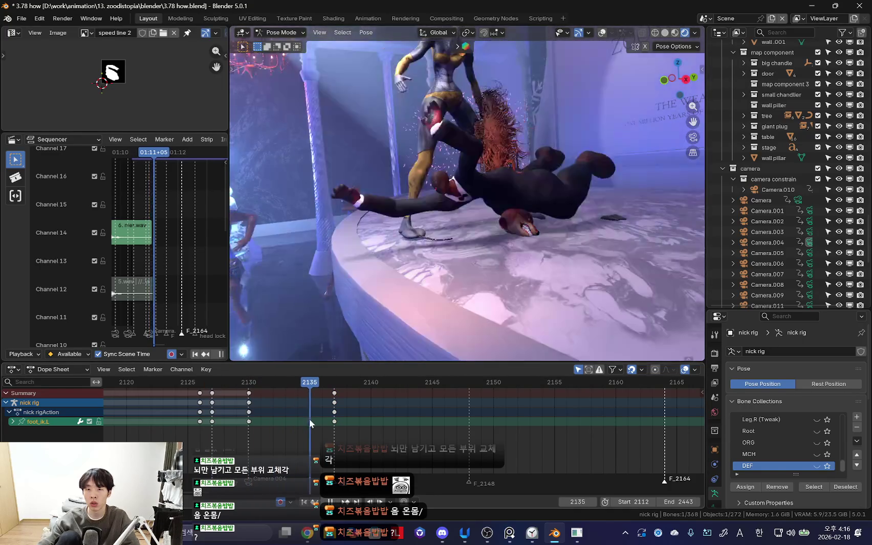
key(space)
Step: Move and rotate the right foot IK control into place
key(shift+alt+z)
middle_drag(573, 167, 438, 298)
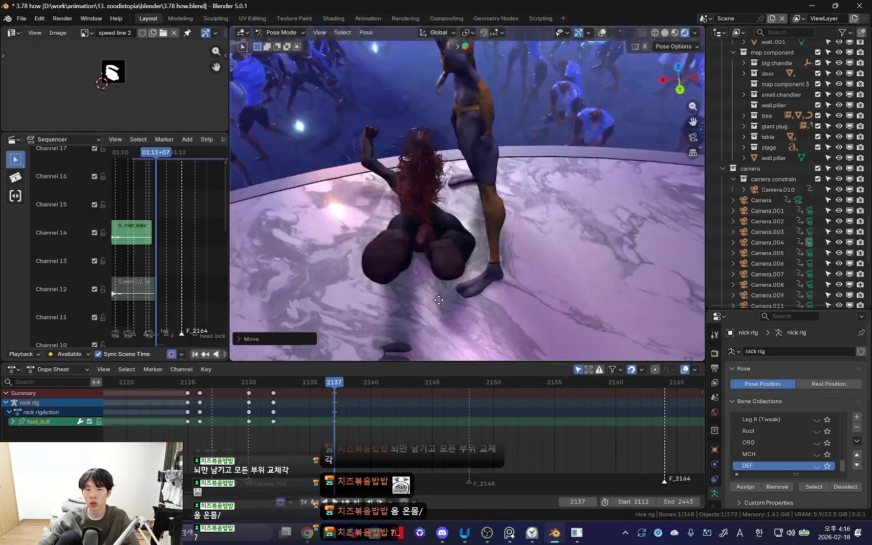
key(r)
click(561, 244)
mouse_move(561, 245)
middle_down()
mouse_move(613, 243)
mouse_move(527, 236)
middle_up()
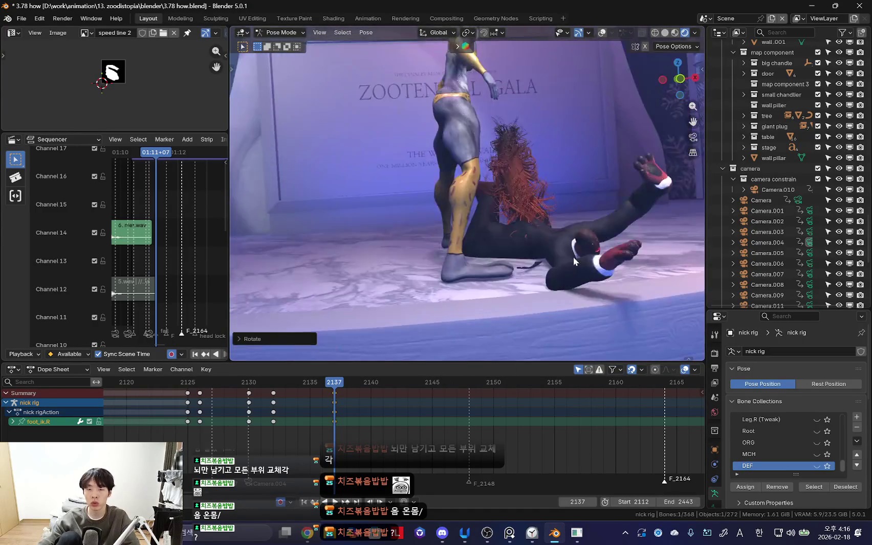
key(shift+alt+z)
Step: Key all rig bones at 2137, then rotate and key the chest at frame 2141
key(a)
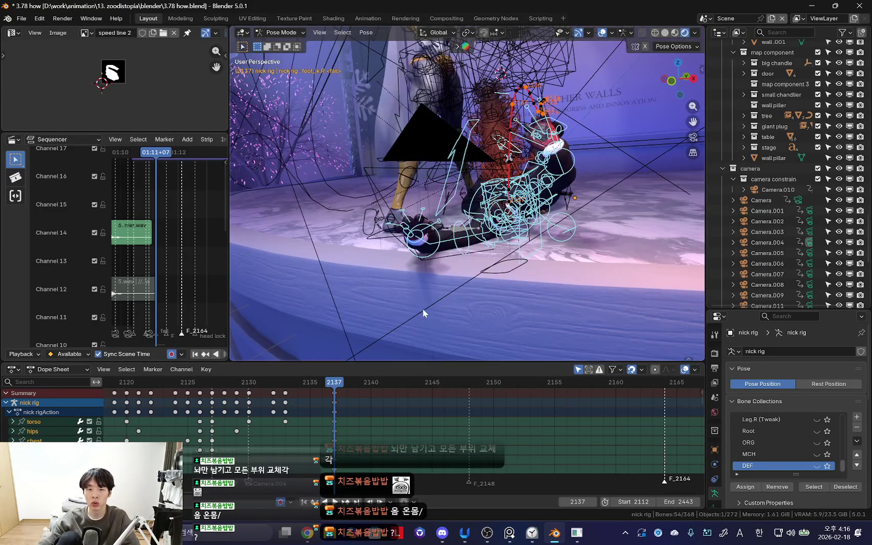
key(i)
click(385, 382)
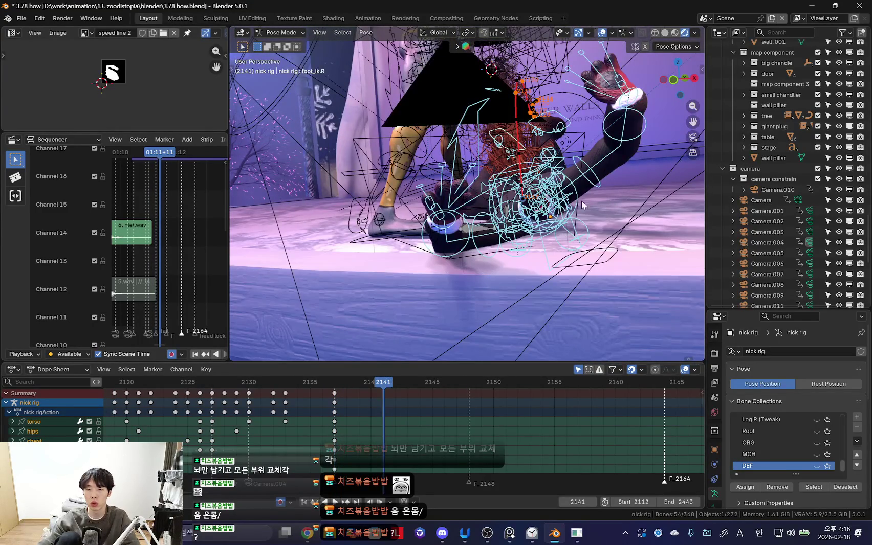
click(582, 208)
key(shift+alt+z)
key(r)
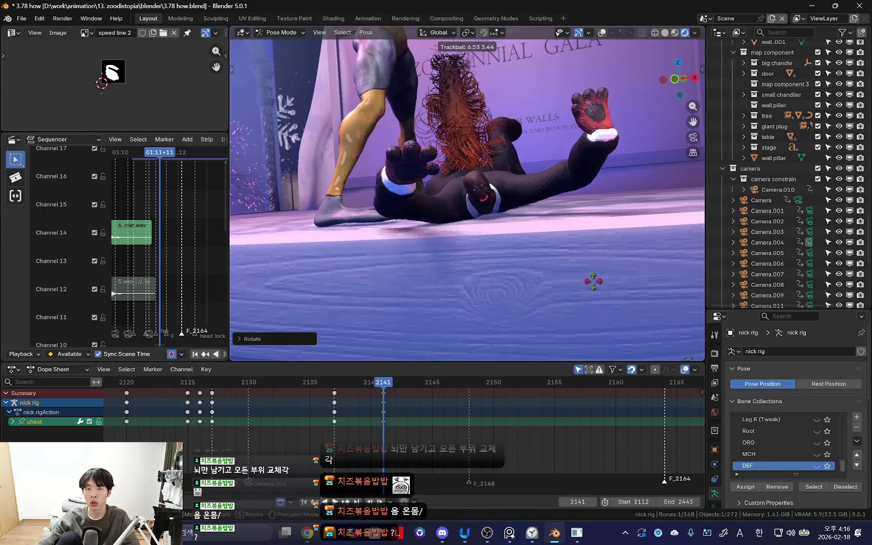
click(555, 253)
key(i)
key(shift+alt+z)
Step: Play the fall from frame 2129 through to 2141
key(Down)
key(Left)
key(Left)
key(Left)
key(a)
key(shift+alt+z)
key(space)
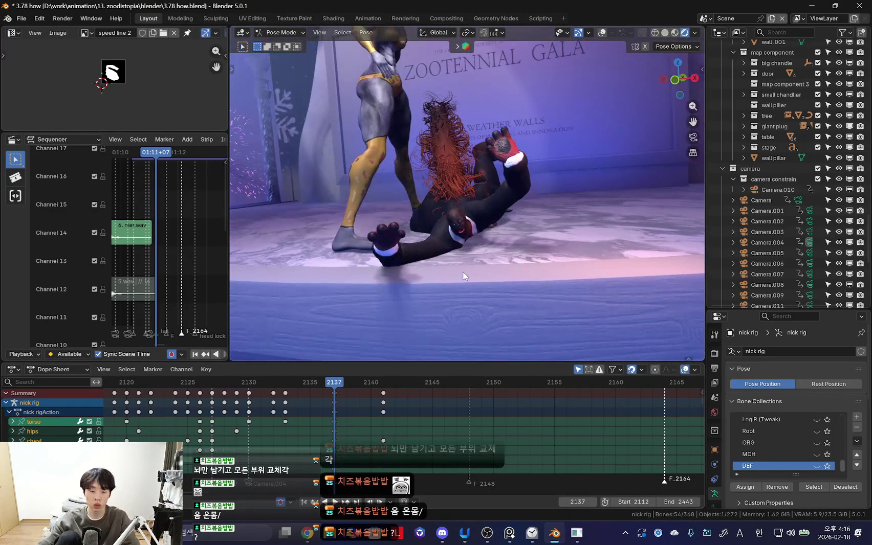
key(space)
key(shift+alt+z)
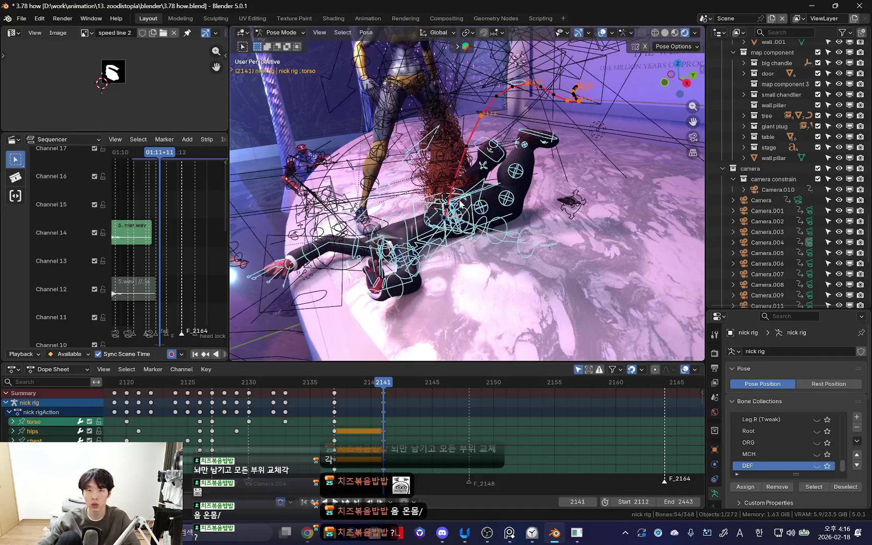
Step: Select the torso control, try a move but cancel it, and view the head
click(471, 220)
key(shift+alt+z)
mouse_move(471, 220)
middle_down()
mouse_move(514, 249)
mouse_move(572, 207)
mouse_move(493, 317)
middle_up()
key(g)
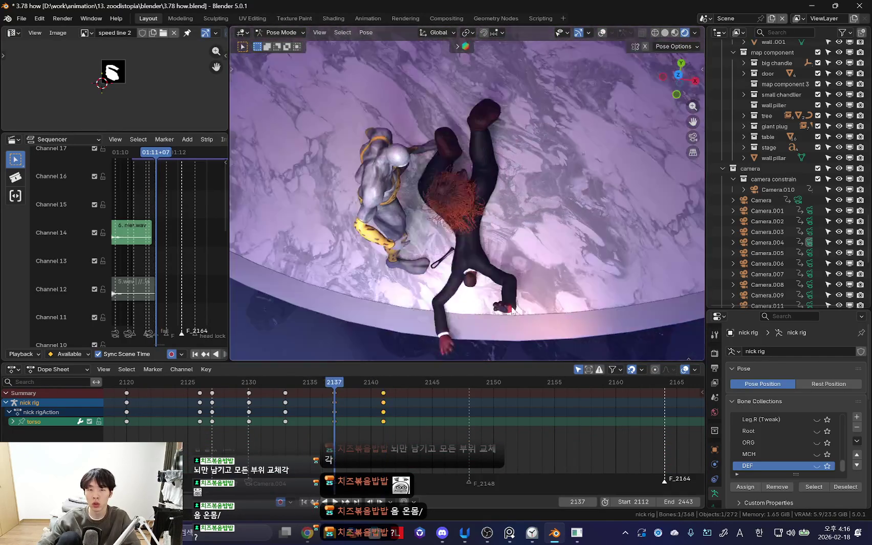
key(g)
right_click(508, 275)
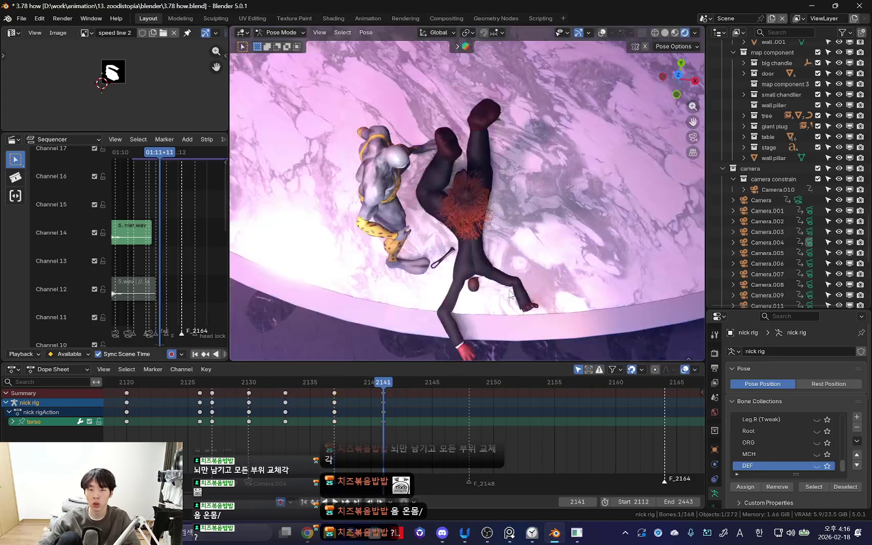
middle_drag(509, 275, 489, 273)
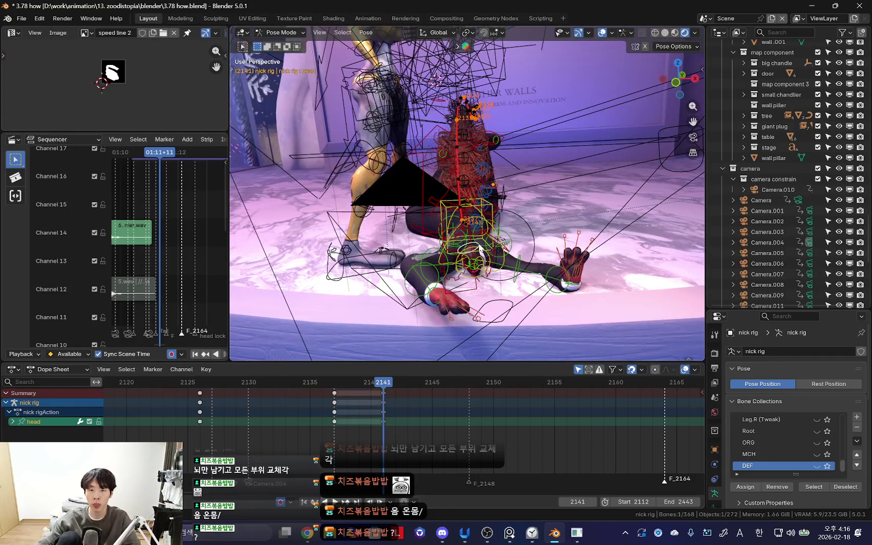
scroll(505, 213, up, 5)
middle_drag(505, 213, 432, 250)
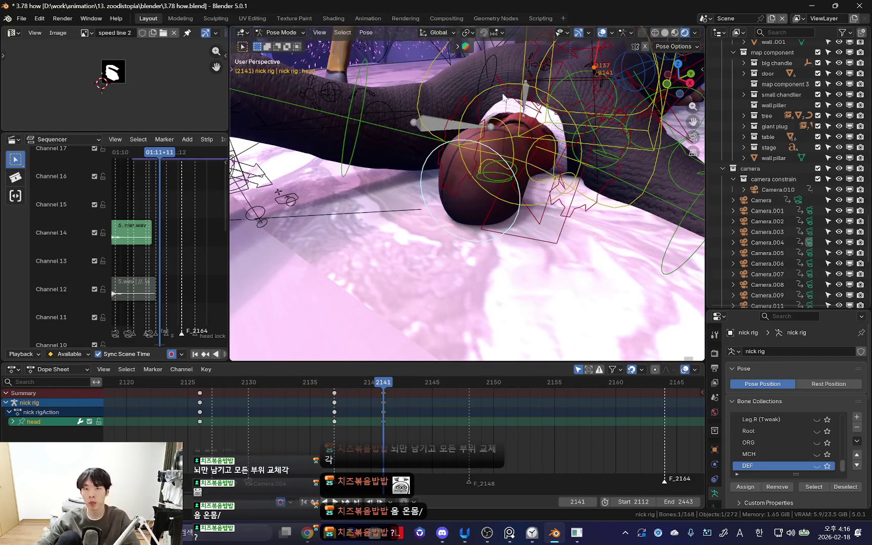
middle_drag(497, 99, 491, 240)
Step: Rotate the head bone, after cancelling a neck rotation
key(r)
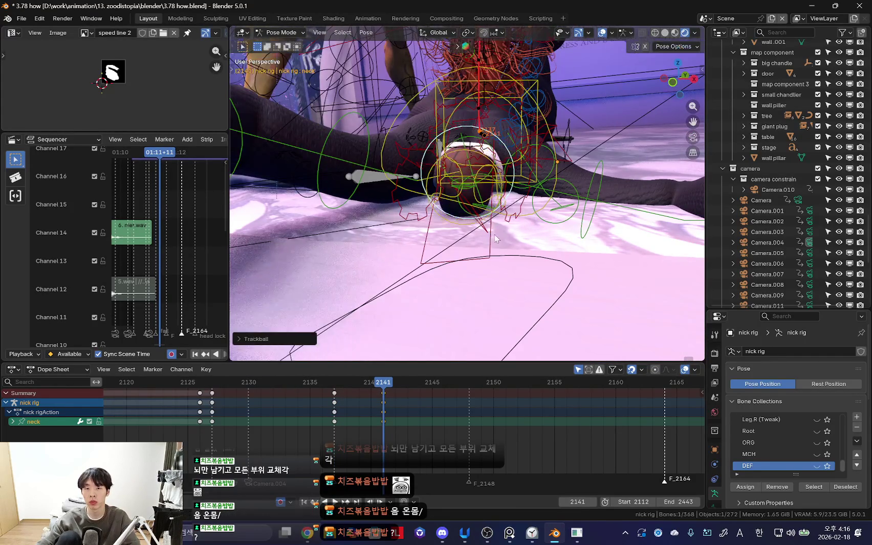
right_click(496, 238)
middle_drag(495, 238, 516, 194)
click(517, 194)
key(r)
click(480, 248)
mouse_move(480, 248)
middle_down()
mouse_move(486, 189)
mouse_move(548, 207)
mouse_move(583, 194)
mouse_move(604, 206)
middle_up()
Step: Rotate the left shoulder and left forearm
click(512, 195)
key(r)
click(548, 206)
click(552, 179)
click(583, 195)
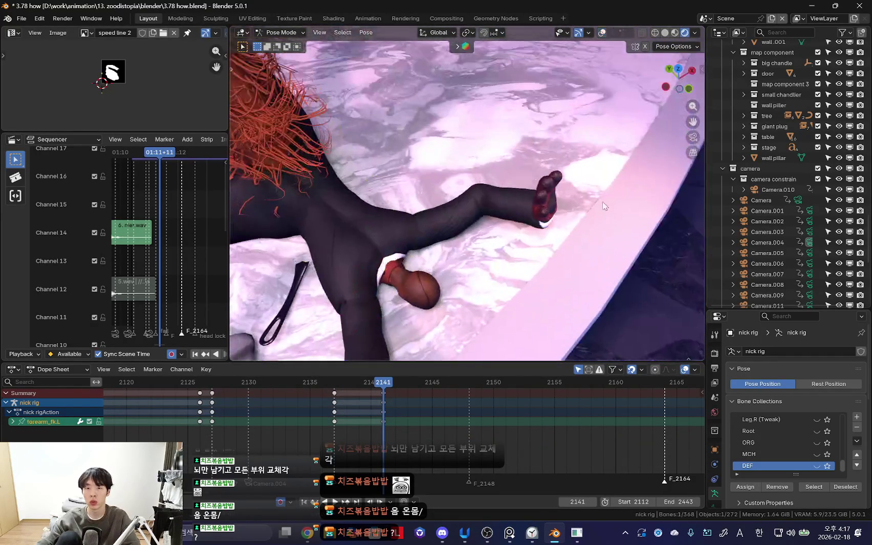
click(528, 236)
Step: Rotate the left upper arm and left hand
middle_drag(440, 215, 564, 211)
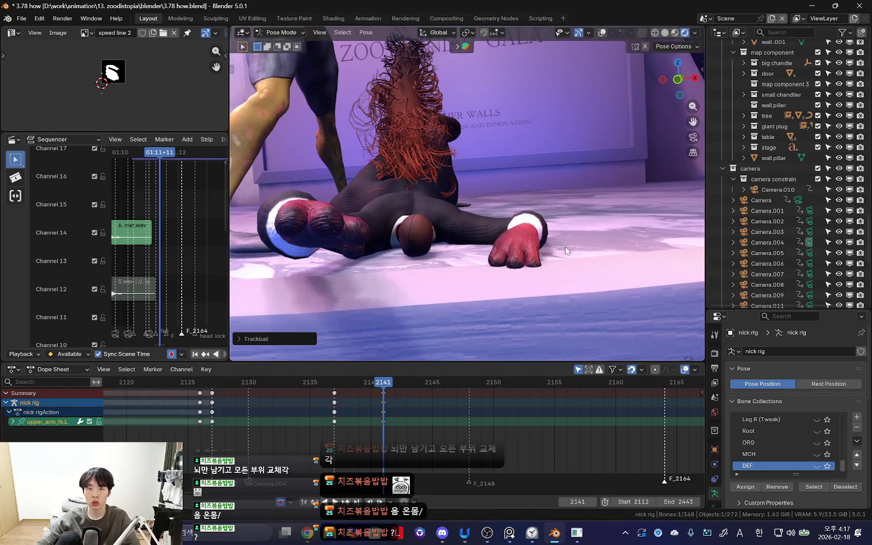
key(r)
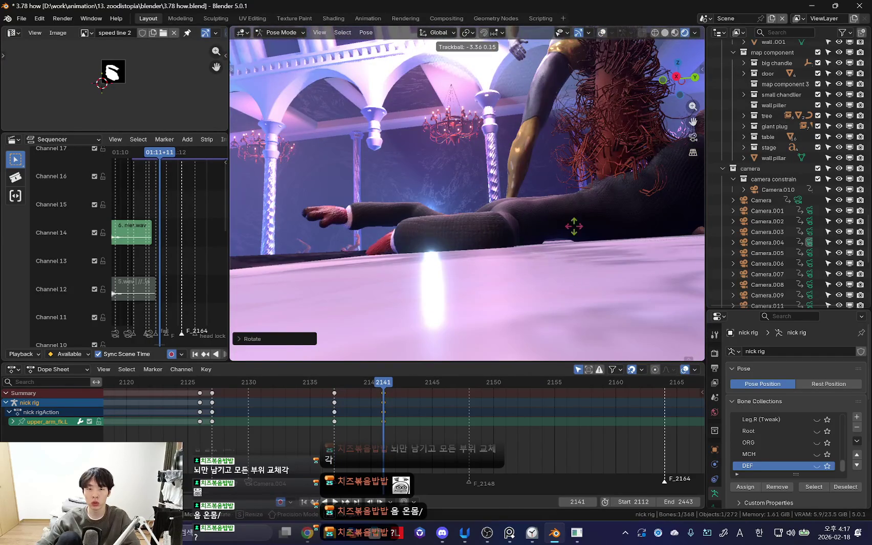
click(573, 226)
middle_drag(573, 227, 491, 255)
click(504, 248)
key(r)
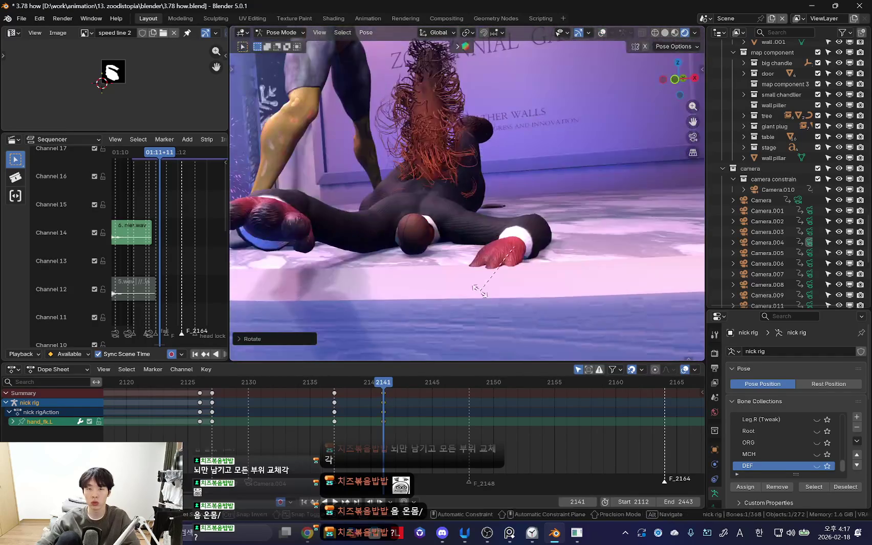
click(364, 232)
Step: Rotate the right upper arm around the X axis
middle_drag(363, 232, 424, 211)
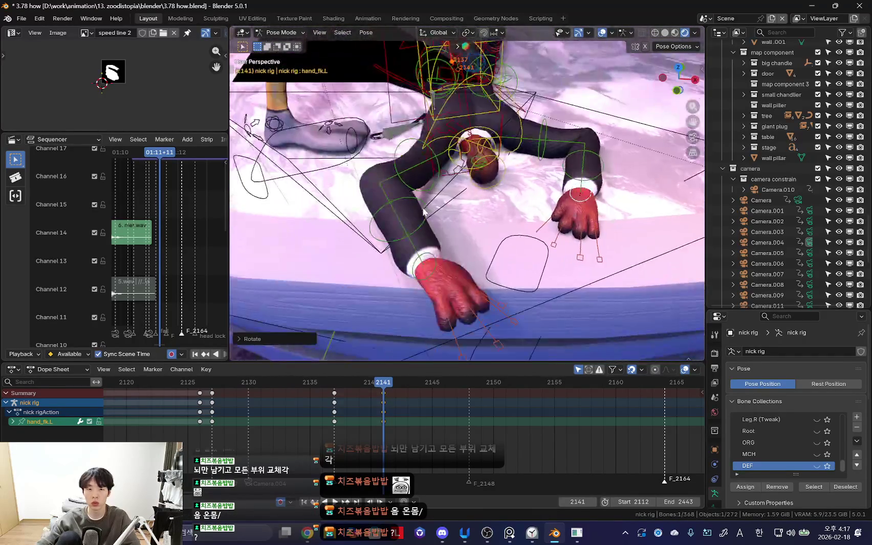
middle_drag(528, 224, 501, 267)
key(r)
key(x)
click(501, 195)
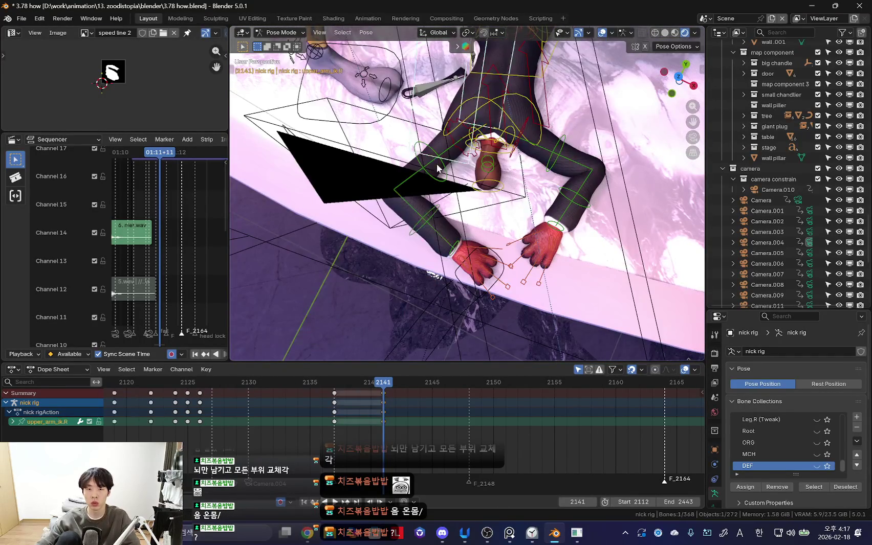
Step: Rotate the right hand into its settled position
mouse_move(429, 197)
middle_down()
mouse_move(431, 220)
mouse_move(521, 198)
mouse_move(536, 164)
middle_up()
click(530, 275)
middle_drag(530, 274, 563, 236)
key(r)
click(542, 192)
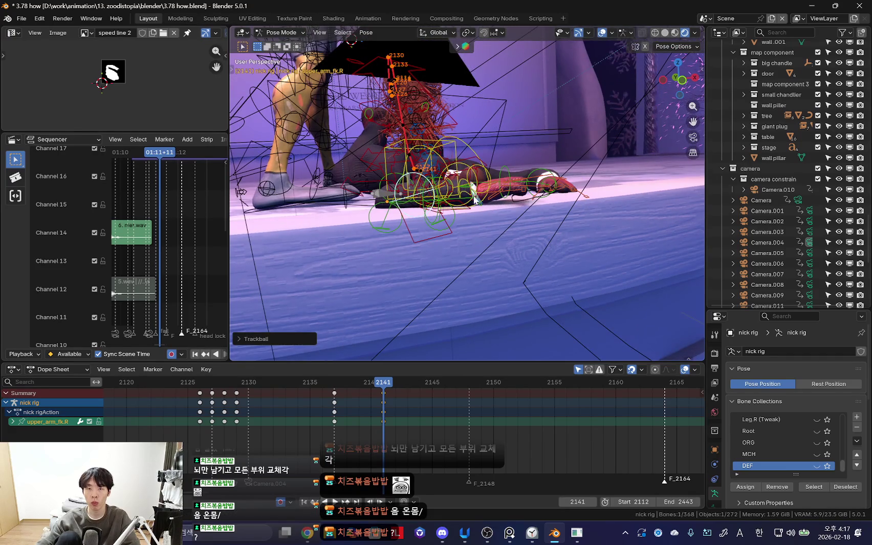
click(591, 201)
middle_drag(591, 201, 572, 208)
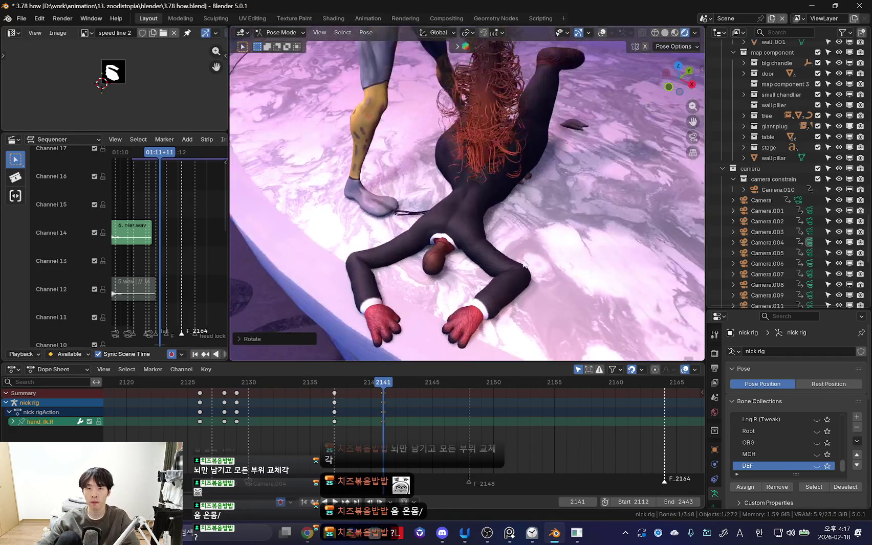
Step: Move the left foot control into place at frame 2141
click(572, 208)
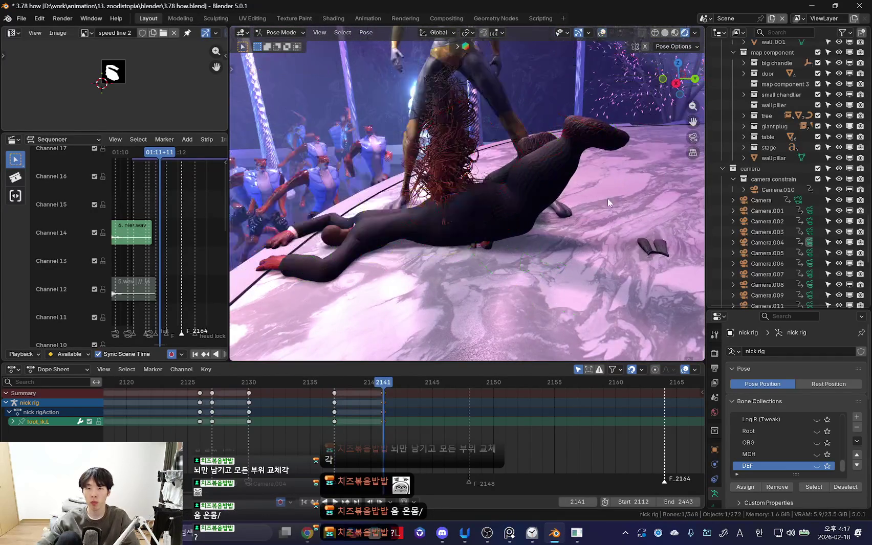
key(Down)
middle_drag(611, 198, 550, 198)
key(Up)
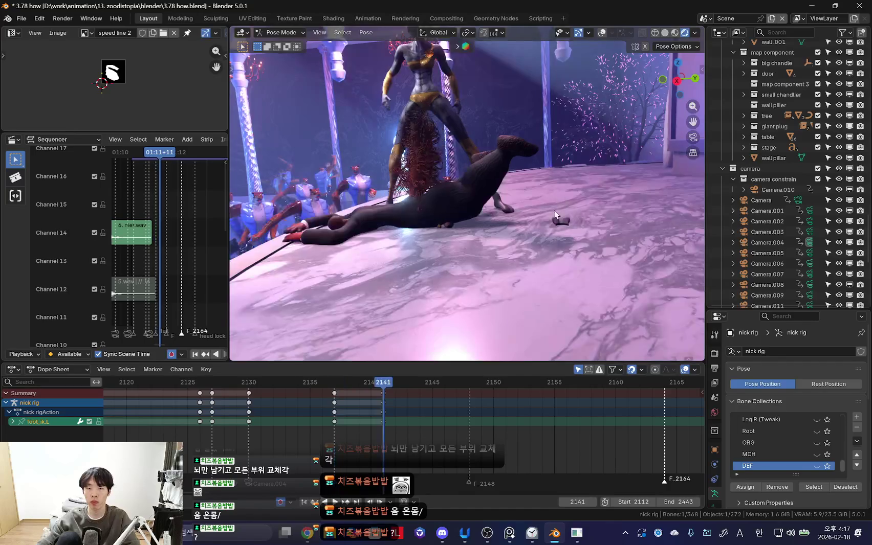
click(555, 236)
middle_drag(554, 236, 501, 240)
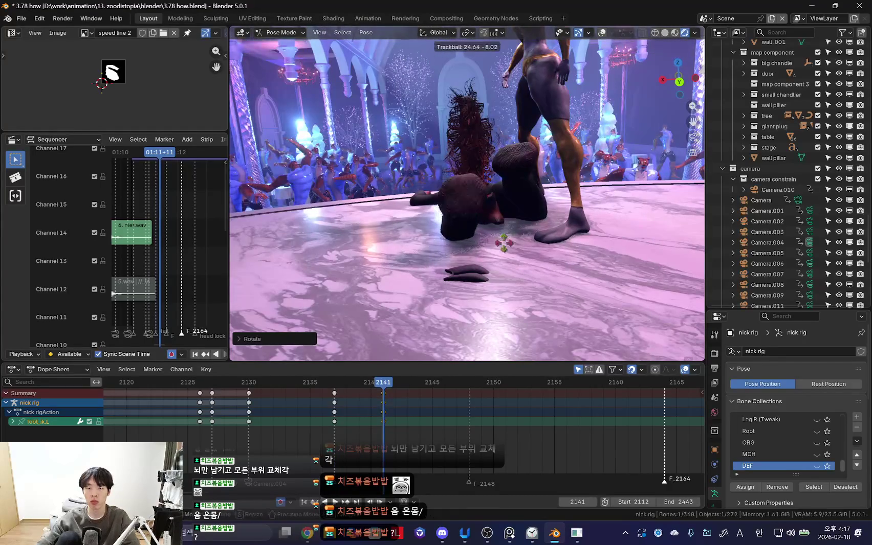
click(499, 285)
mouse_move(499, 285)
middle_down()
mouse_move(482, 260)
mouse_move(529, 198)
middle_up()
Step: Rotate and move the right foot control onto the stage floor
click(439, 248)
click(598, 215)
mouse_move(598, 215)
middle_down()
mouse_move(501, 226)
mouse_move(485, 277)
middle_up()
click(503, 220)
click(504, 252)
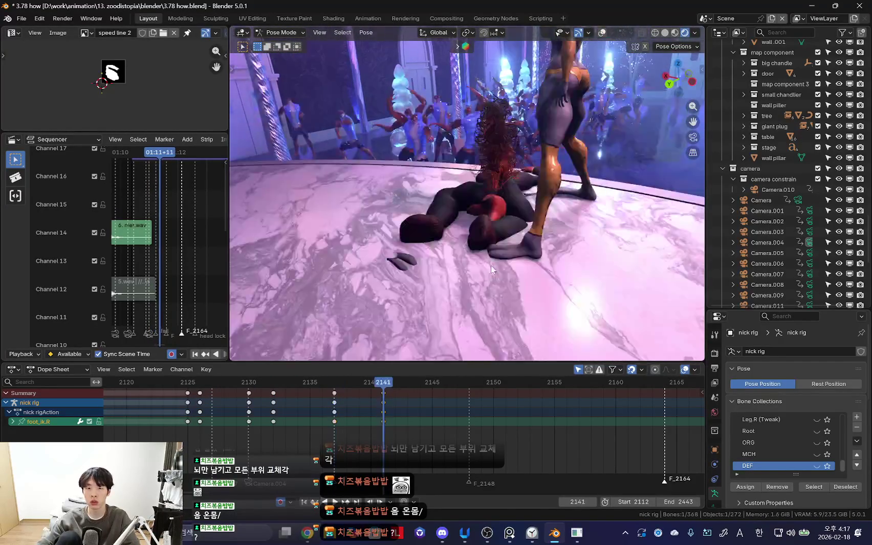
Step: Rotate the thigh_ik.R control and play back the fall
click(543, 255)
middle_drag(542, 255, 569, 218)
key(r)
click(569, 219)
key(space)
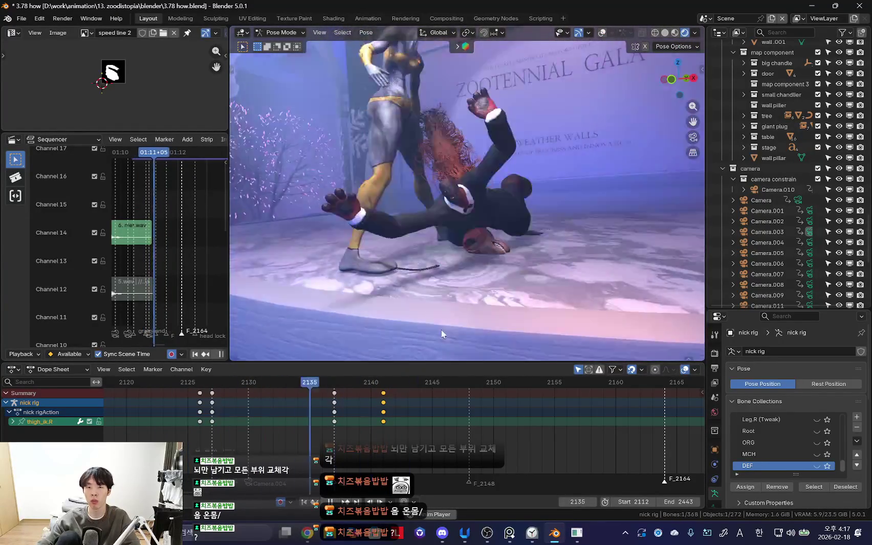
key(Escape)
scroll(391, 426, down, 2)
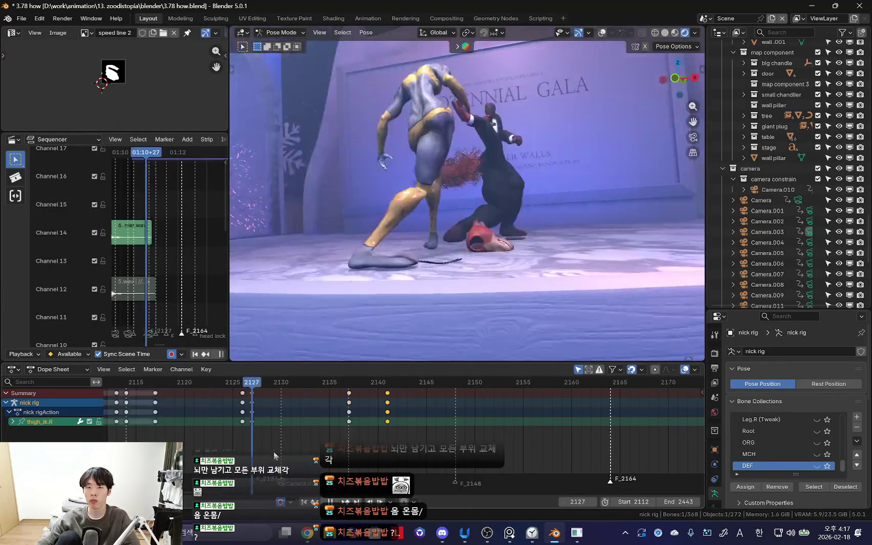
key(space)
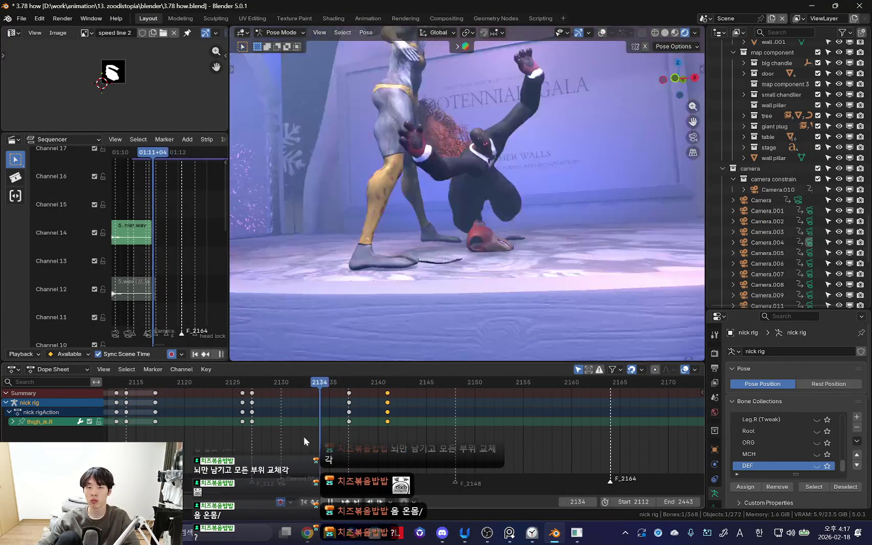
key(Escape)
key(space)
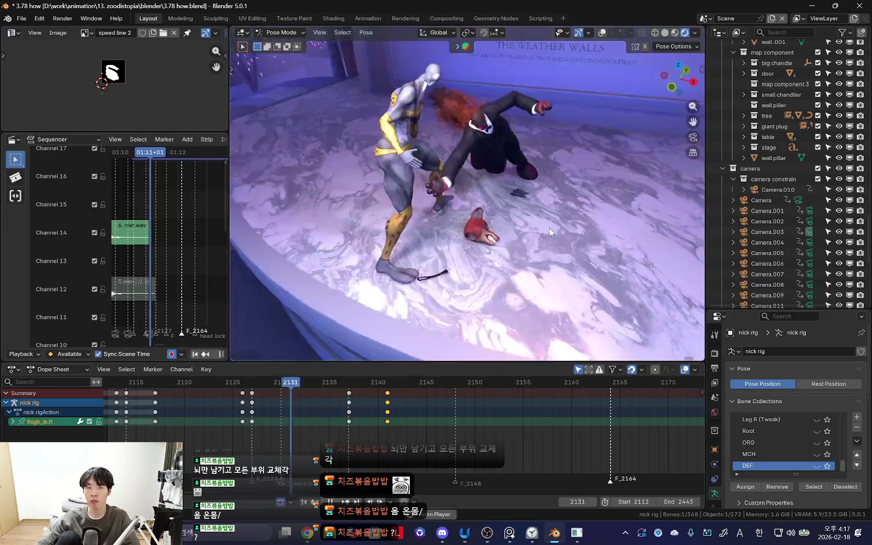
key(a)
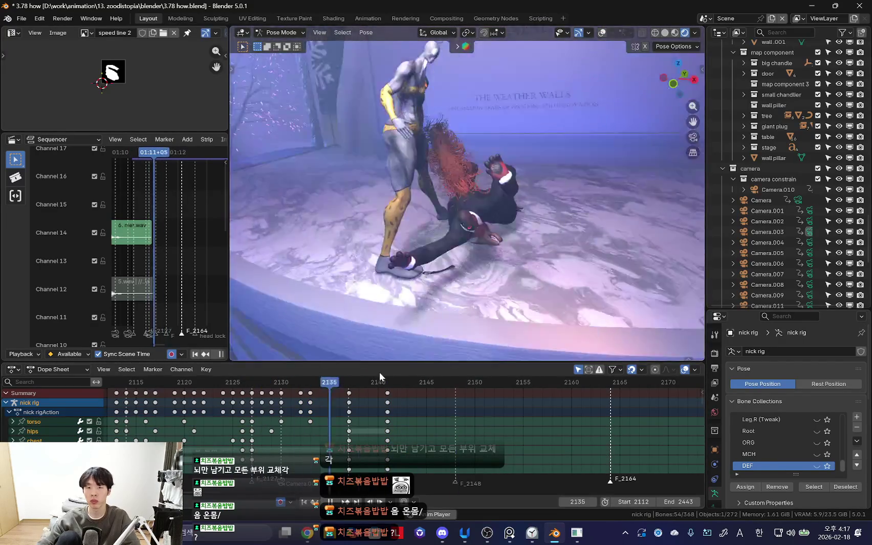
key(Escape)
key(space)
scroll(263, 414, down, 2)
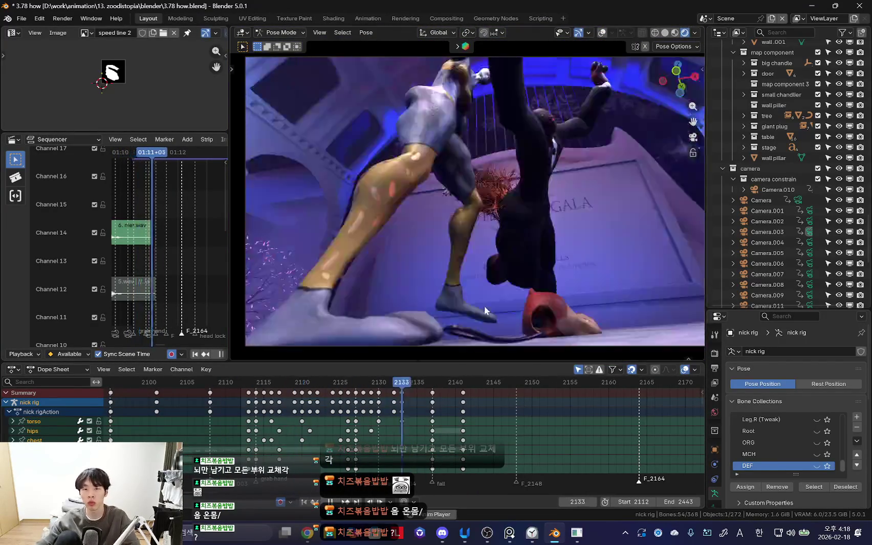
scroll(488, 272, down, 2)
scroll(397, 404, up, 1)
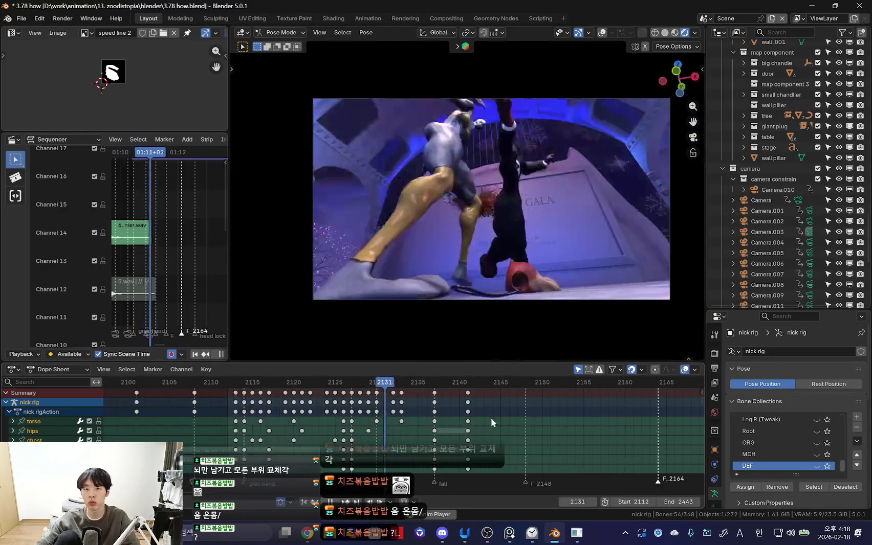
key(Escape)
key(space)
scroll(278, 420, down, 2)
scroll(481, 279, up, 2)
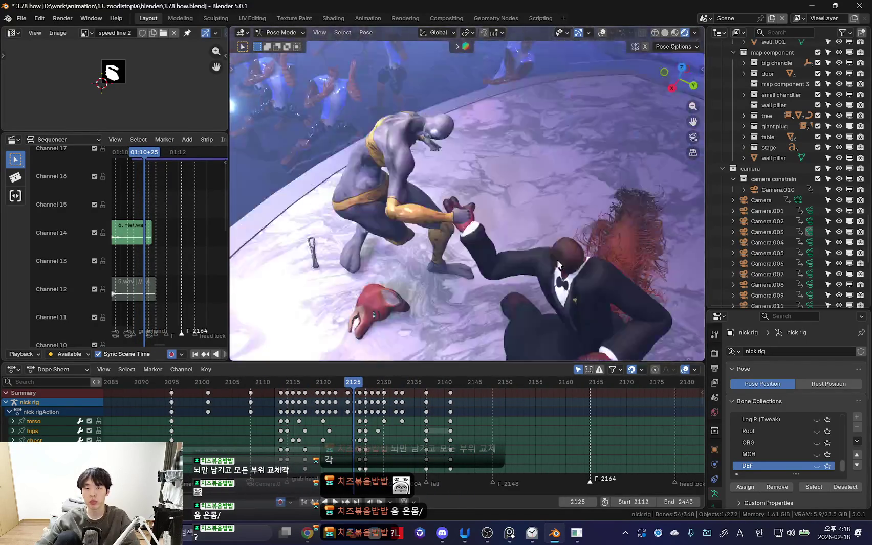
mouse_move(558, 265)
middle_down()
mouse_move(436, 288)
mouse_move(522, 162)
middle_up()
key(shift+alt+z)
click(522, 162)
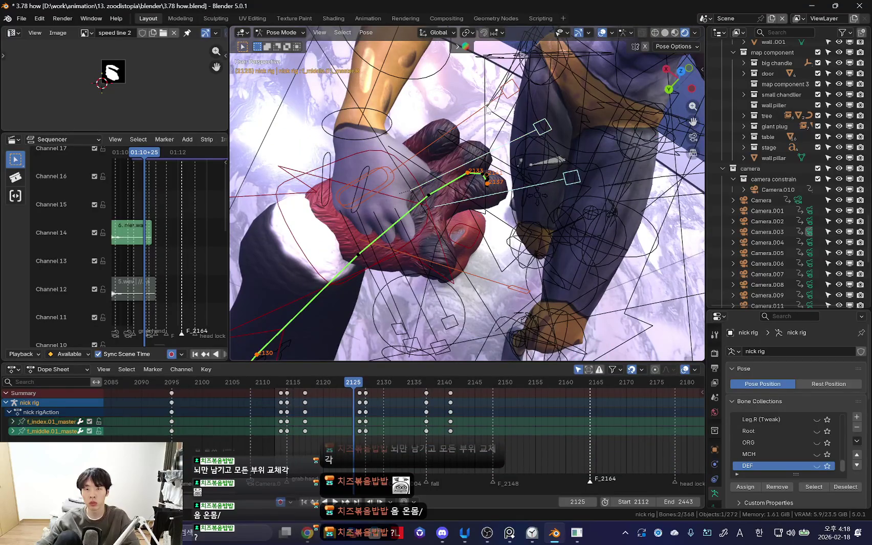
Step: Hide the rig overlays, key the finger bones at frame 2125 and step ahead to 2127
scroll(333, 169, up, 2)
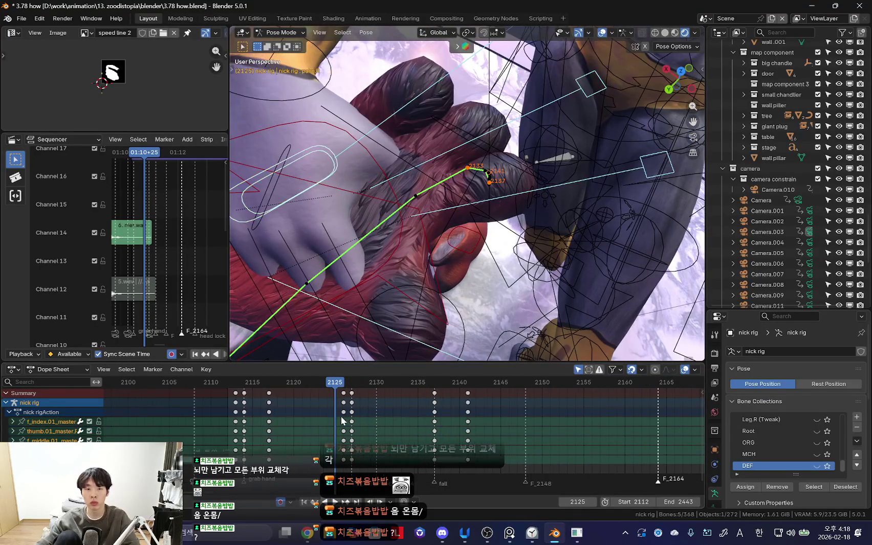
key(shift+alt+z)
mouse_move(358, 307)
middle_down()
mouse_move(387, 337)
mouse_move(462, 282)
middle_up()
key(i)
key(Right)
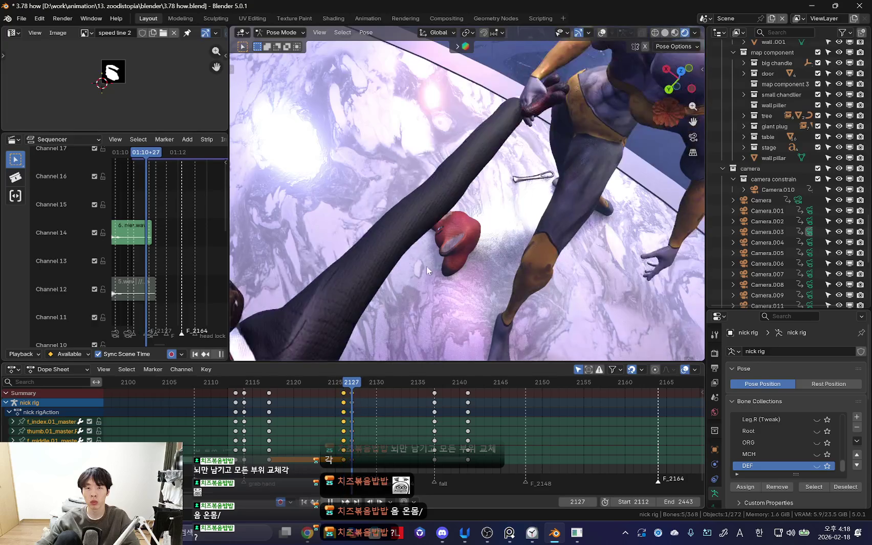
middle_drag(389, 287, 443, 277)
key(Right)
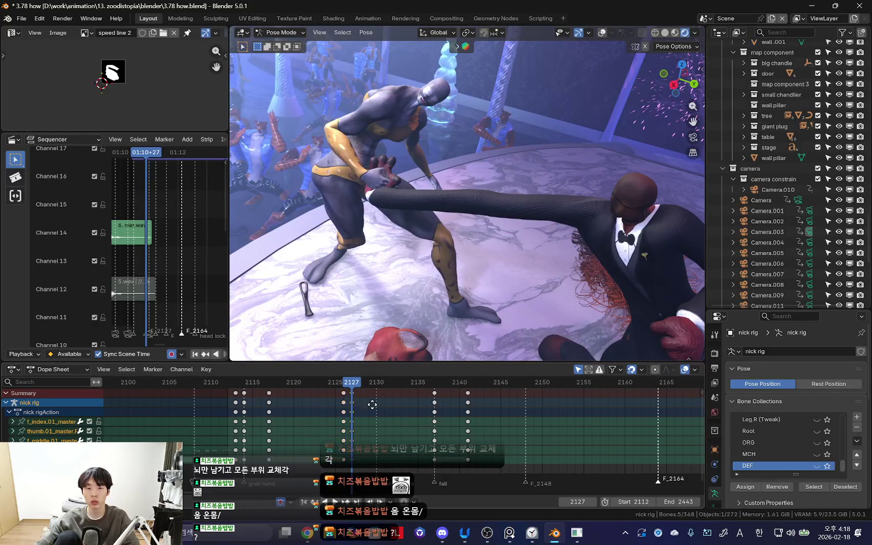
Step: Slide the finger keys later to frame 2131 and scrub frames 2116–2127 to check timing
key(g)
click(399, 403)
key(Left)
key(Left)
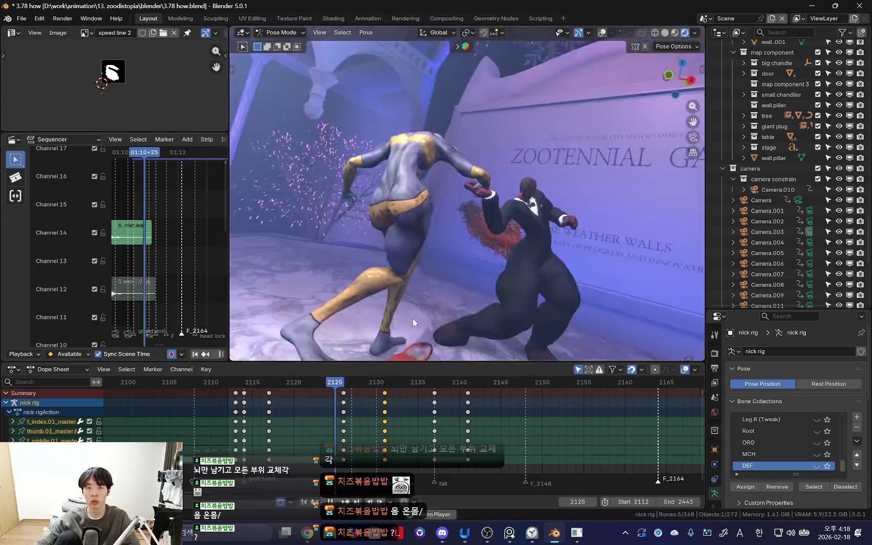
drag(259, 410, 351, 410)
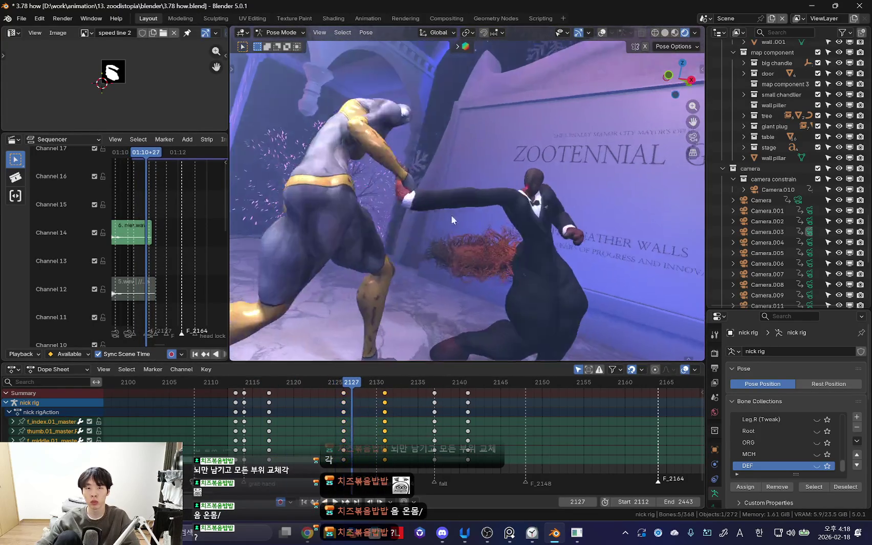
mouse_move(450, 214)
middle_down()
mouse_move(492, 274)
mouse_move(539, 199)
middle_up()
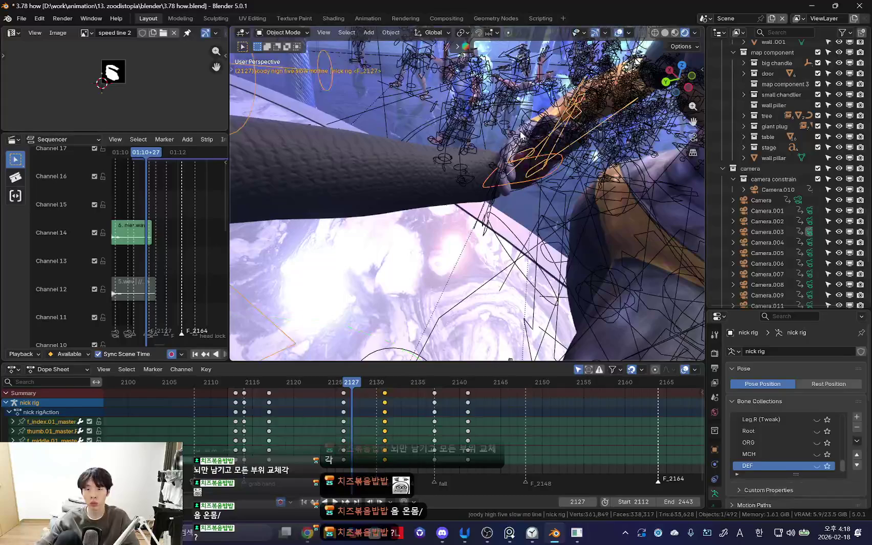
Step: Put the rig into pose mode and select the f_index.01_master.R finger control
click(521, 136)
mouse_move(521, 136)
middle_down()
mouse_move(530, 215)
mouse_move(508, 293)
mouse_move(596, 237)
mouse_move(531, 227)
mouse_move(512, 251)
mouse_move(547, 278)
mouse_move(505, 197)
middle_up()
click(527, 195)
click(530, 215)
key(ctrl+Tab)
click(508, 293)
key(a)
click(563, 234)
Step: Adjust the index finger control's scale while orbiting around the gripping hand
key(s)
click(531, 227)
key(Escape)
key(shift+alt+z)
key(shift+alt+z)
mouse_move(512, 155)
middle_down()
mouse_move(494, 213)
mouse_move(611, 204)
middle_up()
key(r)
key(r)
click(492, 191)
key(s)
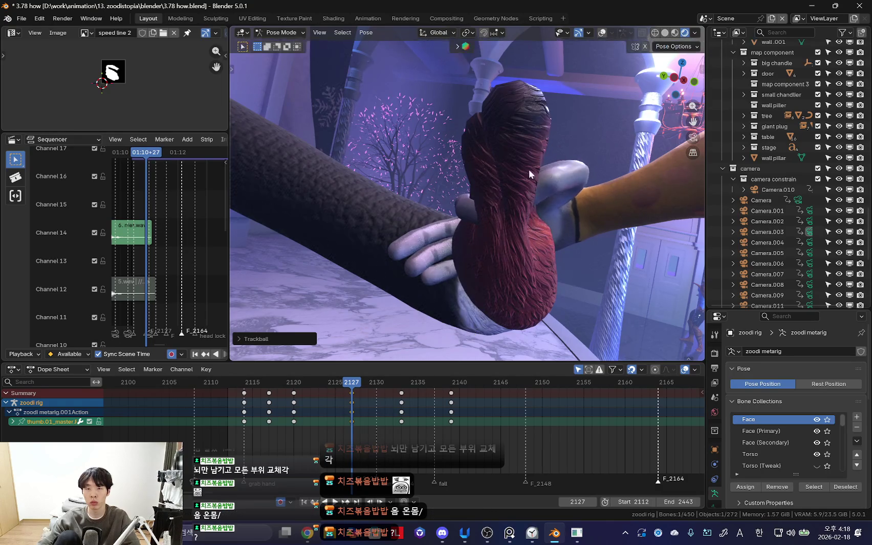
middle_drag(504, 151, 599, 156)
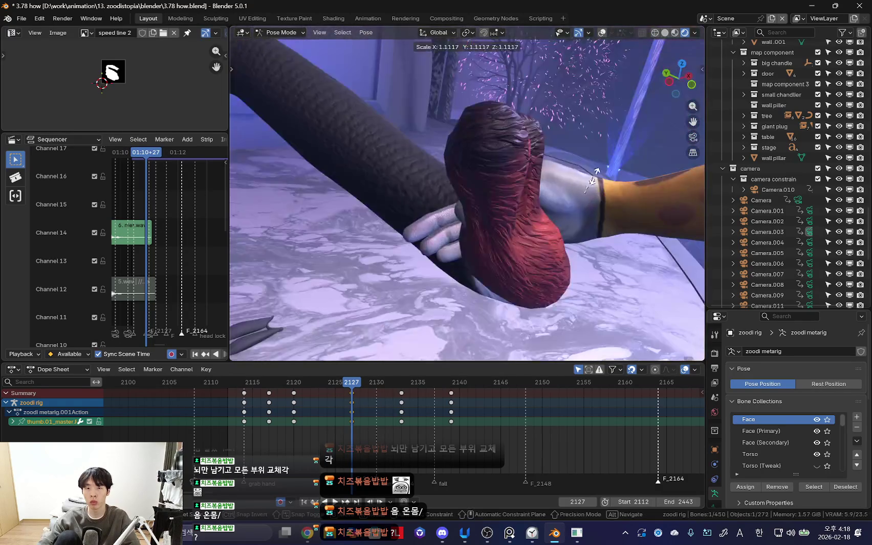
click(553, 177)
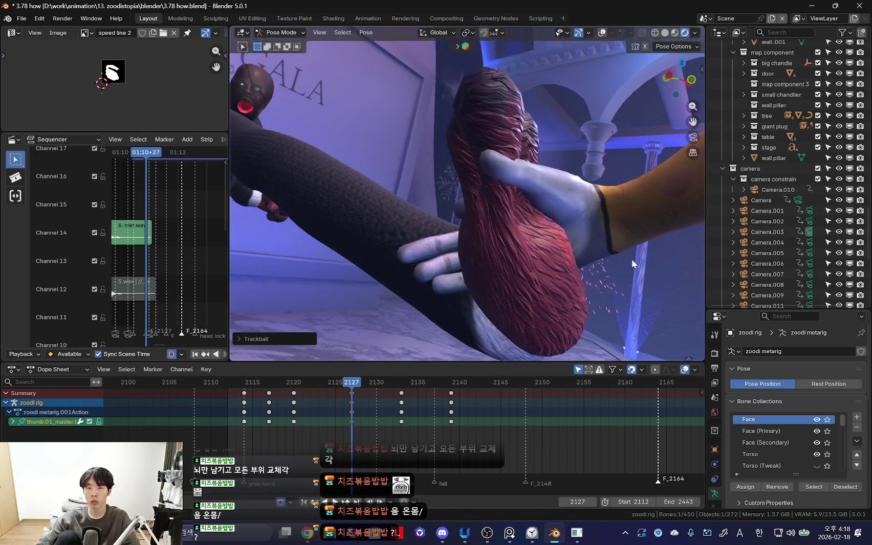
right_click(599, 244)
middle_drag(598, 245, 629, 266)
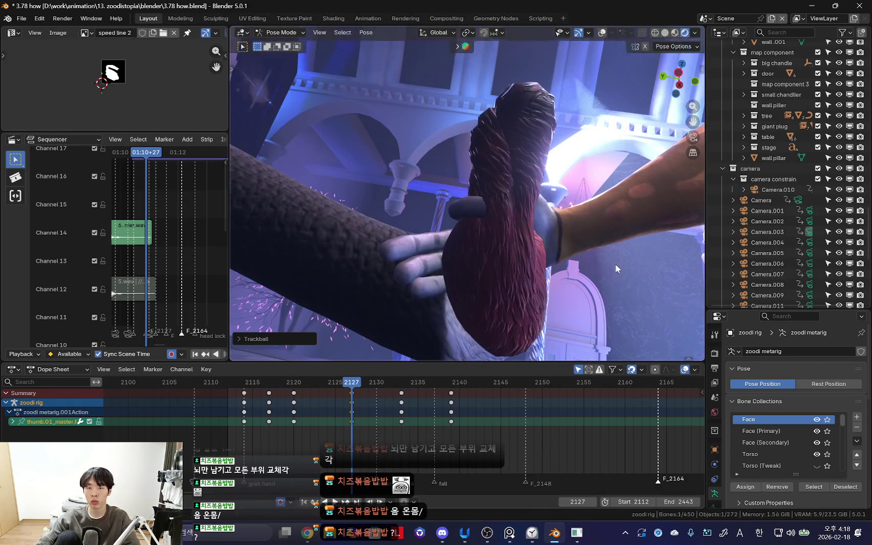
Step: Shrink the f_ring.01_master.R finger control to about 0.94
click(434, 251)
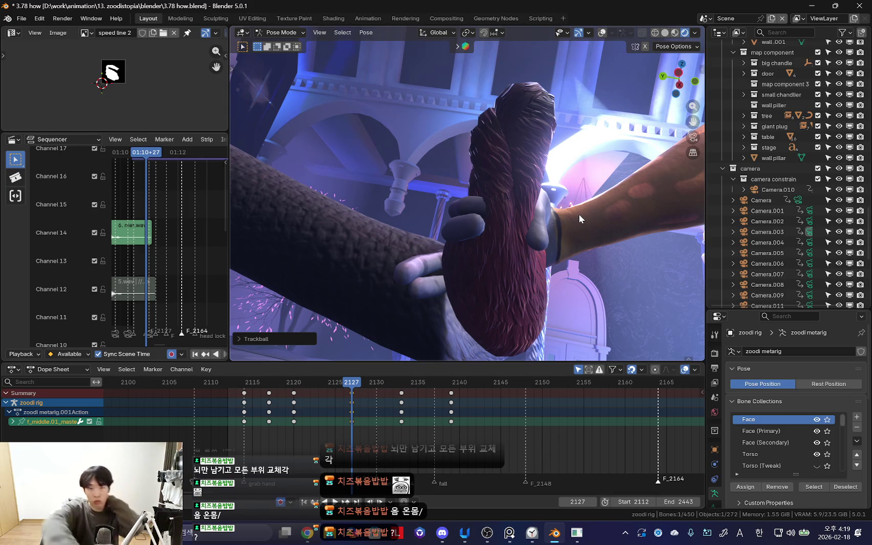
middle_drag(469, 240, 451, 260)
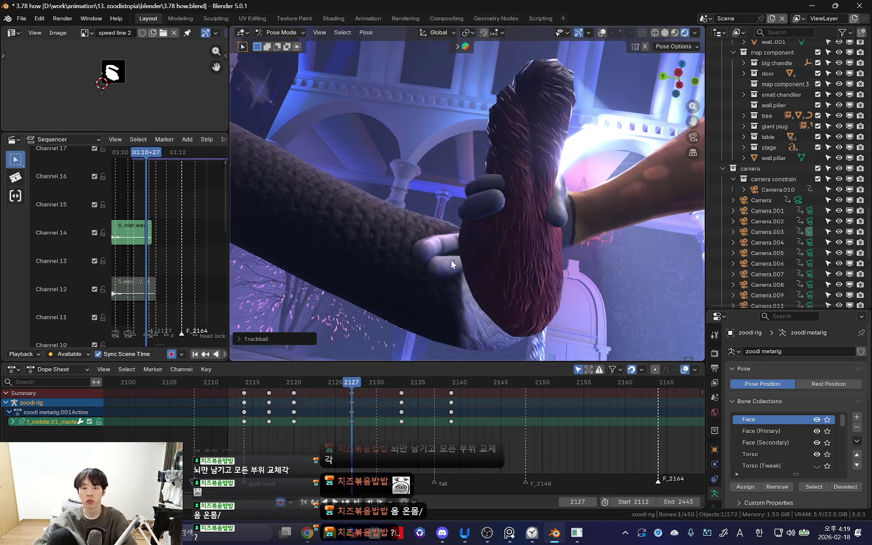
click(441, 247)
key(s)
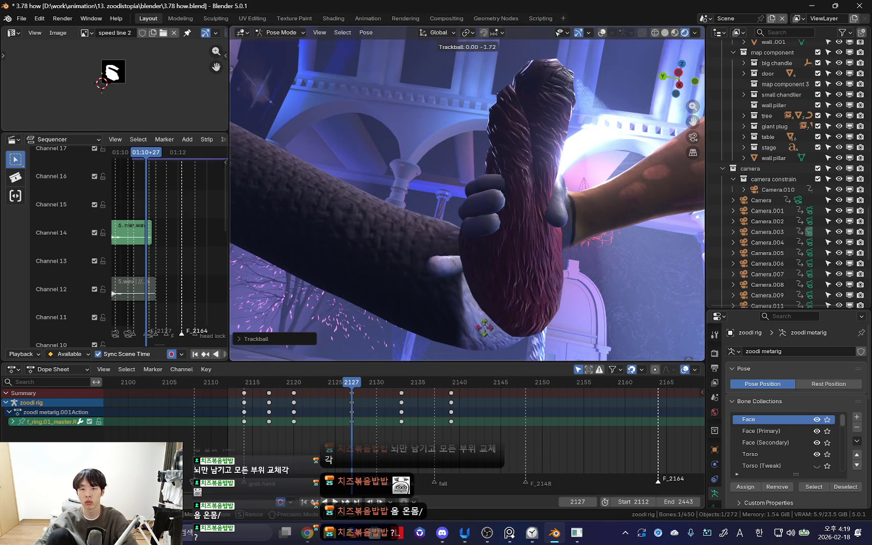
key(s)
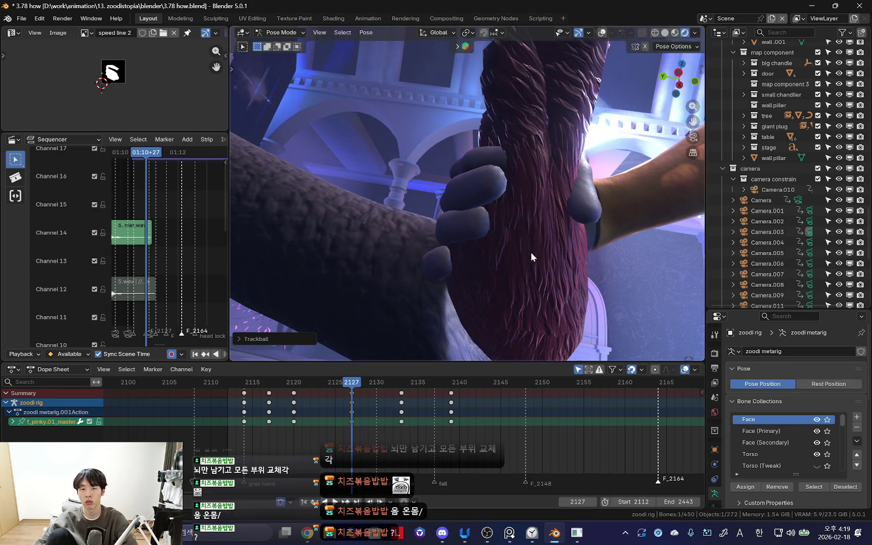
mouse_move(444, 289)
middle_down()
mouse_move(527, 220)
mouse_move(531, 266)
mouse_move(554, 284)
mouse_move(467, 190)
middle_up()
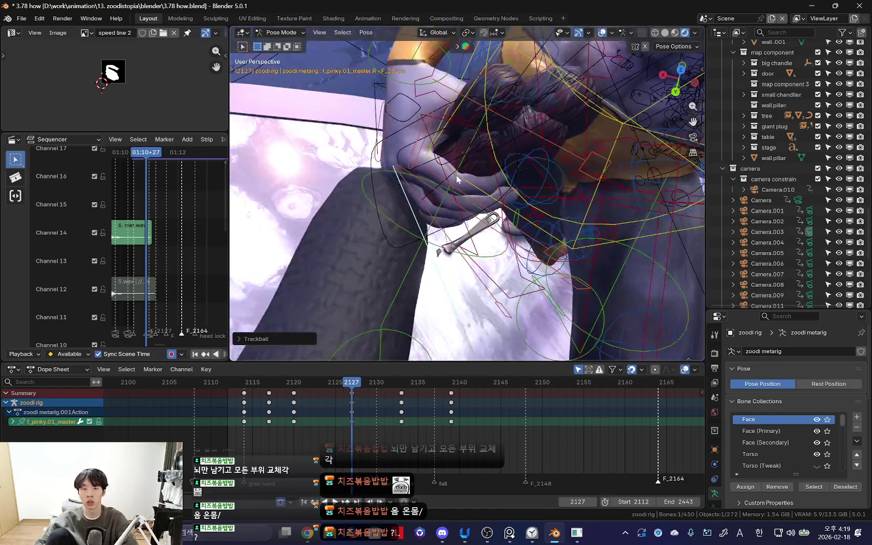
mouse_move(452, 62)
middle_down()
mouse_move(404, 254)
mouse_move(389, 220)
mouse_move(324, 162)
middle_up()
Step: Undo the stray floor selections and rotate the hand control from the camera view
click(404, 255)
key(ctrl+z)
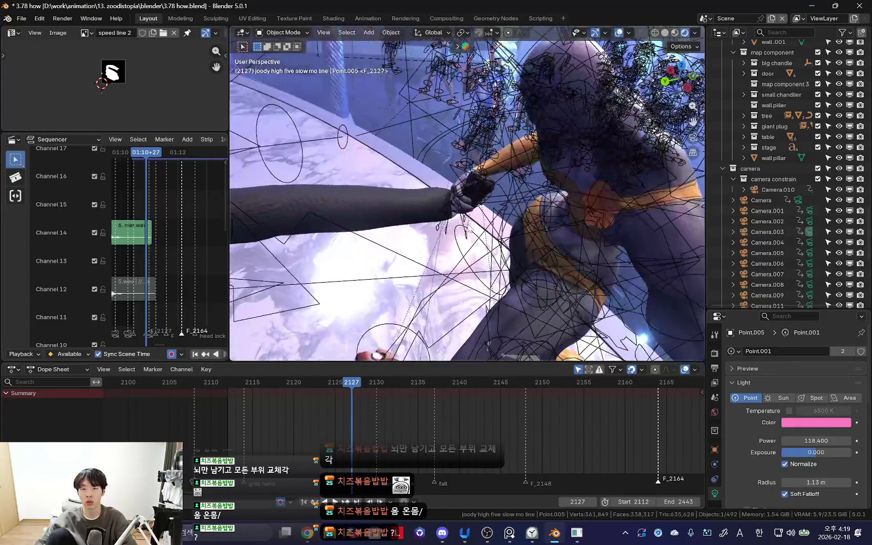
click(323, 161)
key(ctrl+z)
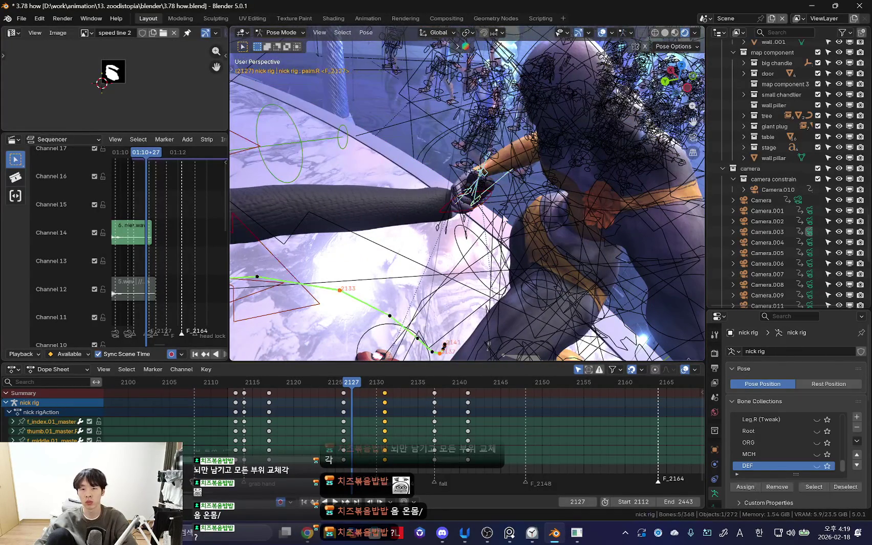
key(KP_0)
middle_drag(513, 228, 440, 213)
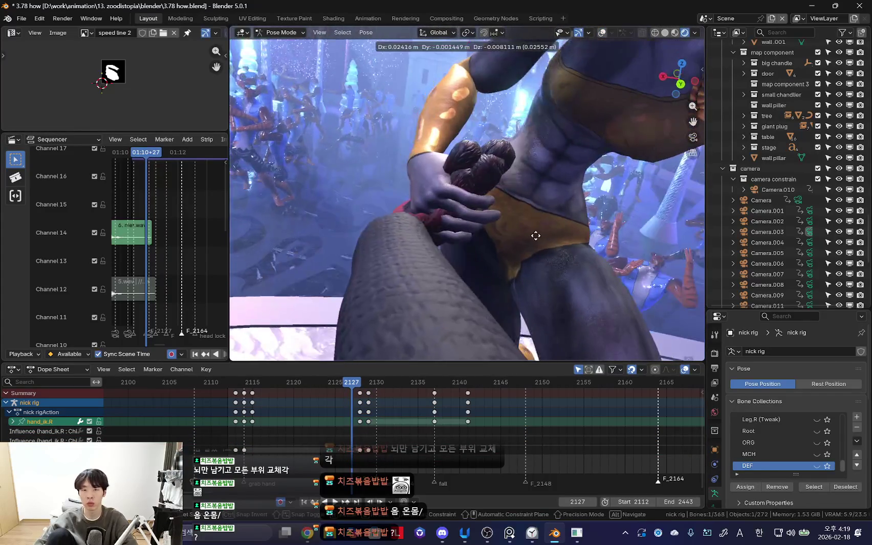
key(r)
key(r)
click(530, 277)
mouse_move(530, 277)
middle_down()
mouse_move(487, 237)
mouse_move(537, 227)
middle_up()
scroll(527, 242, down, 4)
Step: Go to frame 2128 and toggle the rig bones and properties sidebar
key(Right)
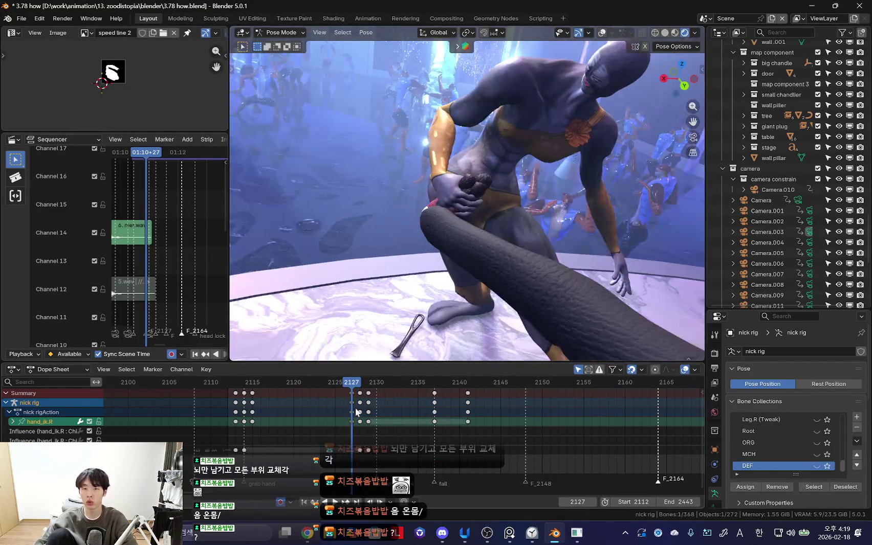
mouse_move(472, 264)
middle_down()
mouse_move(494, 285)
mouse_move(520, 211)
mouse_move(504, 238)
mouse_move(461, 253)
mouse_move(501, 316)
mouse_move(463, 194)
mouse_move(463, 244)
mouse_move(476, 204)
mouse_move(476, 155)
middle_up()
key(shift+alt+z)
key(shift+alt+z)
key(n)
key(shift+alt+z)
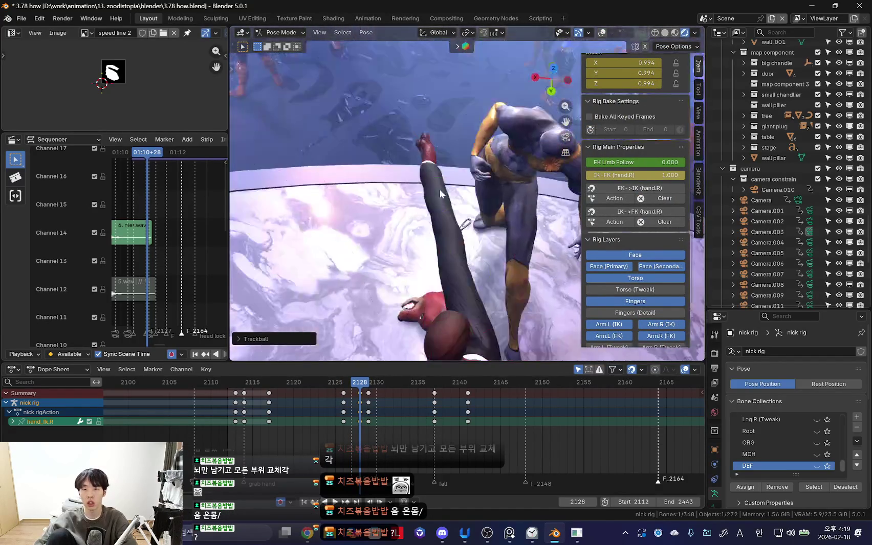
key(shift+alt+z)
Step: Pose the zoodi rig and keyframe all its bones at frame 2127
key(ctrl+Tab)
click(476, 155)
key(ctrl+Tab)
click(476, 155)
key(shift+alt+z)
key(shift+alt+z)
key(shift+alt+z)
key(a)
middle_drag(474, 155, 453, 210)
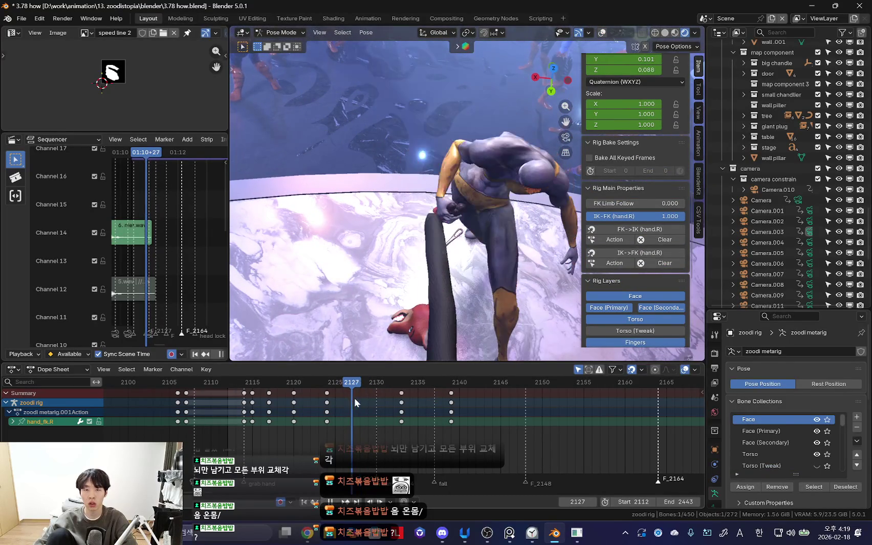
key(Left)
key(i)
click(452, 206)
Step: At frame 2128, rotate the right arm via the hand_fk.R control
scroll(396, 434, up, 3)
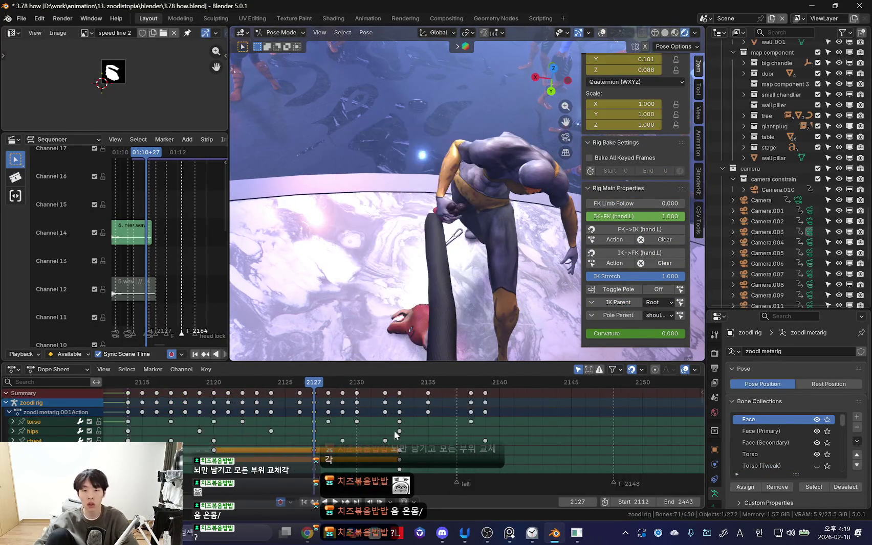
key(shift+alt+z)
click(413, 153)
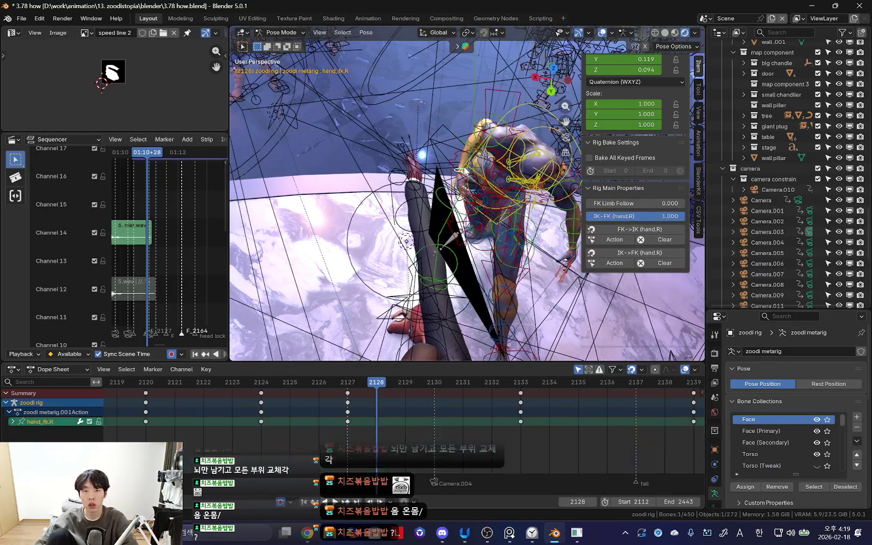
key(shift+alt+z)
key(Right)
key(r)
click(485, 206)
mouse_move(486, 206)
middle_down()
mouse_move(488, 224)
mouse_move(464, 220)
mouse_move(407, 166)
mouse_move(382, 245)
mouse_move(463, 255)
mouse_move(438, 265)
mouse_move(437, 217)
middle_up()
key(shift+alt+z)
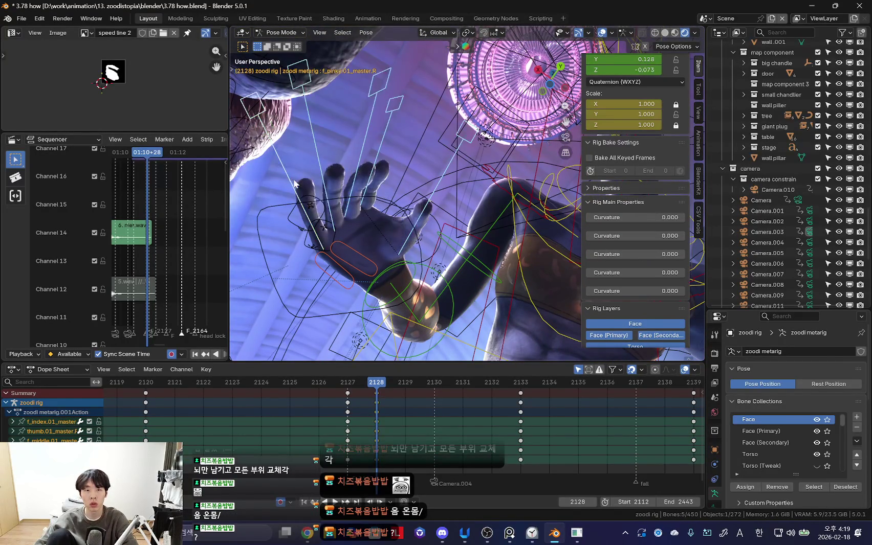
key(shift+alt+z)
mouse_move(384, 268)
middle_down()
mouse_move(382, 219)
mouse_move(495, 251)
mouse_move(381, 306)
middle_up()
Step: Key the upper arm rotation and play frames 2126–2128 through the camera
mouse_move(377, 427)
mouse_down()
mouse_move(323, 429)
mouse_move(418, 436)
mouse_move(325, 422)
mouse_move(370, 422)
mouse_up()
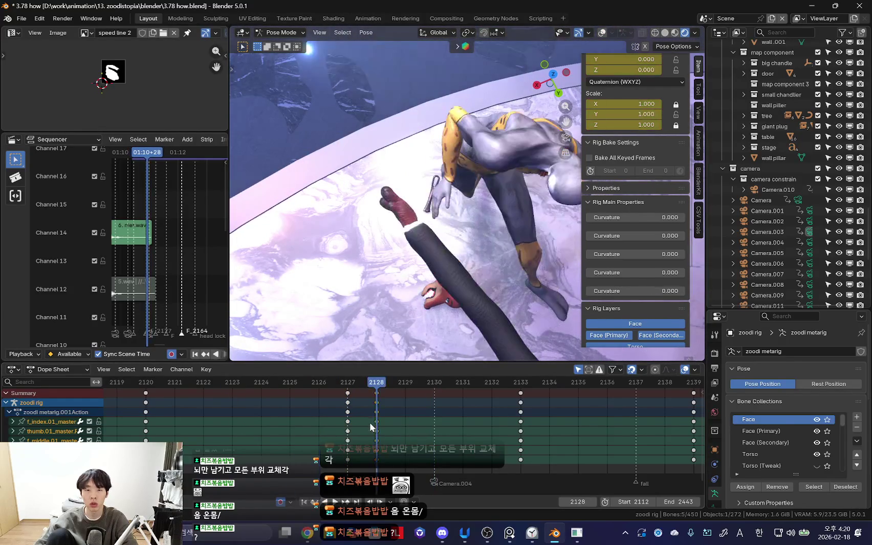
key(space)
mouse_move(307, 389)
mouse_down()
mouse_move(334, 439)
mouse_move(348, 438)
mouse_move(386, 375)
mouse_up()
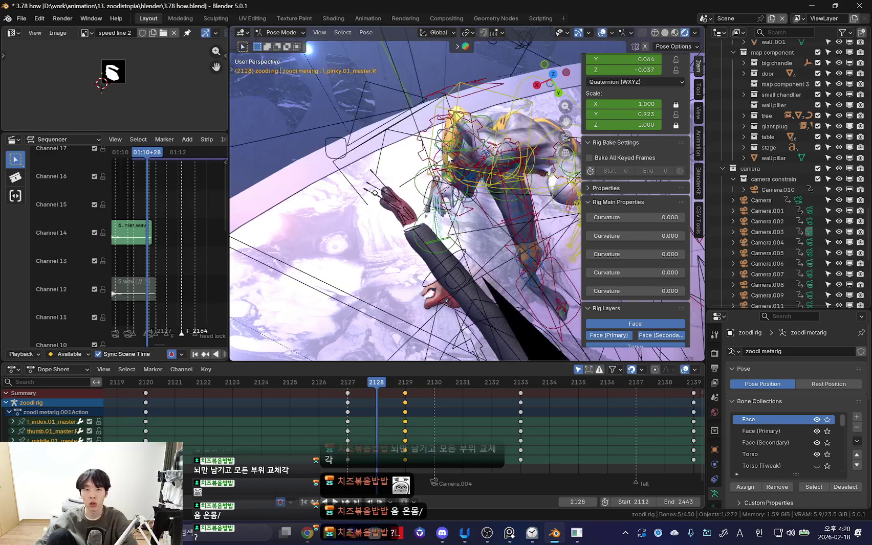
click(529, 200)
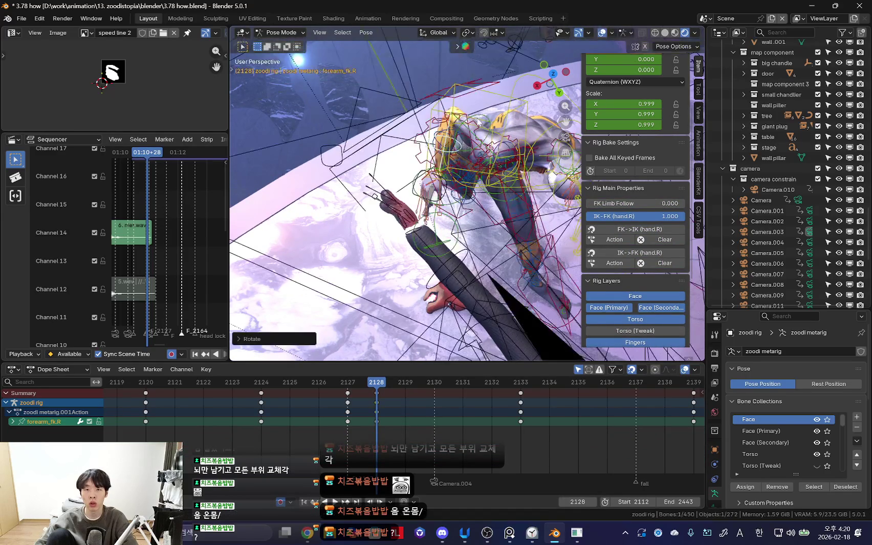
key(KP_0)
key(shift+alt+z)
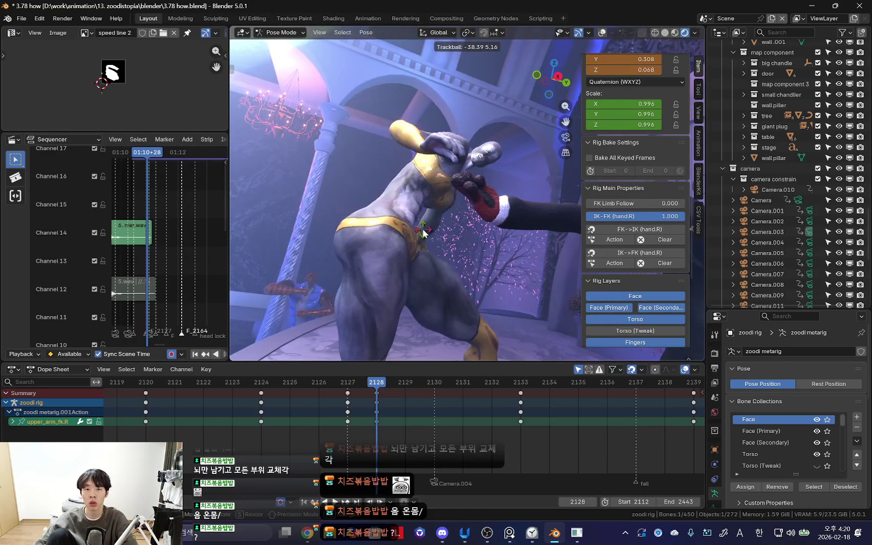
key(Return)
key(space)
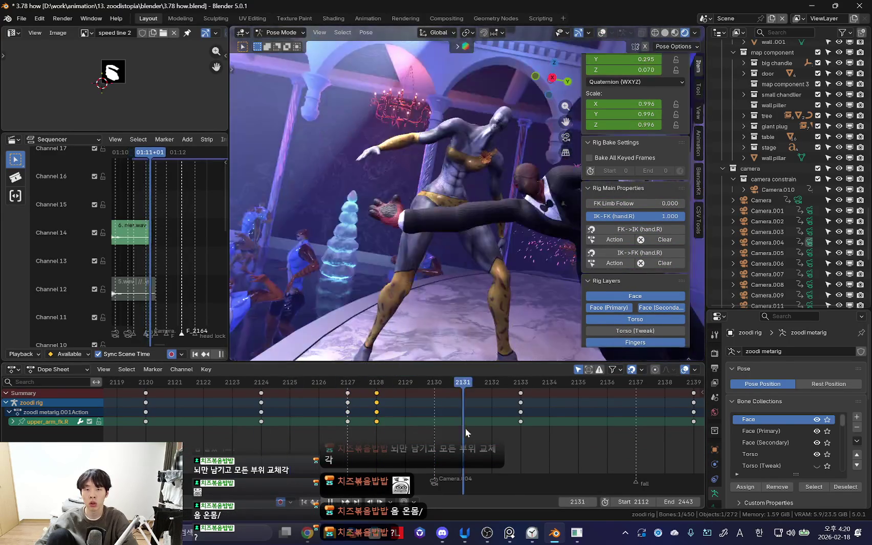
Step: Hide the sidebar, review playback stopping at 2127, then step to 2128 in camera view
key(n)
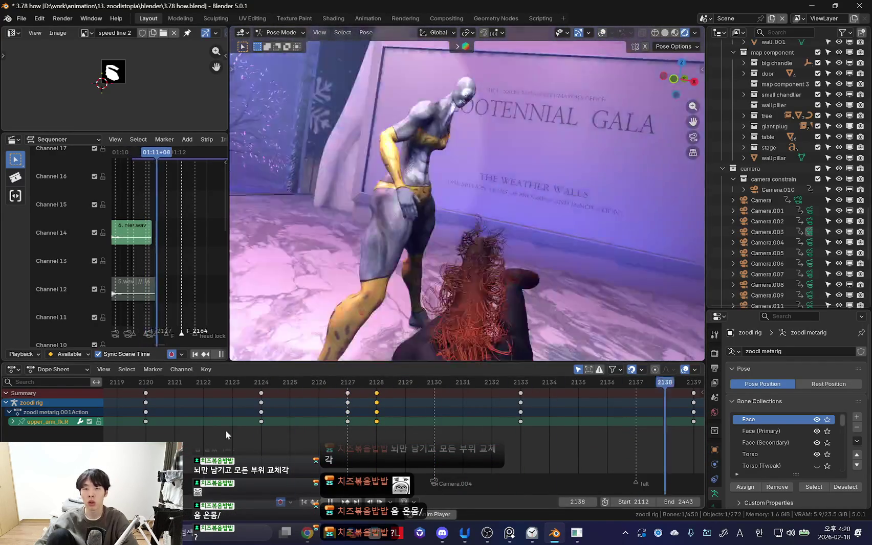
scroll(153, 424, down, 3)
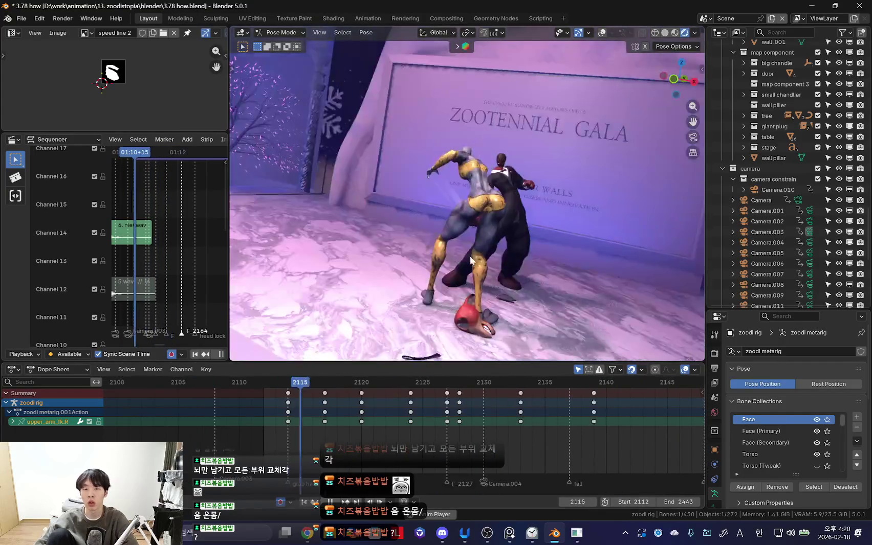
scroll(291, 404, up, 2)
key(space)
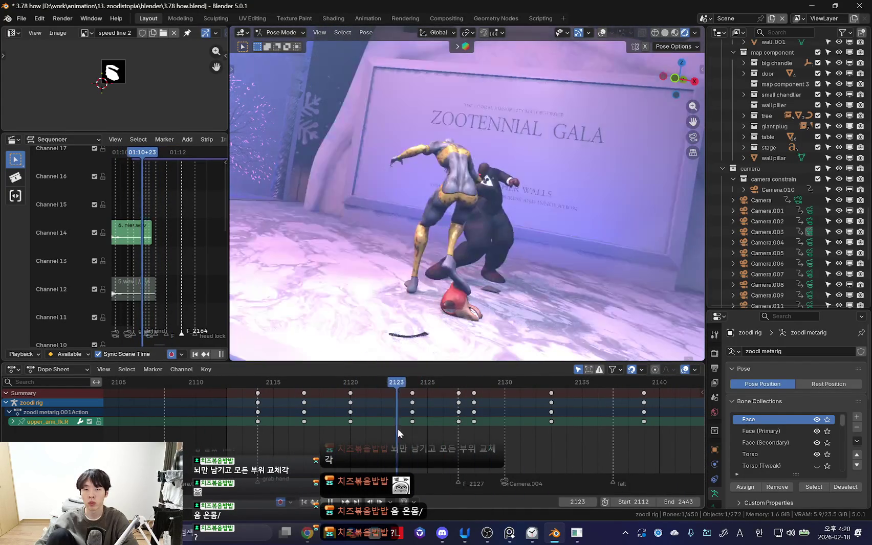
key(space)
middle_drag(460, 215, 471, 200)
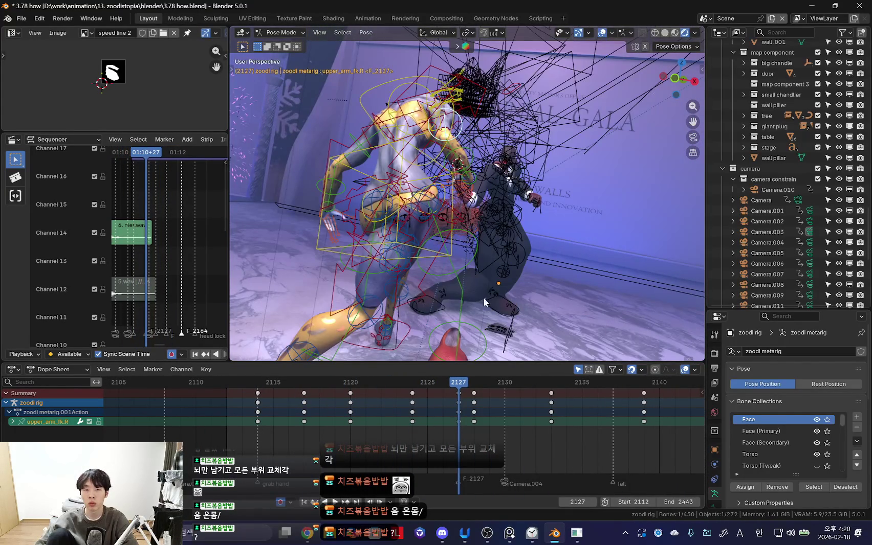
key(KP_0)
key(shift+alt+z)
key(Right)
Step: Rotate the arm bone and compare the pose on adjacent frames, playing in reverse
key(r)
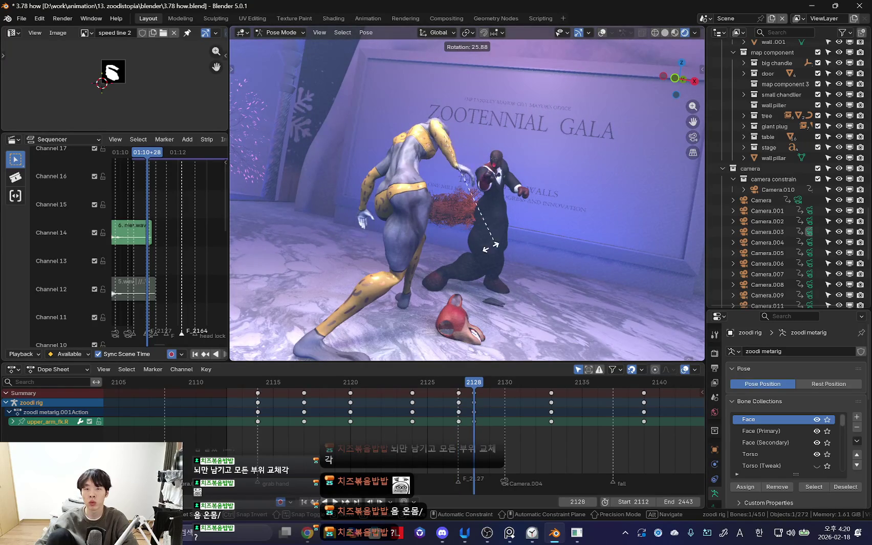
key(Left)
key(Right)
key(Right)
key(Left)
key(Left)
key(Right)
key(Right)
key(shift+ctrl+space)
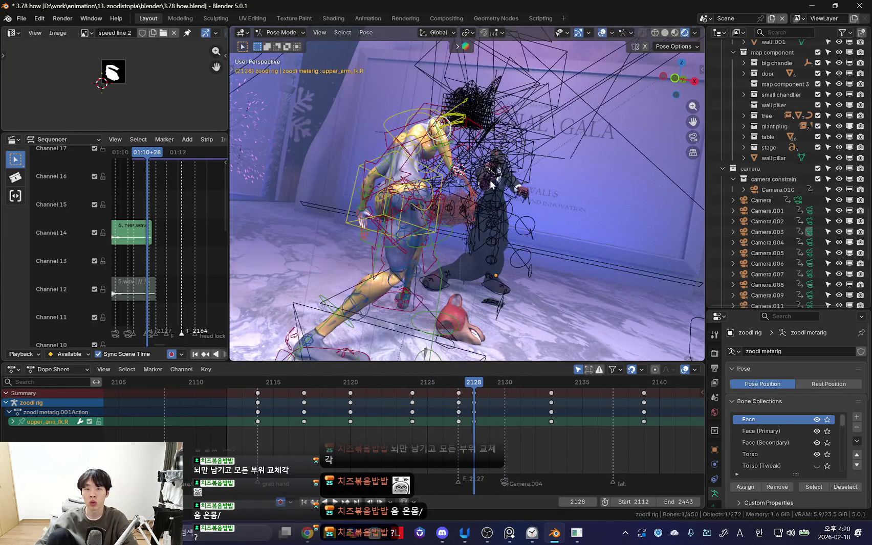
middle_drag(490, 185, 504, 192)
Step: Rotate the suited character's right hand bone and keyframe the new pose
click(506, 114)
key(ctrl+Tab)
mouse_move(513, 105)
middle_down()
mouse_move(493, 221)
mouse_move(490, 189)
mouse_move(515, 300)
mouse_move(558, 240)
middle_up()
key(shift+alt+z)
key(r)
click(532, 254)
key(i)
key(Right)
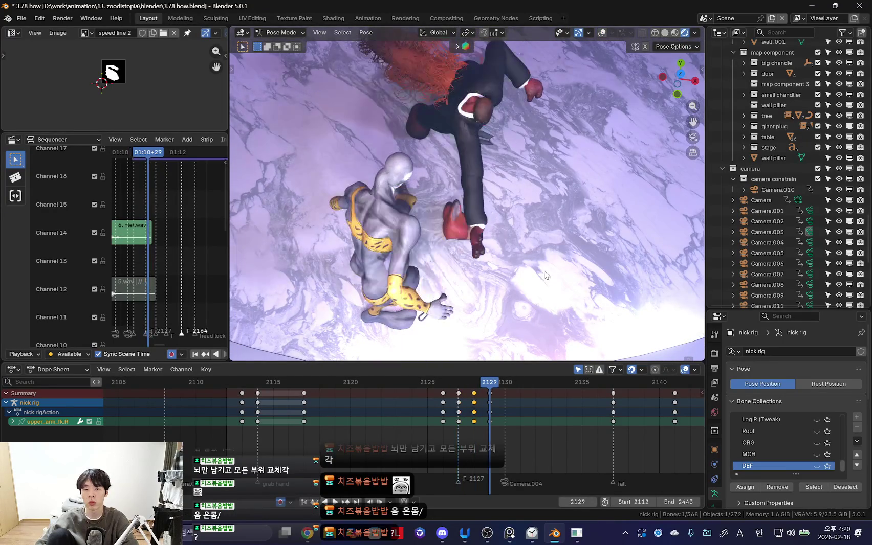
click(513, 289)
Step: Deselect all bones and play the motion backwards and forwards through the camera
key(space)
click(482, 426)
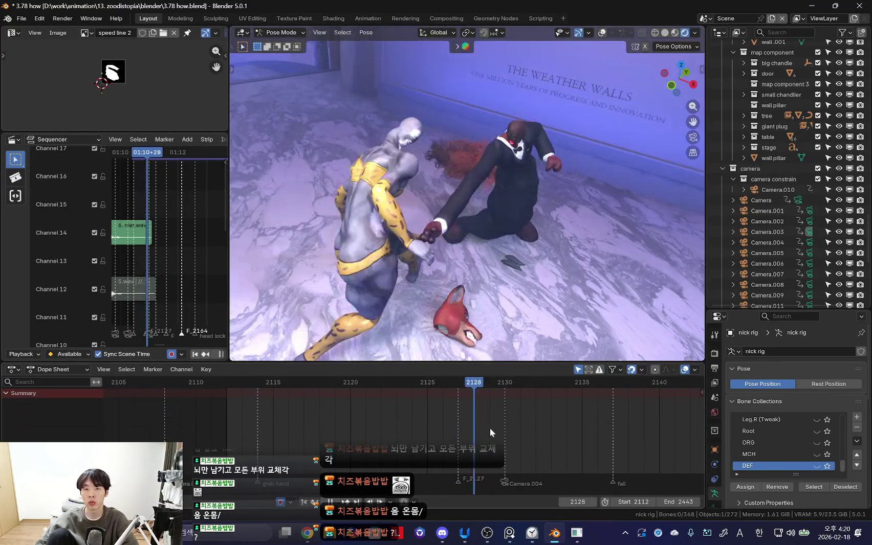
key(shift+ctrl+space)
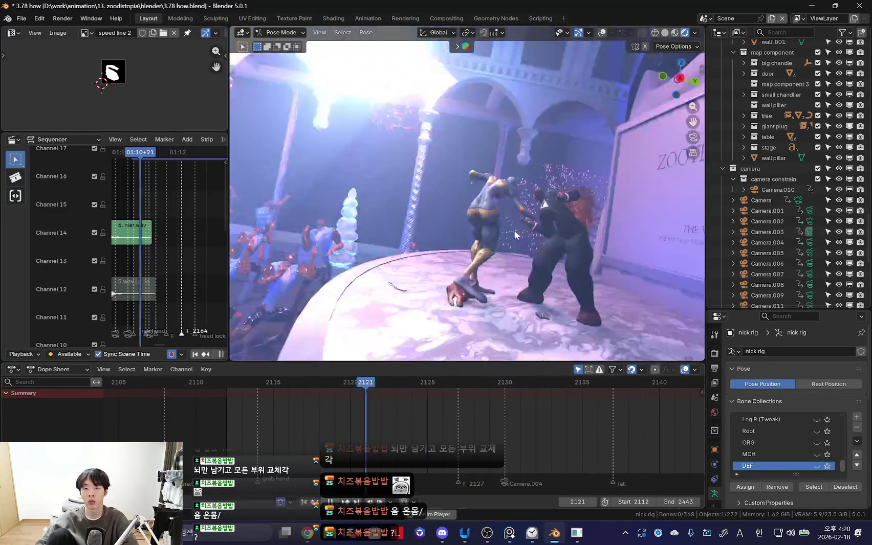
key(space)
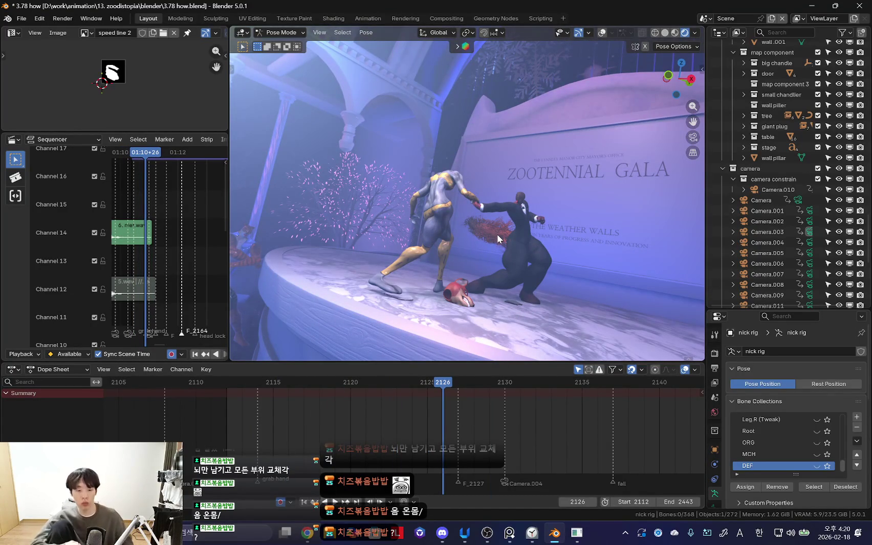
key(KP_0)
key(space)
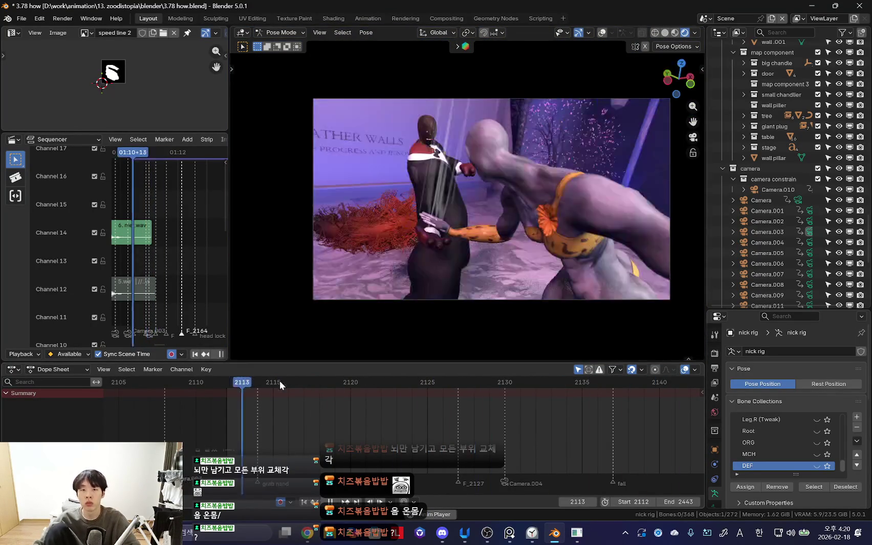
Step: Scrub back to around frame 1965, set the start frame to 1 and jump to the beginning
scroll(219, 402, down, 3)
scroll(219, 402, down, 3)
mouse_move(346, 413)
mouse_down()
mouse_move(415, 444)
mouse_move(370, 440)
mouse_up()
scroll(414, 444, down, 2)
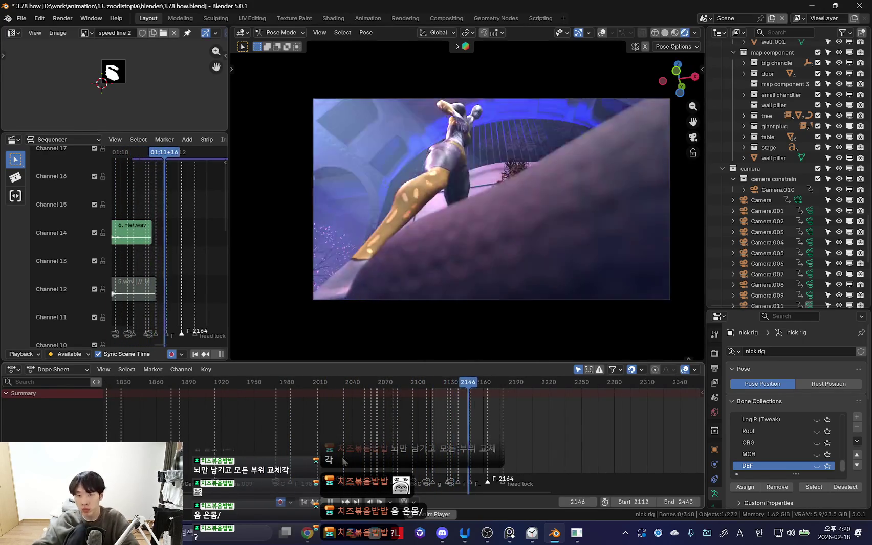
scroll(370, 439, down, 1)
drag(371, 440, 303, 462)
scroll(346, 439, down, 3)
scroll(456, 451, down, 2)
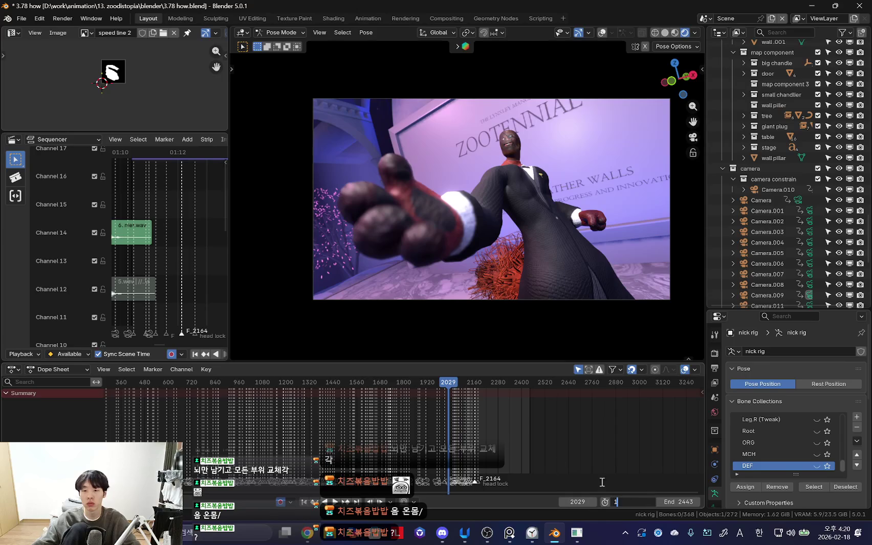
key(Escape)
scroll(257, 412, down, 4)
key(shift+Left)
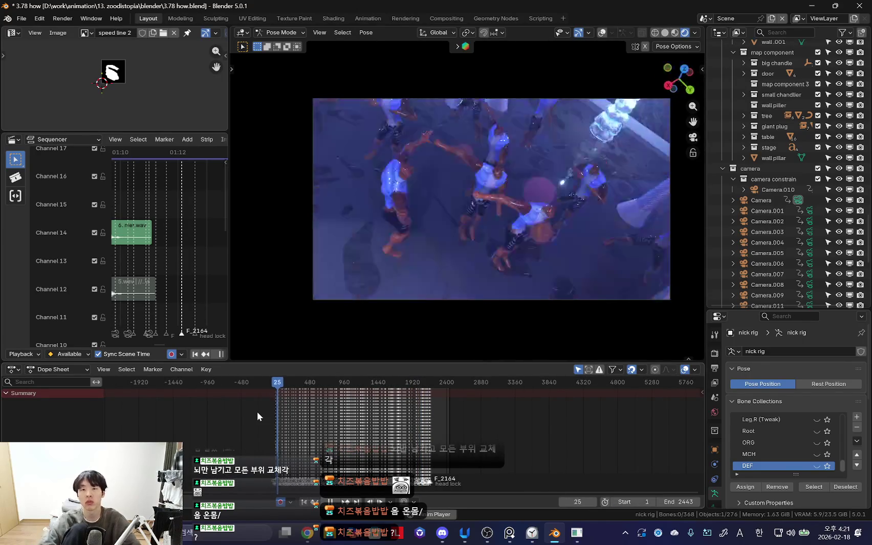
Step: Play the animation, stopping at 2022, then scrub to 2155 and back to 2140
scroll(459, 415, up, 3)
click(429, 418)
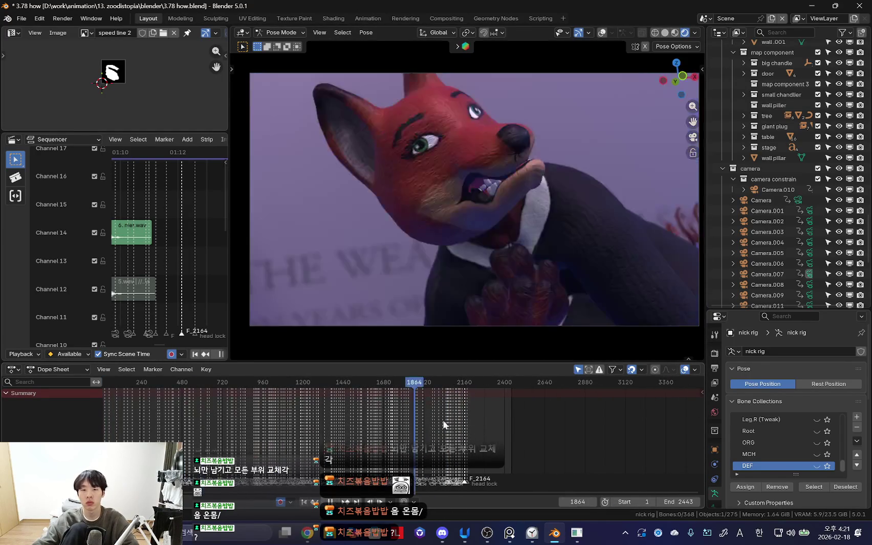
scroll(485, 418, up, 4)
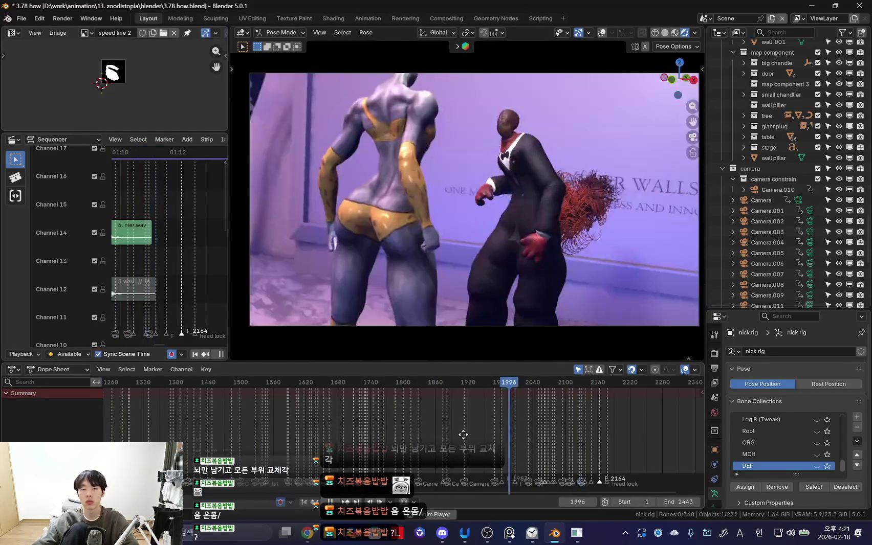
key(space)
scroll(407, 414, up, 5)
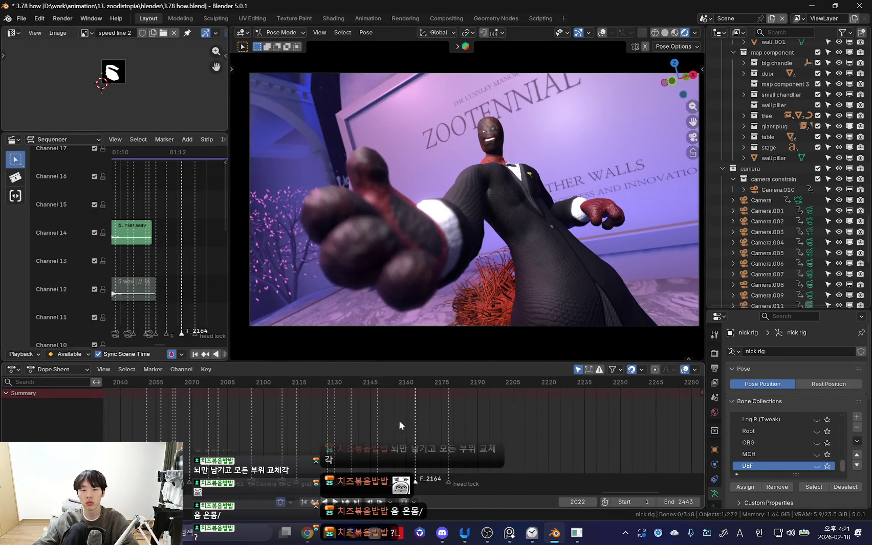
click(394, 424)
drag(396, 430, 330, 403)
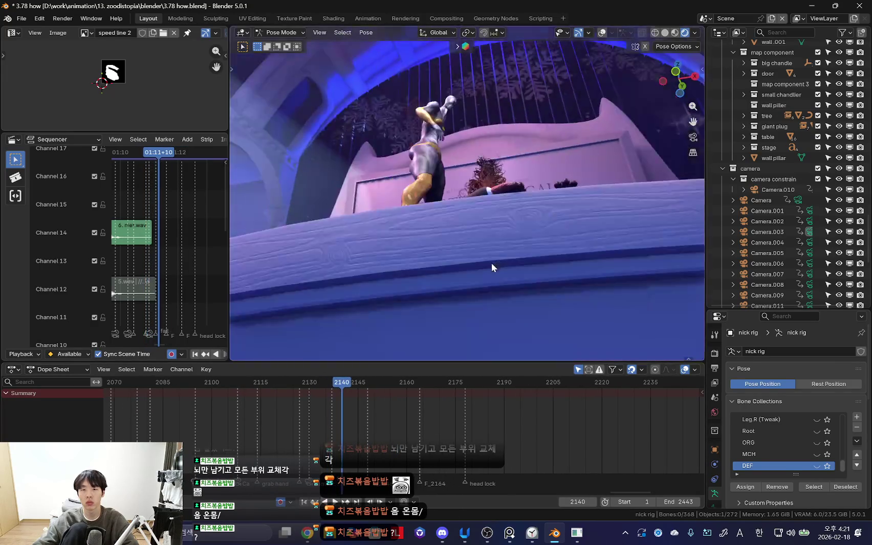
mouse_move(492, 262)
middle_down()
mouse_move(480, 265)
mouse_move(438, 436)
middle_up()
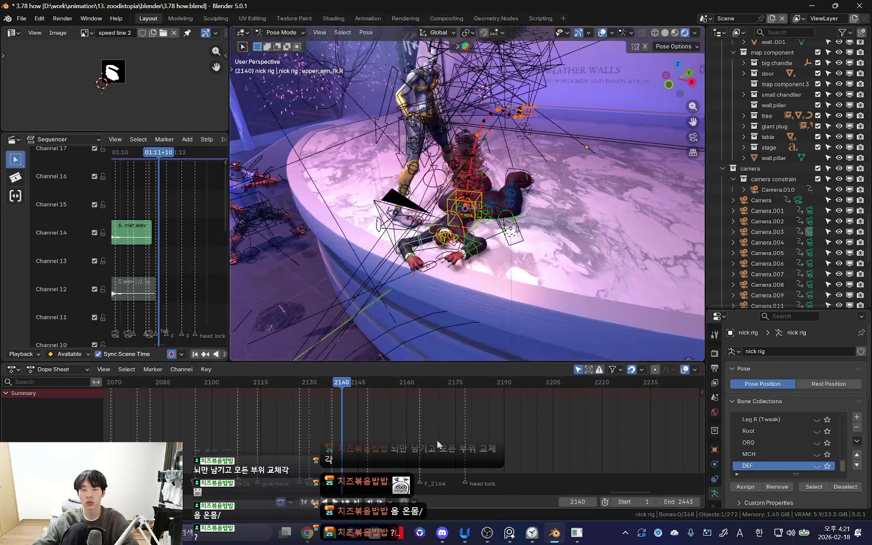
Step: Select the suited character's rig and preview the fall with overlays hidden, stopping at frame 2135
key(ctrl+z)
key(shift+alt+z)
key(space)
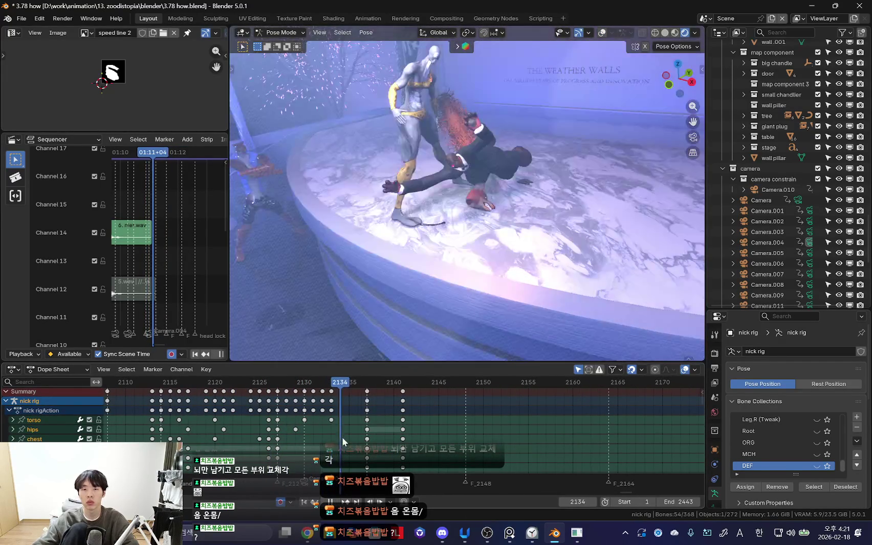
scroll(341, 437, up, 2)
key(space)
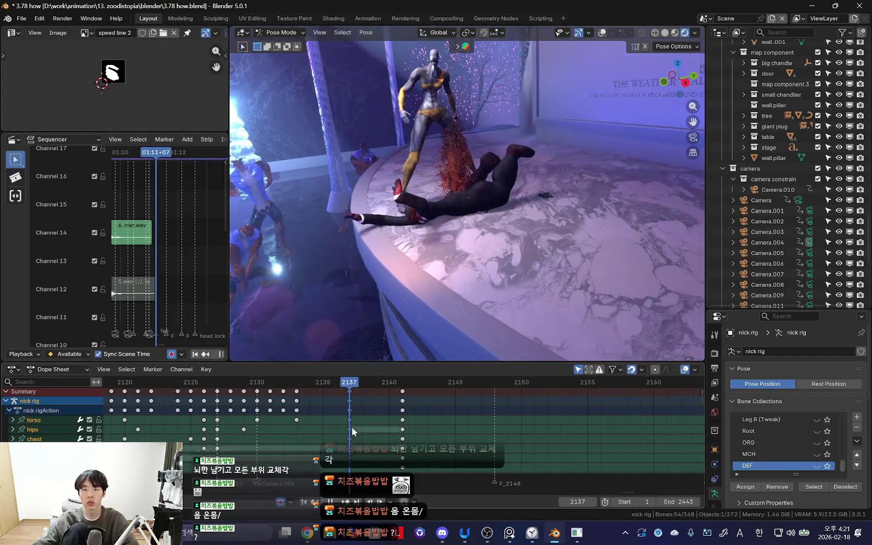
Step: Replay the section with rig overlays shown and bring up the torso's motion-path settings
key(Escape)
key(shift+alt+z)
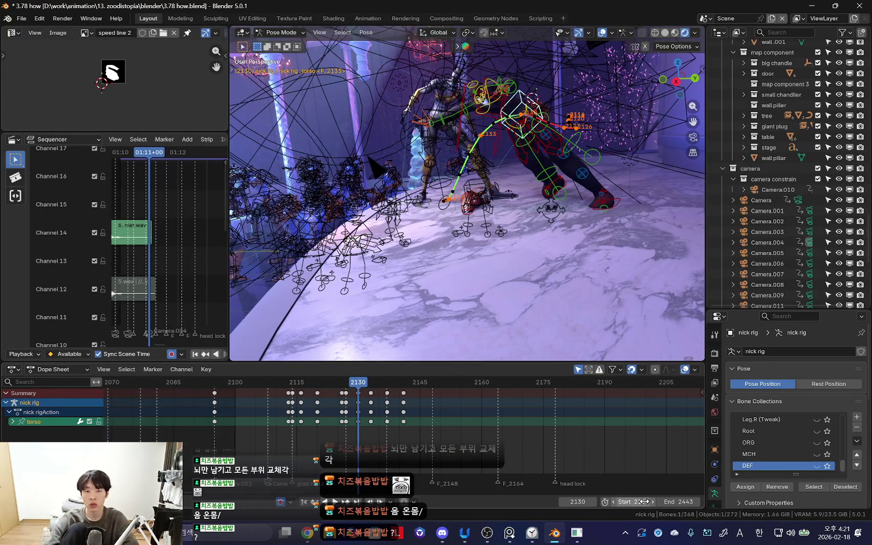
key(space)
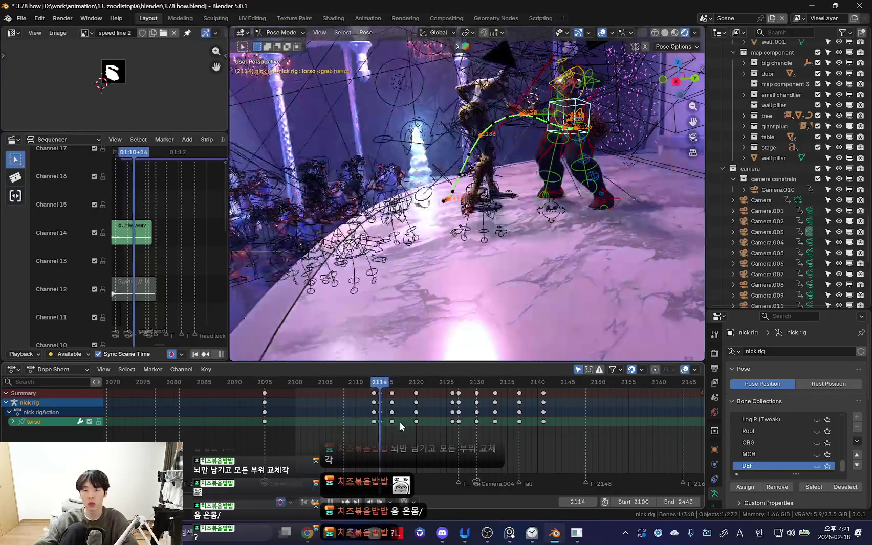
key(space)
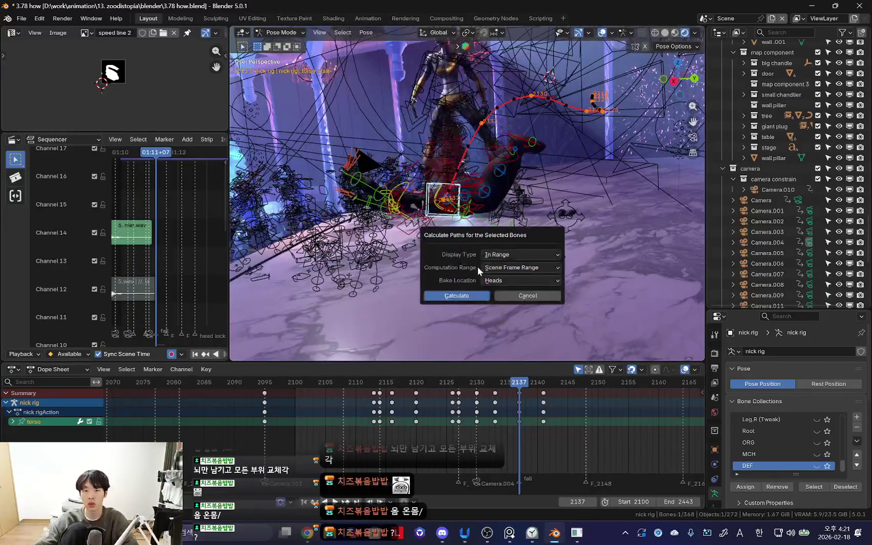
Step: Calculate the torso's motion path and reposition the torso bone at frame 2136
key(Return)
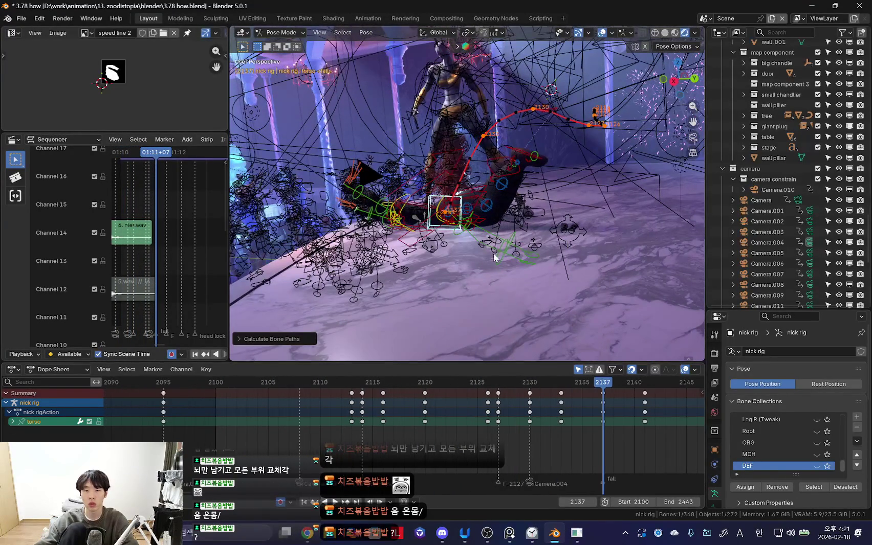
scroll(509, 264, up, 3)
key(Left)
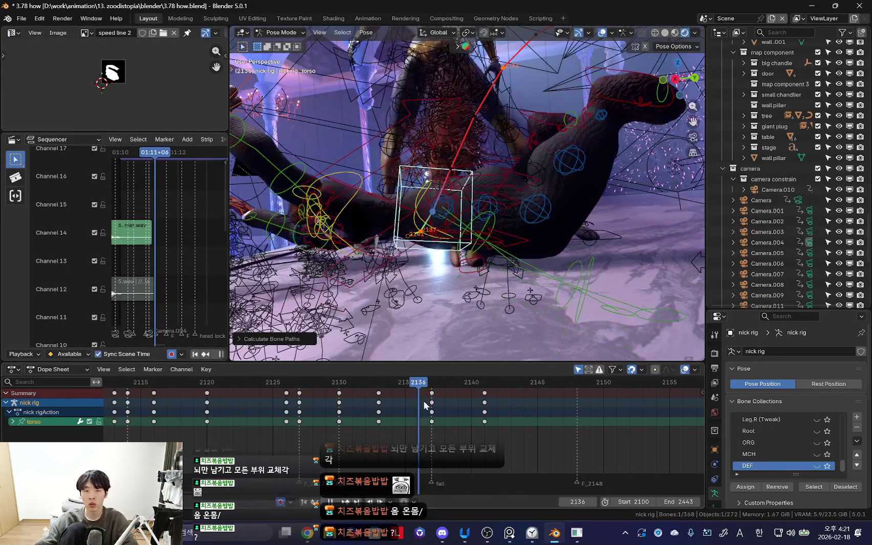
key(g)
click(440, 298)
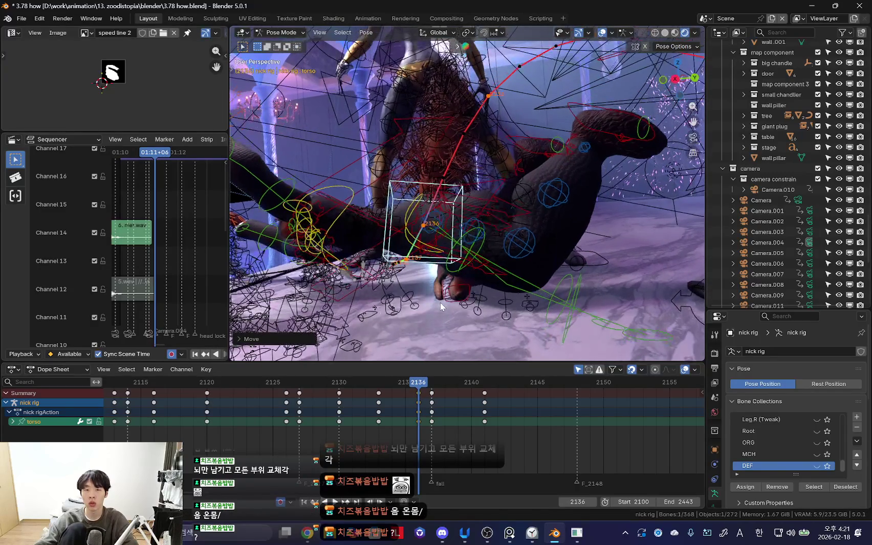
Step: Mark the frame 2136 keys as breakdowns
key(Down)
key(Up)
scroll(451, 424, up, 2)
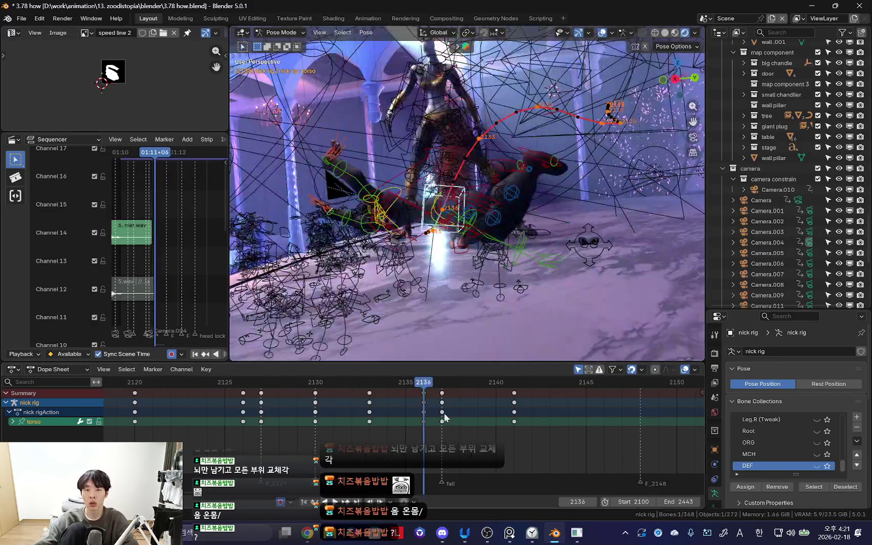
key(r)
click(426, 396)
Step: Review the fall timing forward and in reverse, shifting the keys to frame 2142
key(space)
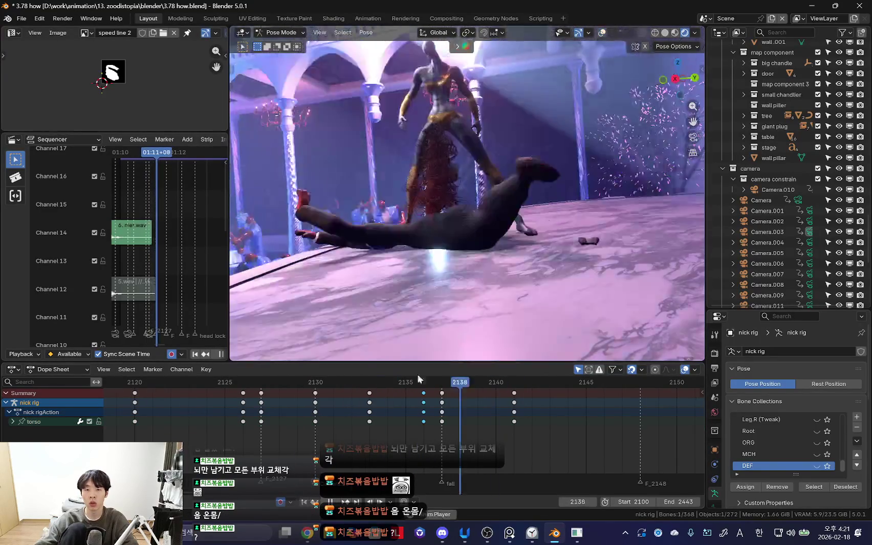
key(Escape)
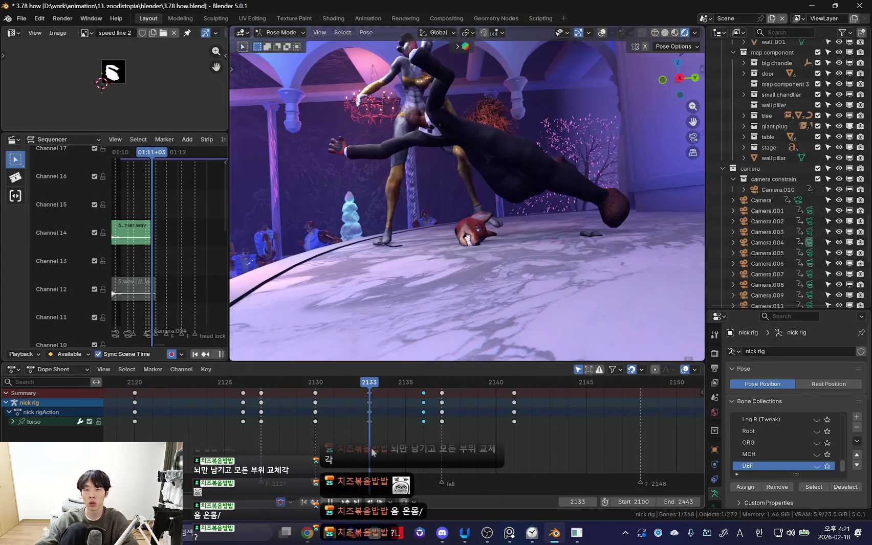
key(Up)
scroll(509, 290, up, 3)
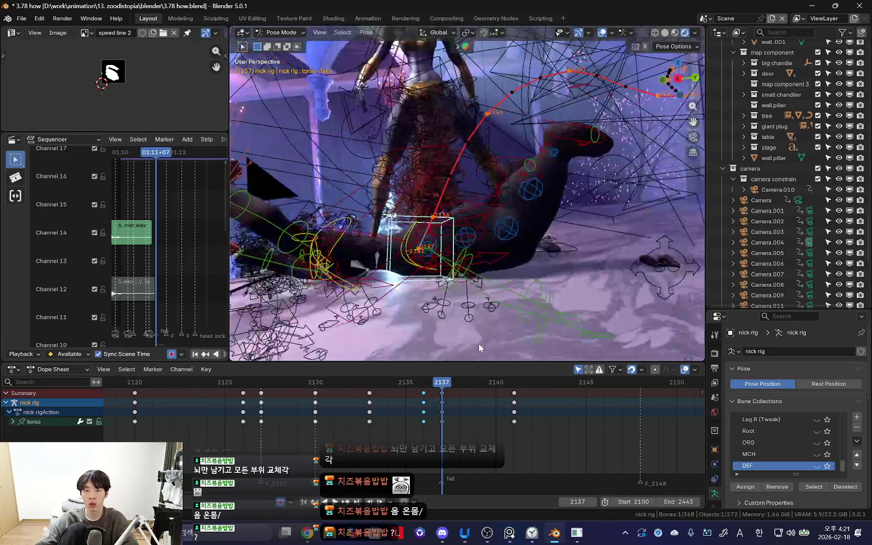
key(Right)
scroll(510, 296, up, 2)
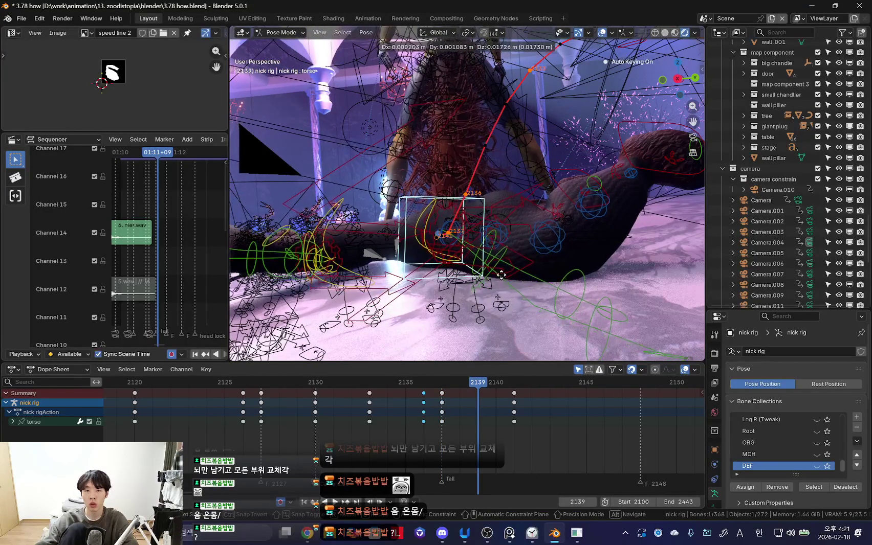
key(ctrl+shift+space)
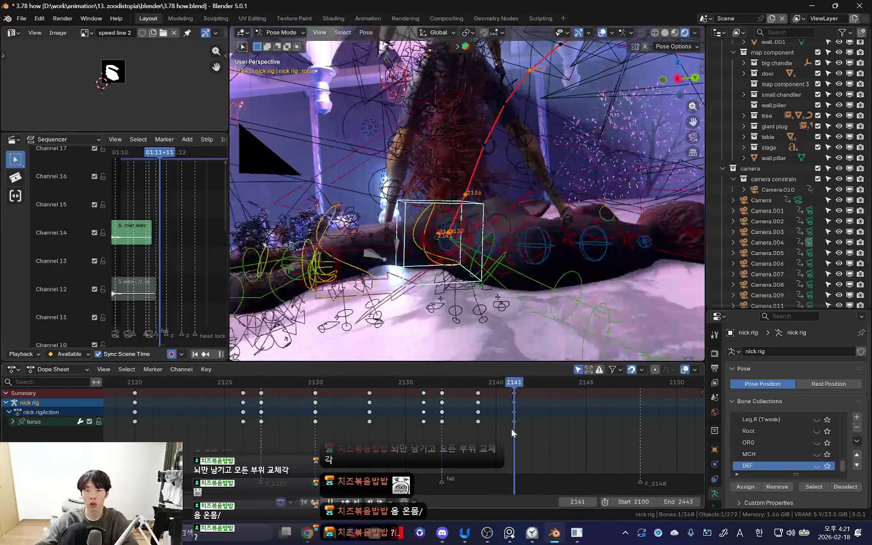
key(ctrl+shift+space)
click(551, 417)
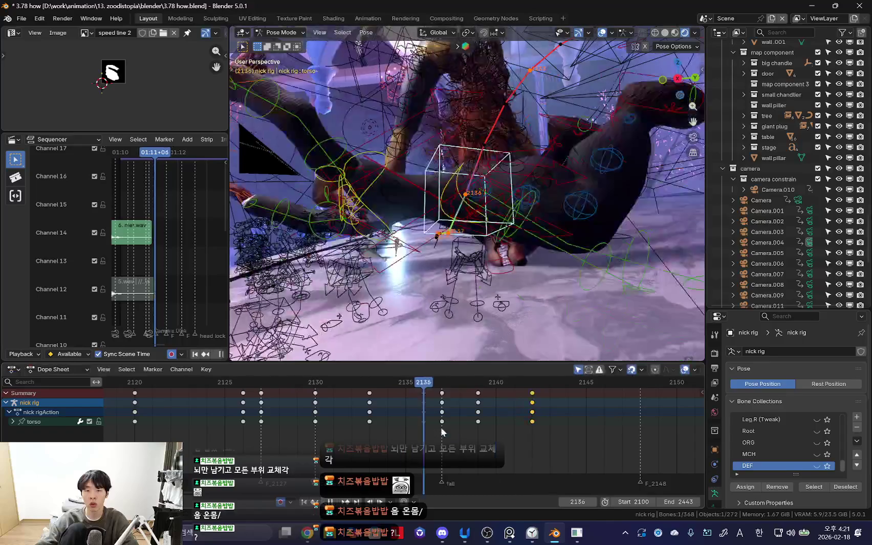
key(ctrl+shift+space)
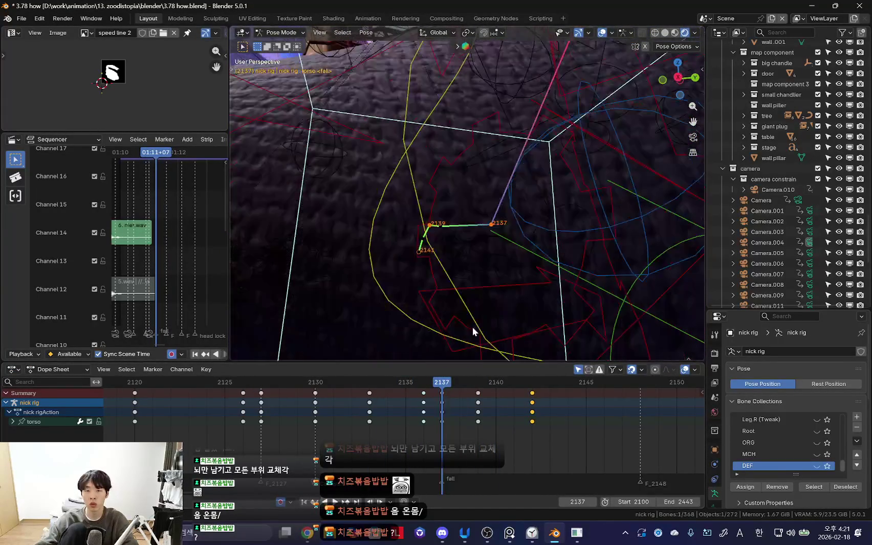
Step: Reposition the torso bone twice to smooth the fall, then review it both directions
key(Escape)
key(g)
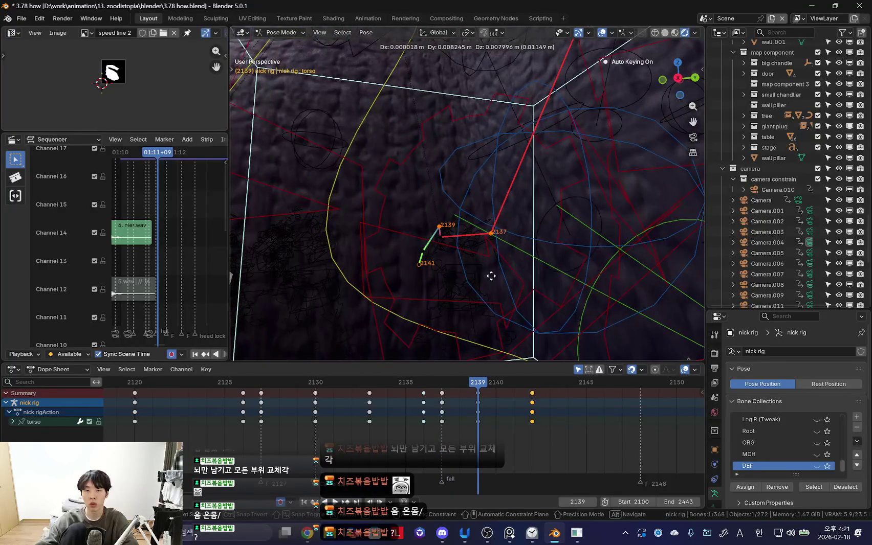
click(491, 276)
key(g)
click(470, 322)
key(Down)
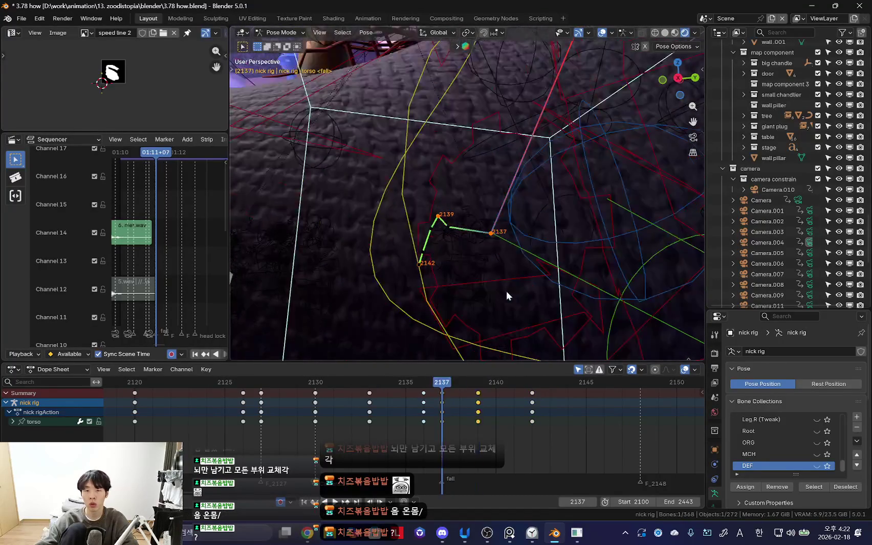
key(shift+ctrl+space)
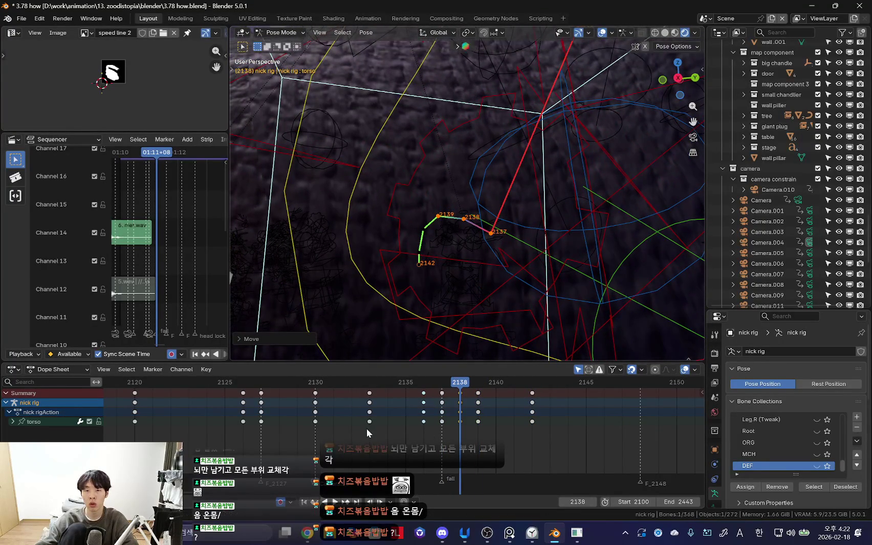
key(space)
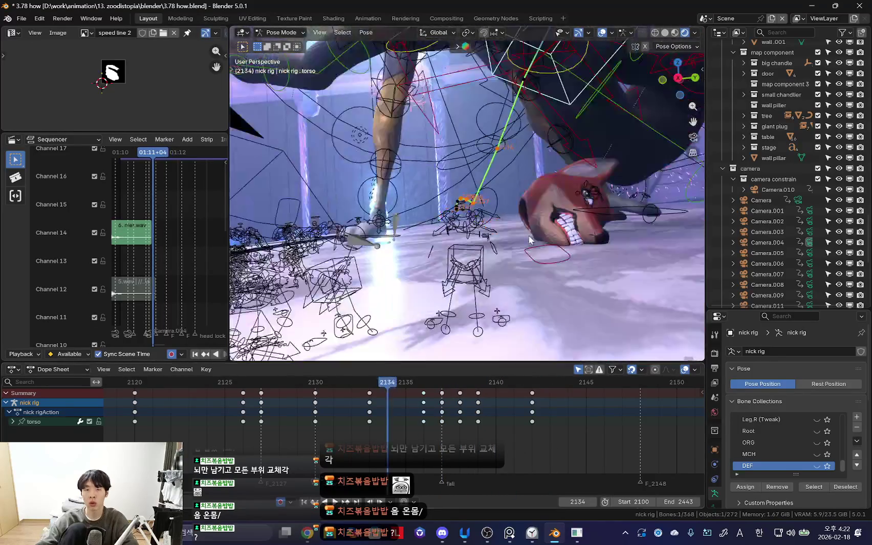
Step: Around frames 2136–2137, select the chest bone and review the fall from the camera view
mouse_move(376, 382)
mouse_down()
mouse_move(426, 464)
mouse_move(490, 461)
mouse_up()
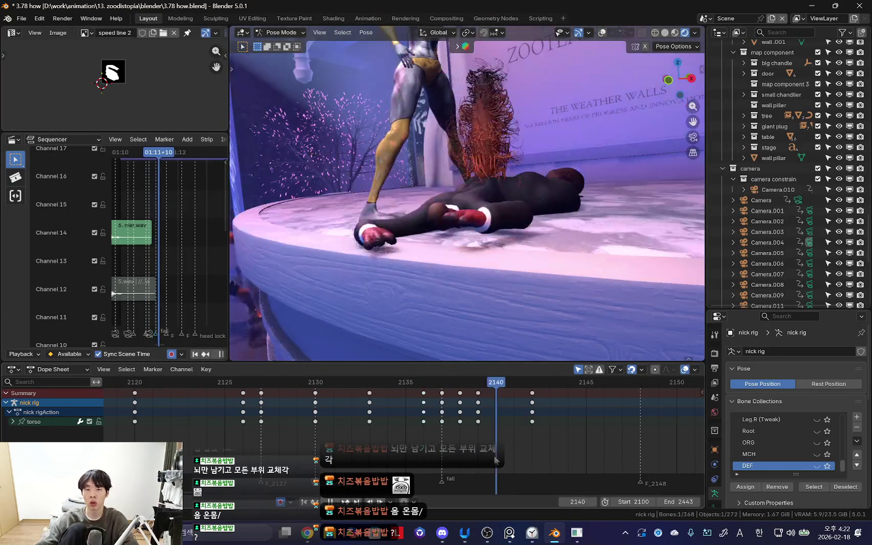
drag(557, 462, 442, 461)
middle_drag(481, 236, 502, 244)
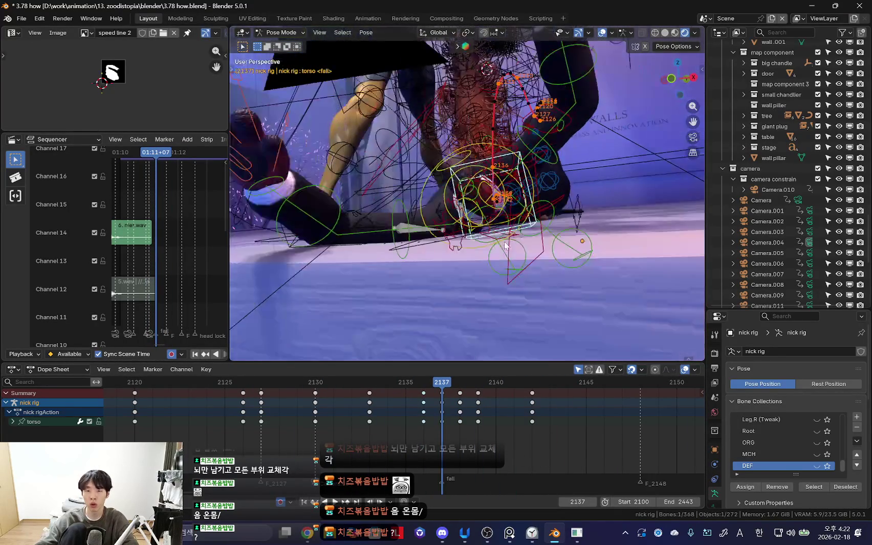
click(516, 251)
key(KP_0)
key(space)
drag(224, 431, 371, 430)
click(276, 416)
key(space)
key(space)
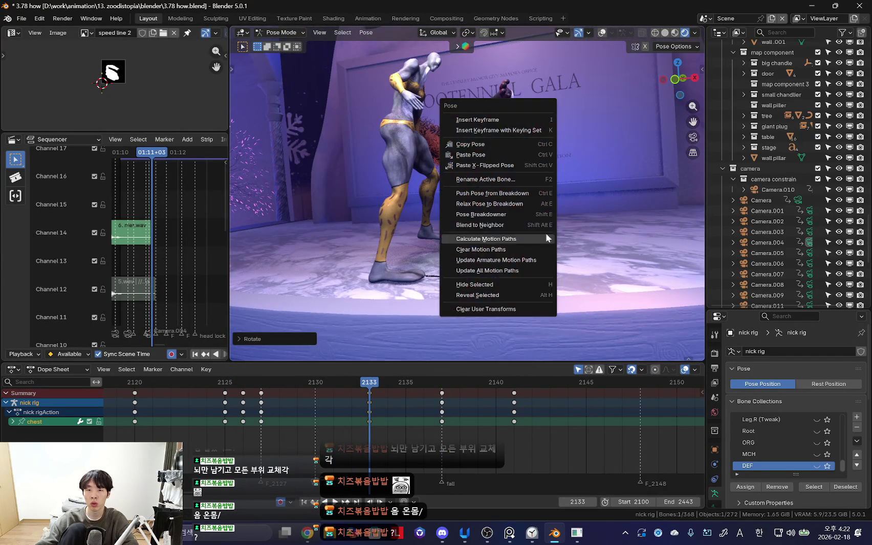
Step: Rotate the chest bone on fall frames 2137–2139 and review the collapse in reverse
key(space)
mouse_move(326, 414)
mouse_down()
mouse_move(470, 414)
mouse_move(420, 436)
mouse_up()
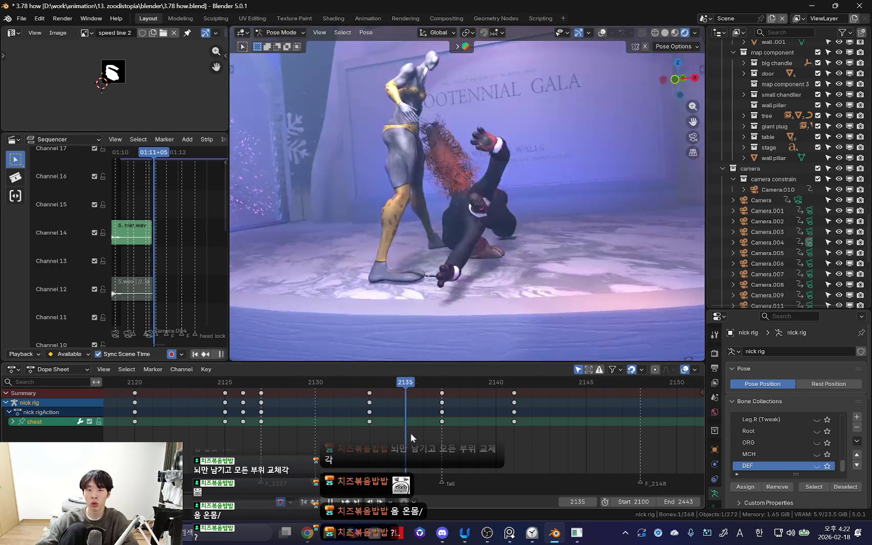
key(space)
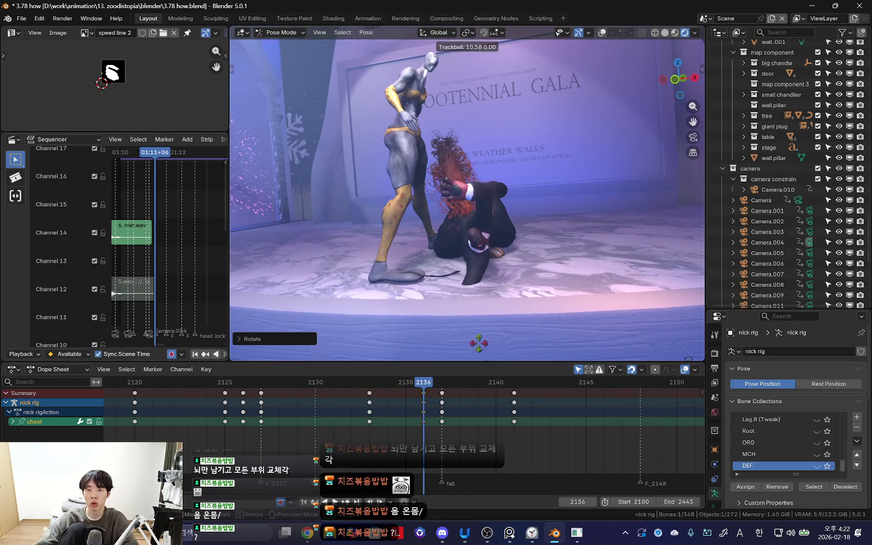
mouse_move(405, 417)
mouse_down()
mouse_move(348, 438)
mouse_move(440, 434)
mouse_up()
click(537, 296)
key(r)
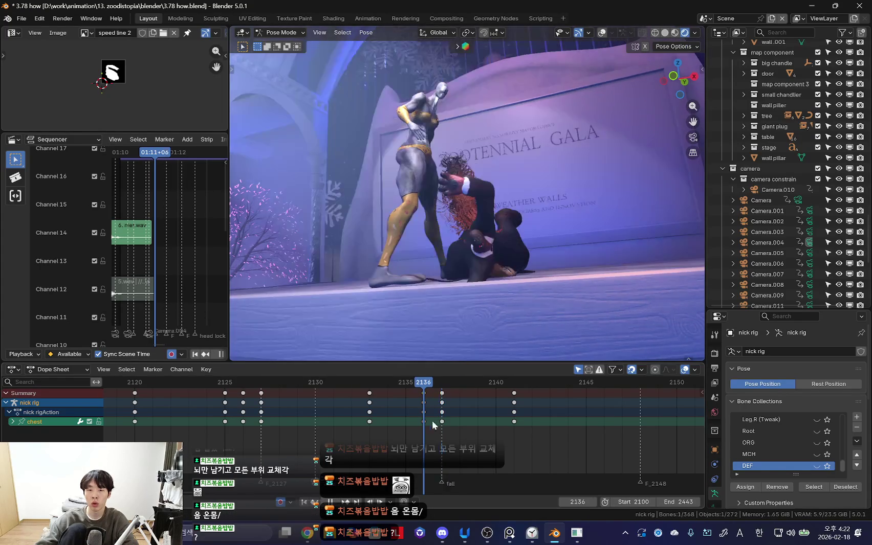
drag(426, 420, 471, 422)
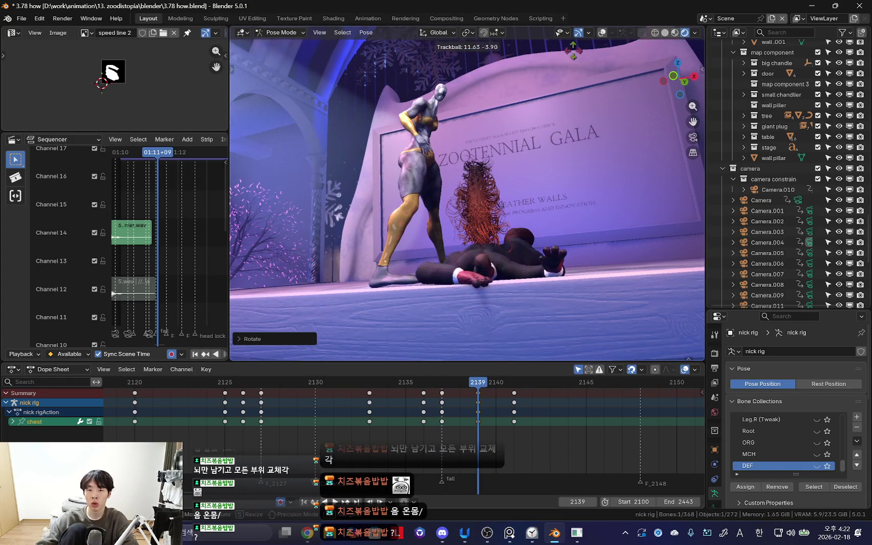
key(shift+ctrl+space)
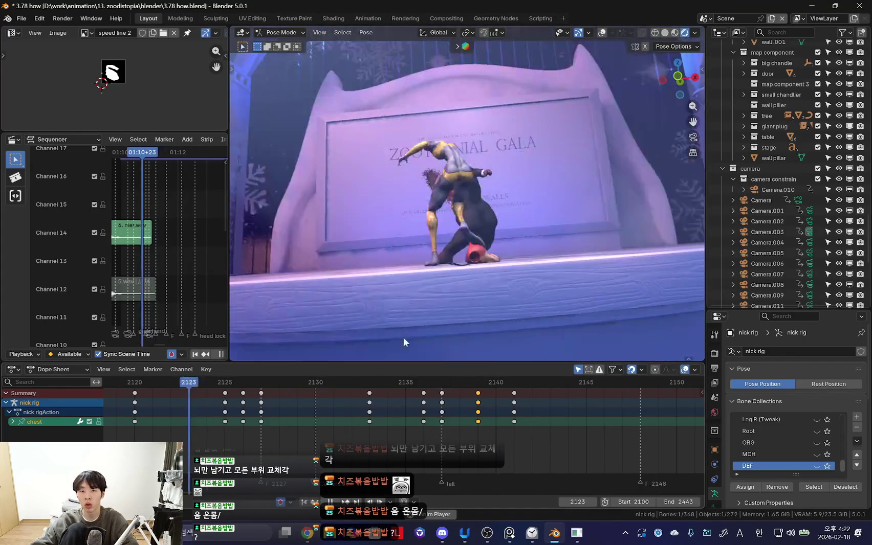
key(space)
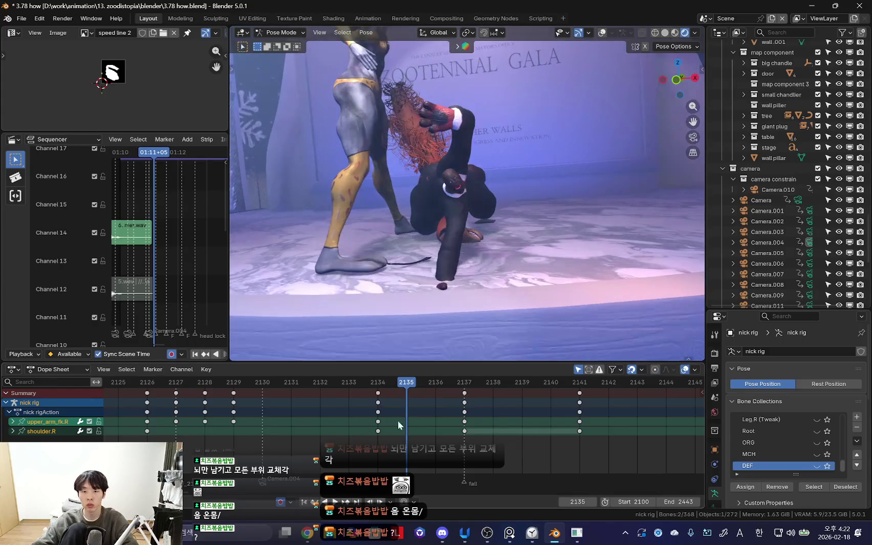
Step: Select shoulder.R and upper_arm_fk.R, then rotate the upper arm at frame 2135
key(shift+alt+z)
click(462, 237)
key(shift+alt+z)
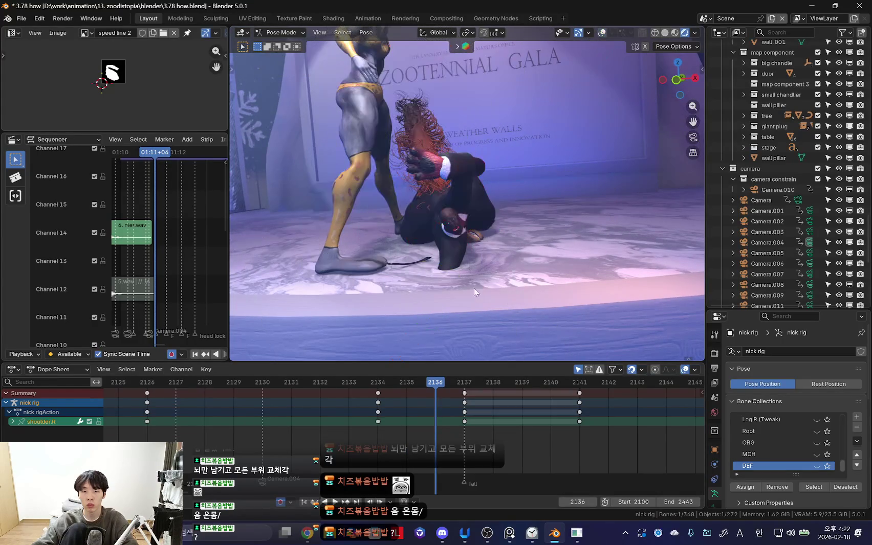
key(Left)
key(shift+alt+z)
click(563, 153)
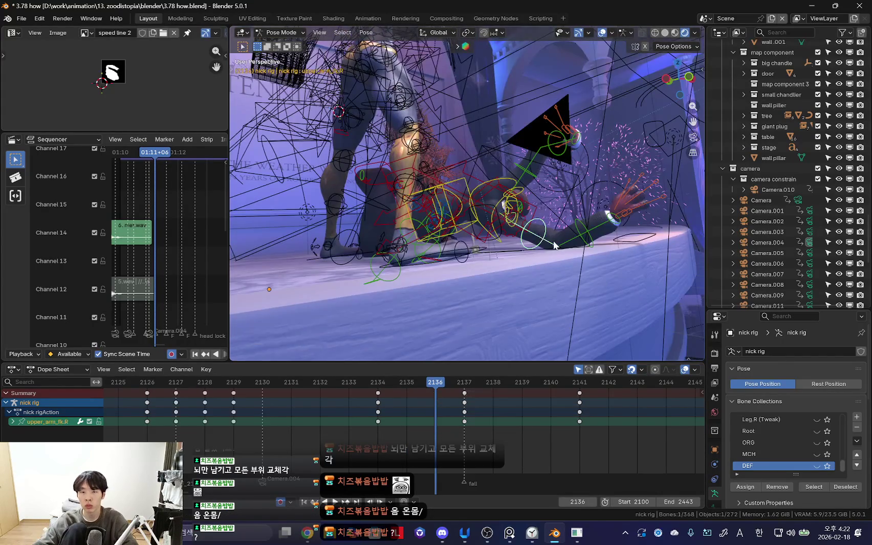
key(shift+alt+z)
key(Left)
key(space)
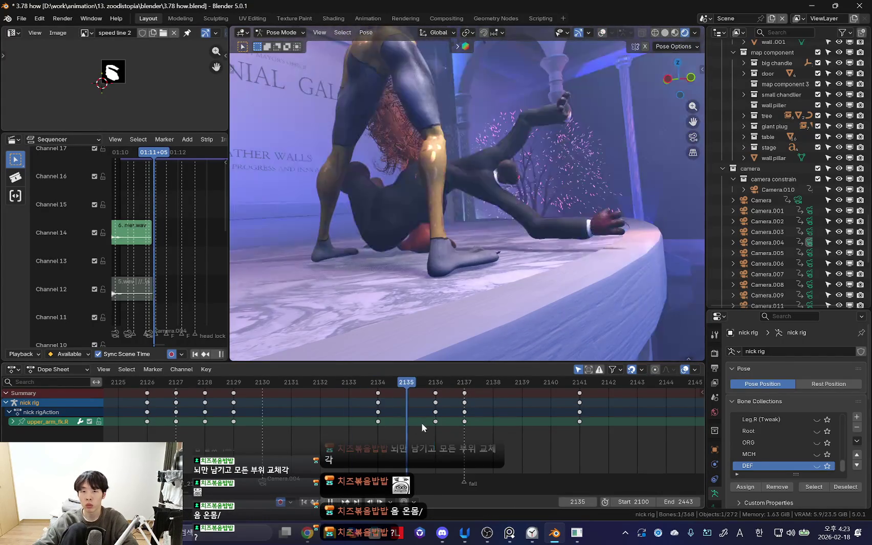
click(632, 276)
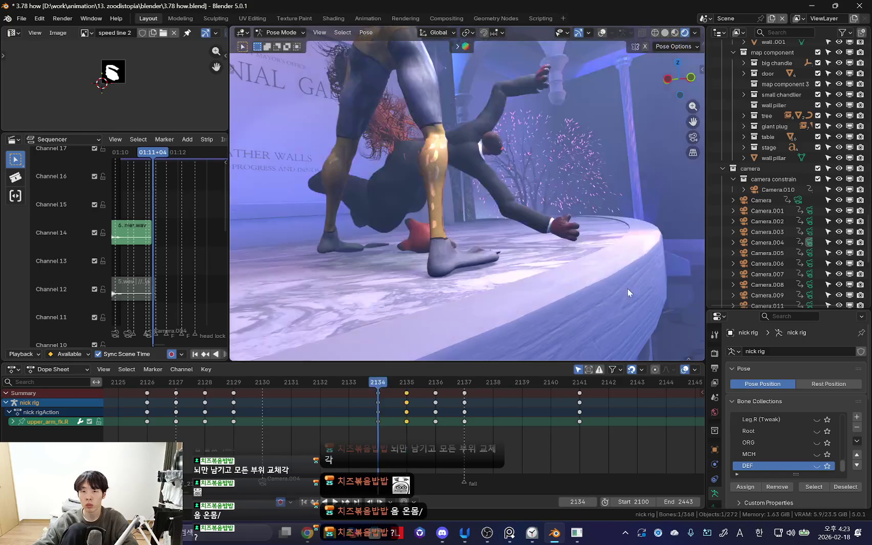
Step: Re-pose the right upper arm at frame 2139 and play back to review the arm
key(Right)
key(Right)
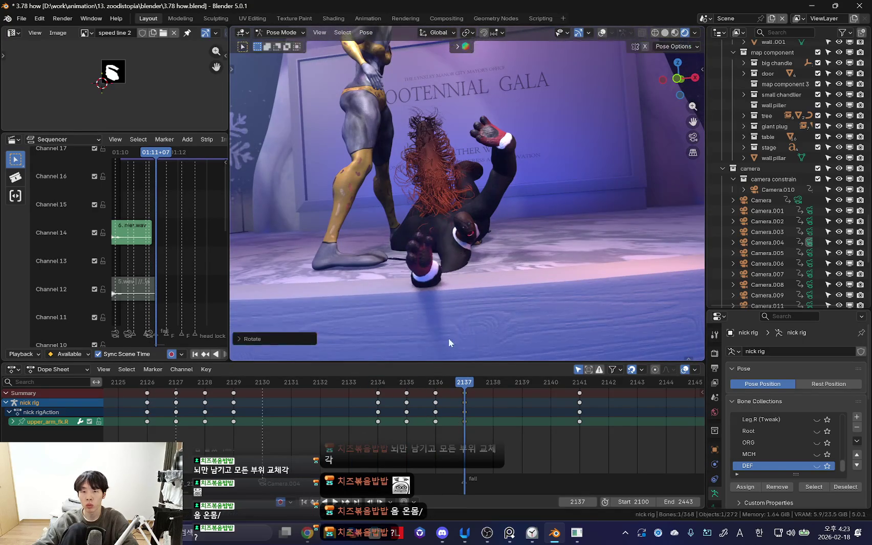
key(Left)
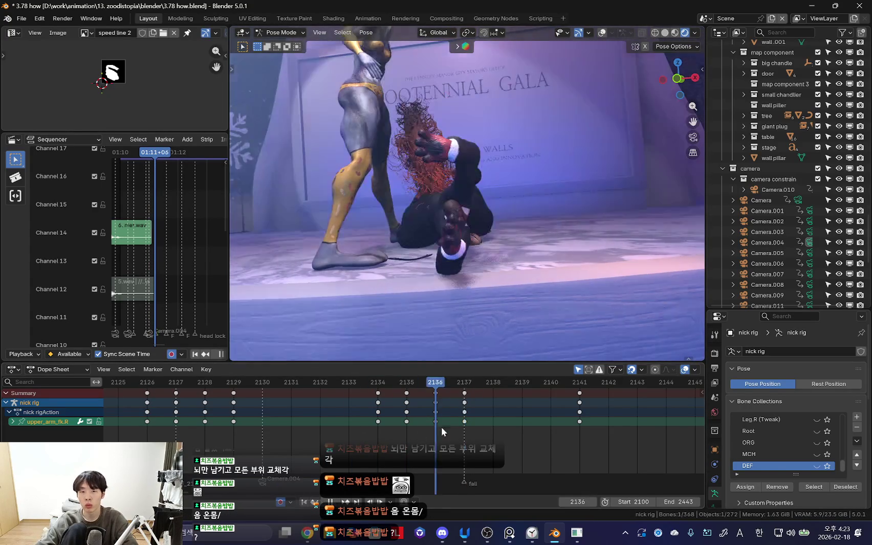
key(Right)
key(Right)
key(Right)
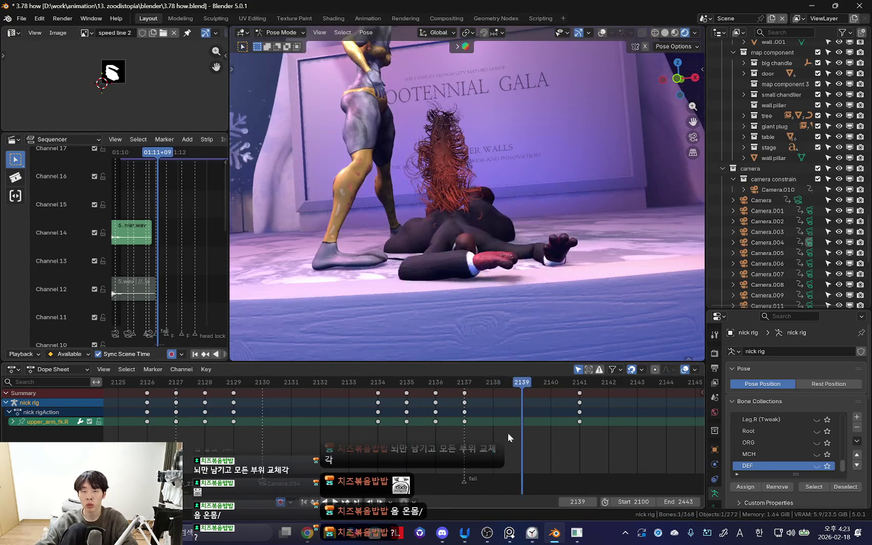
click(535, 281)
key(r)
key(r)
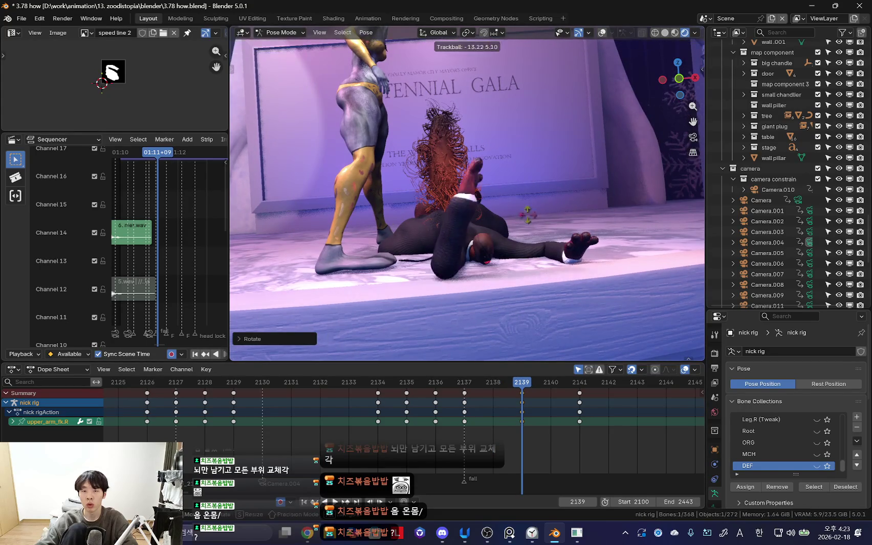
key(Right)
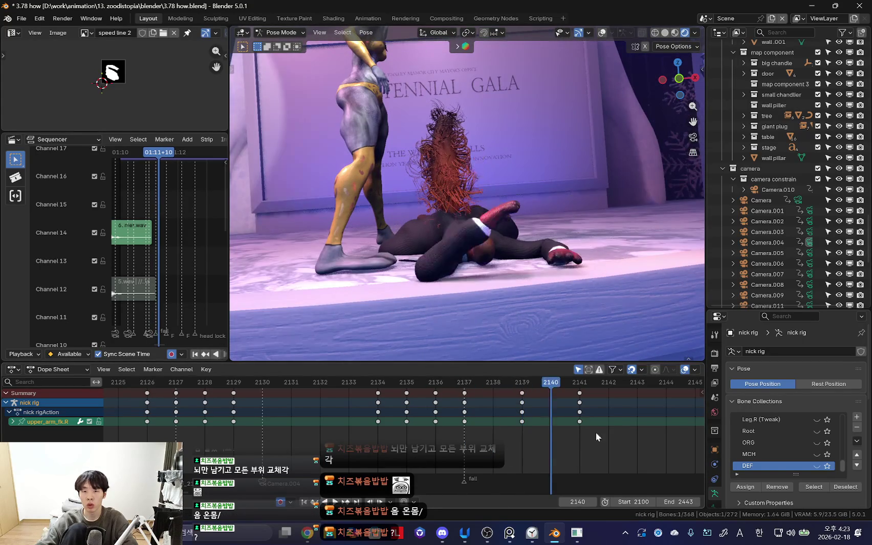
key(space)
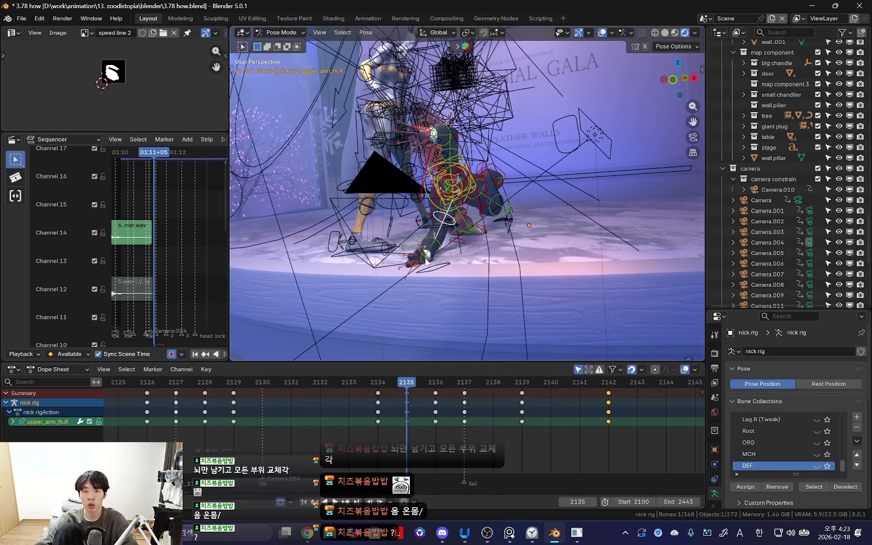
click(451, 246)
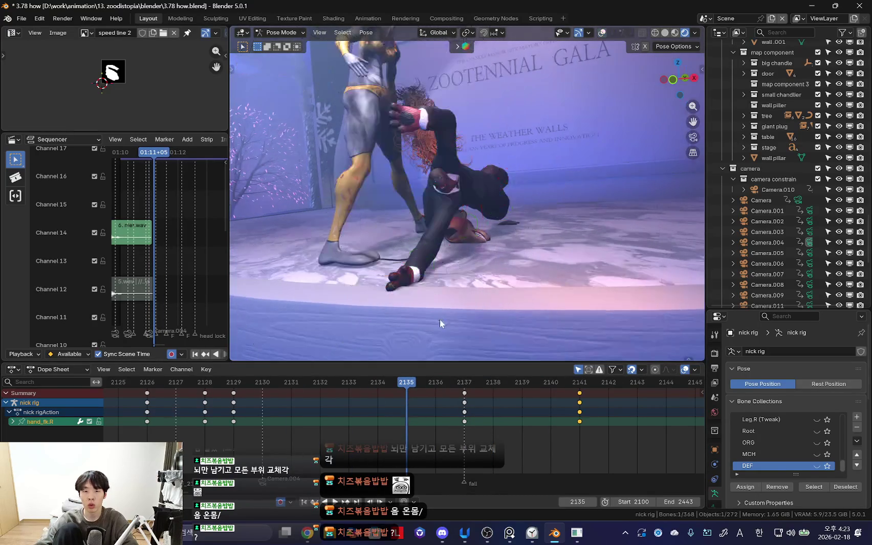
Step: Trackball-rotate the right hand and key its new angle at frame 2135
key(space)
key(r)
click(421, 315)
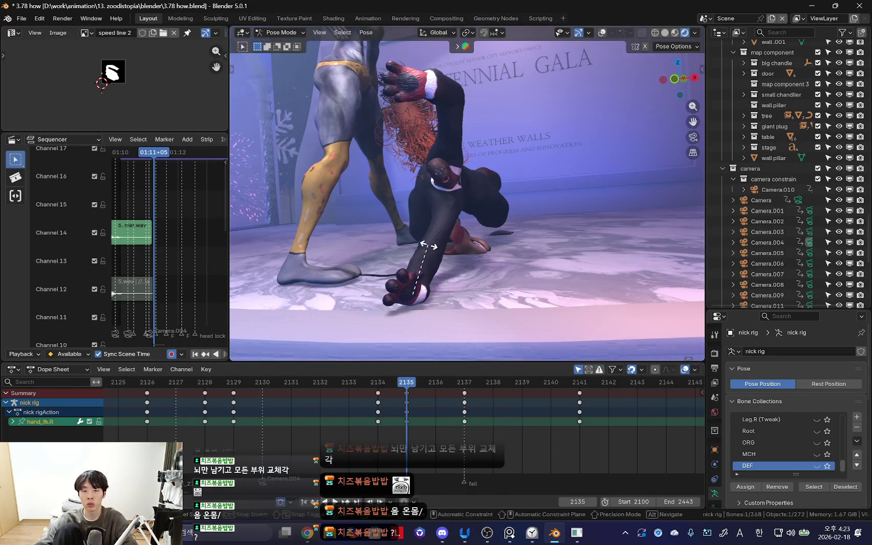
key(r)
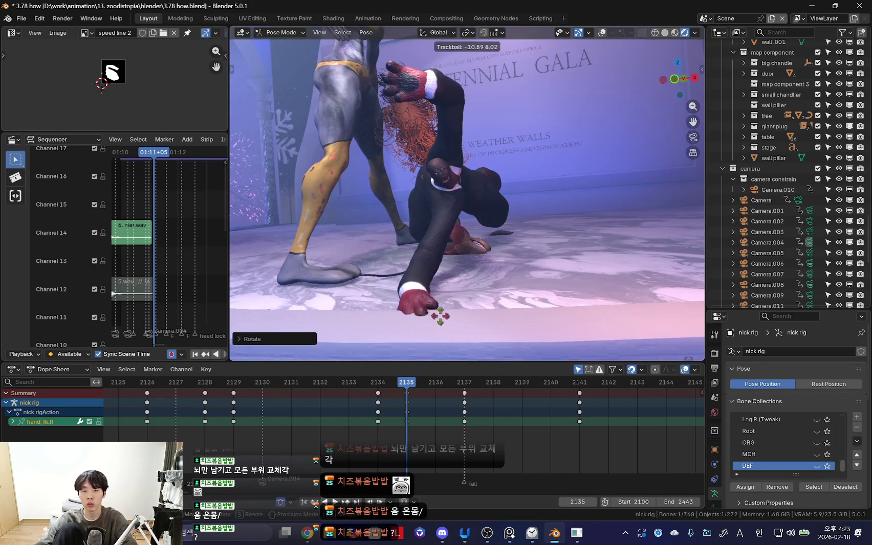
click(438, 317)
middle_drag(443, 280, 425, 278)
Step: Rotate the hand at frame 2136, shift its keys to 2139 and re-rotate it there
key(Right)
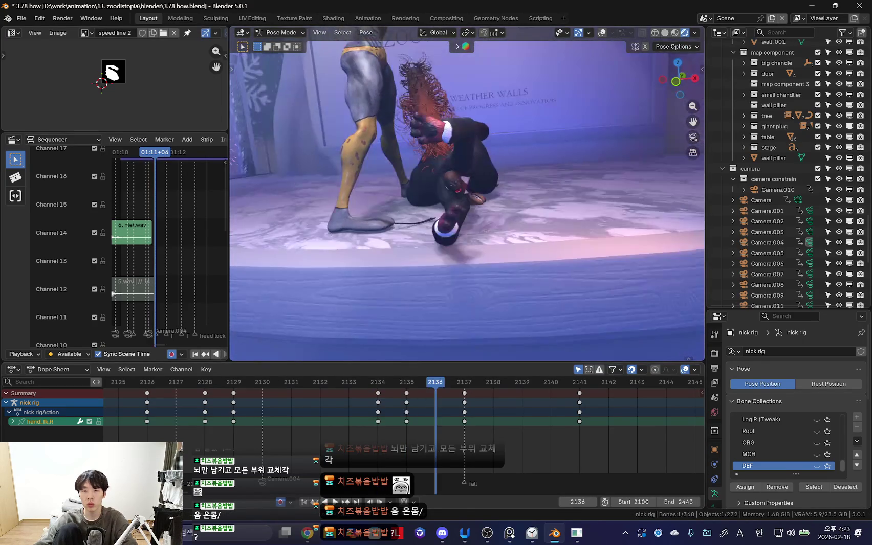
key(r)
click(375, 428)
key(space)
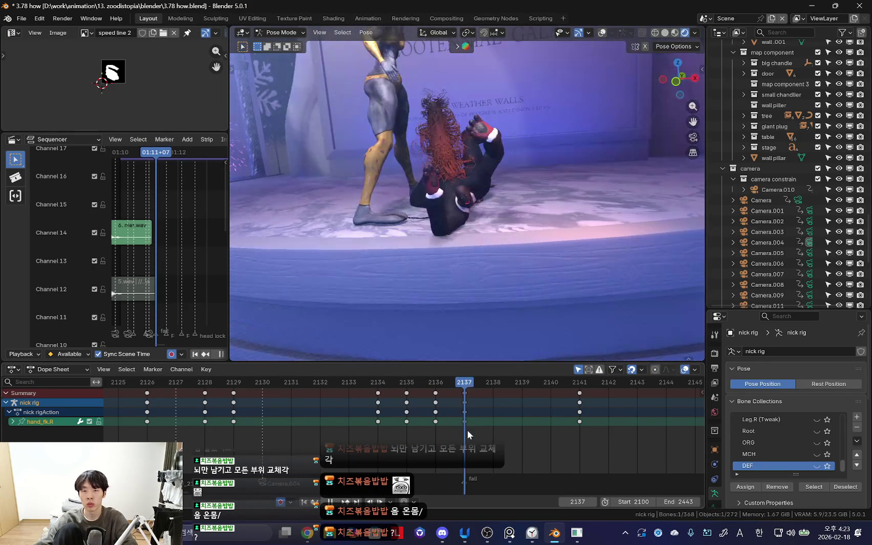
click(523, 413)
key(Up)
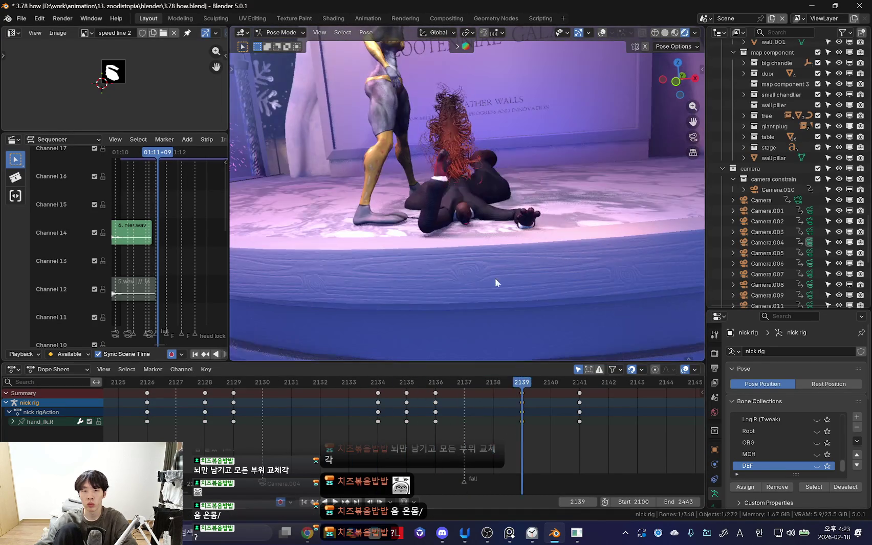
key(r)
key(Return)
key(Right)
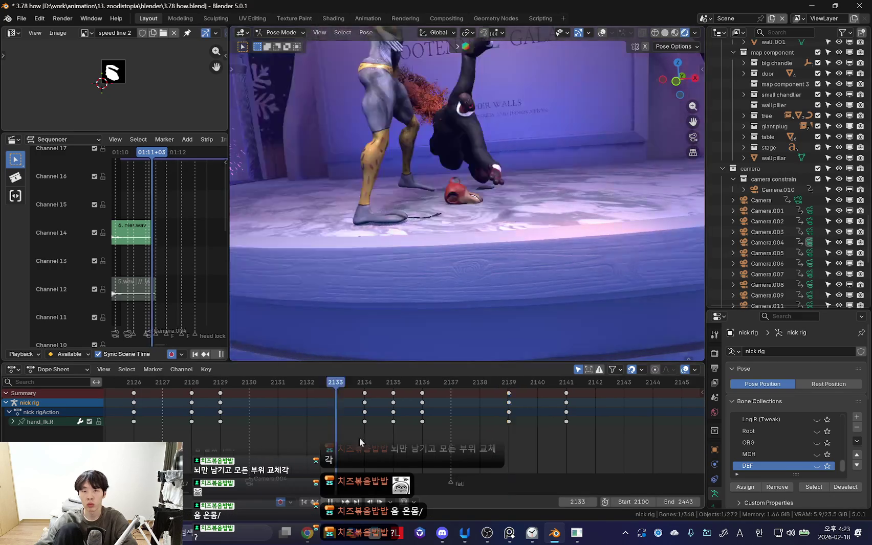
Step: Move box-selected hand keys to frame 2144 and rotate the hand at 2142 and 2144
key(b)
key(Right)
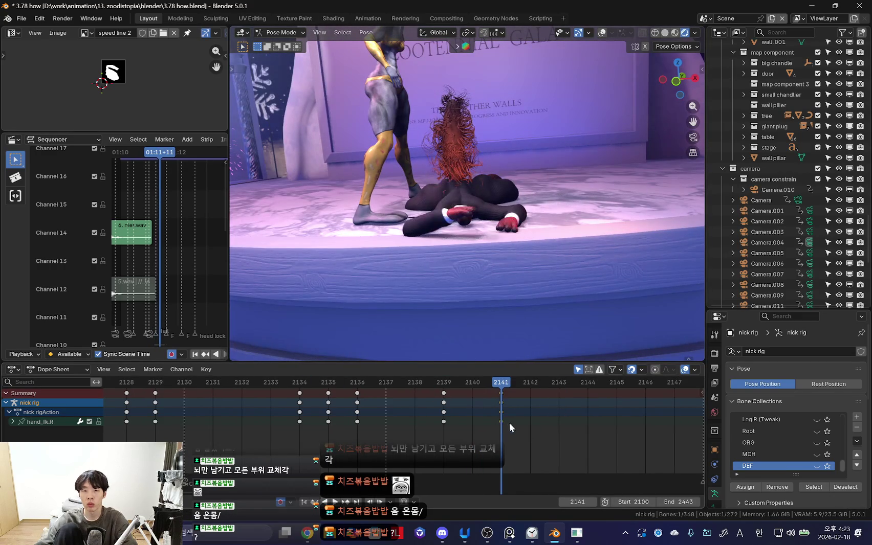
click(582, 422)
key(Right)
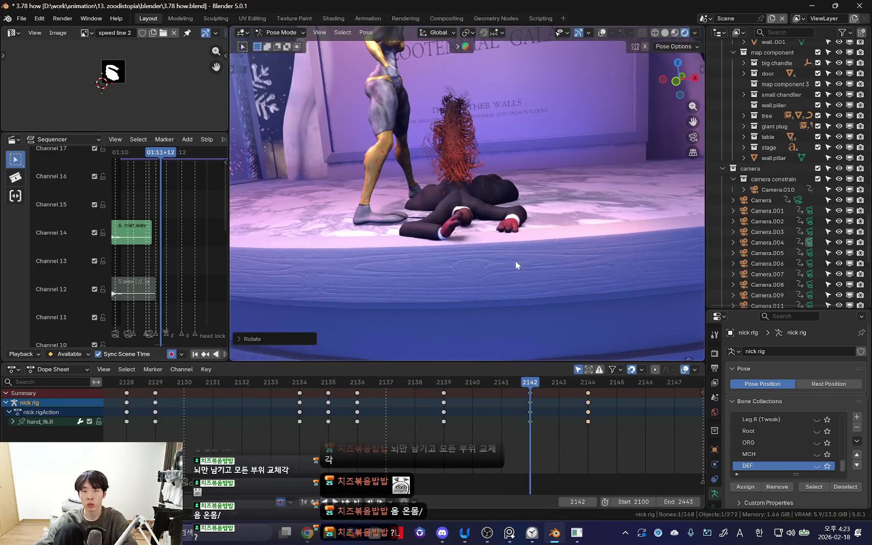
click(528, 240)
middle_drag(528, 240, 576, 256)
scroll(583, 276, up, 3)
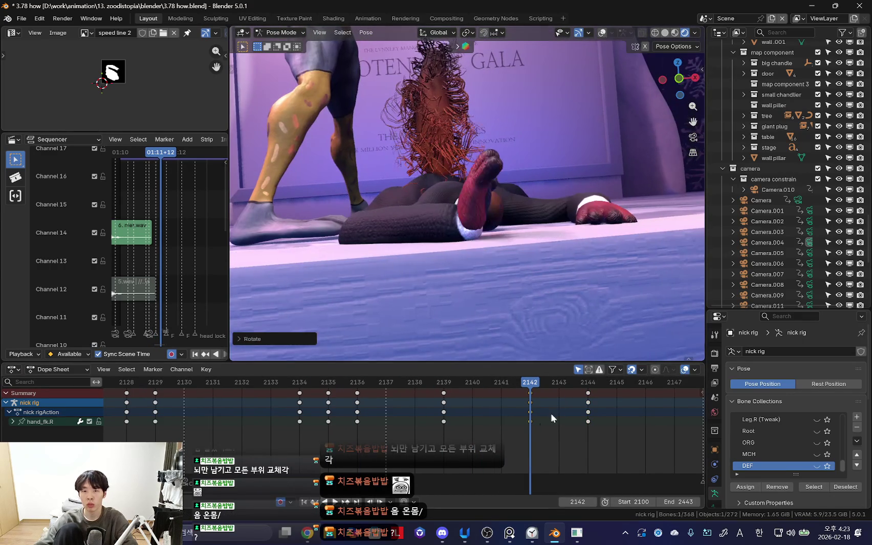
key(r)
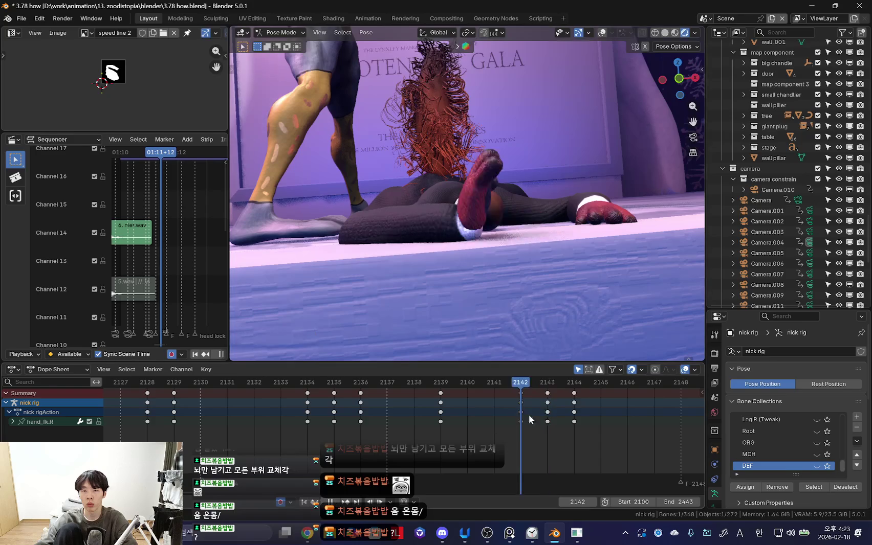
key(r)
click(610, 389)
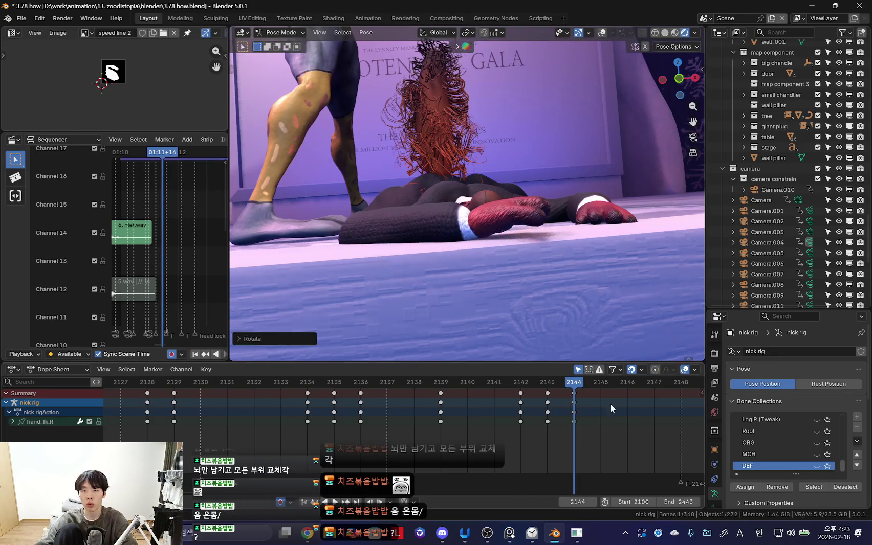
Step: Play the fall forward and in reverse, then select the left upper arm bone
key(space)
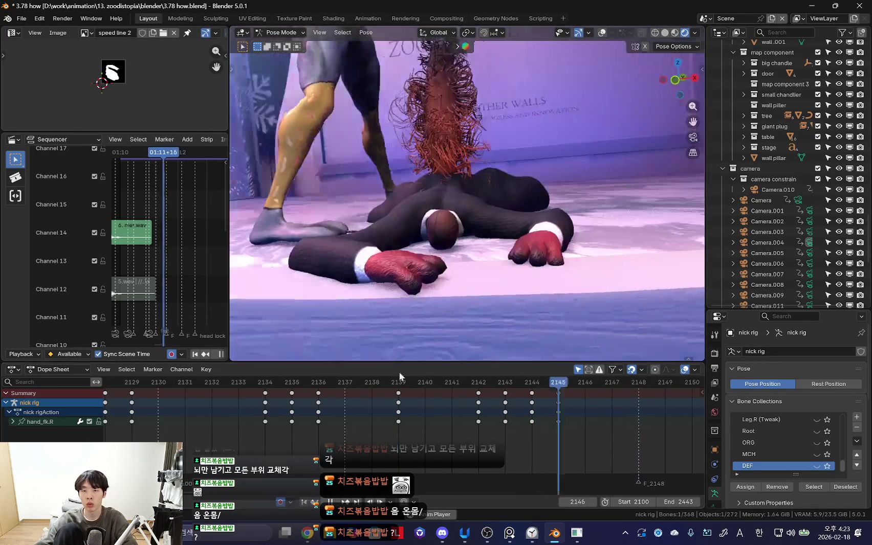
key(shift+ctrl+space)
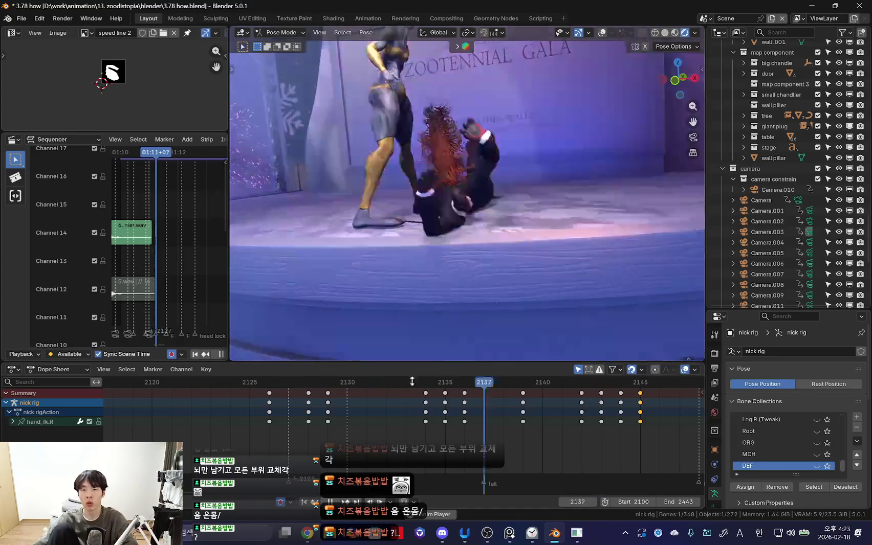
drag(237, 434, 432, 457)
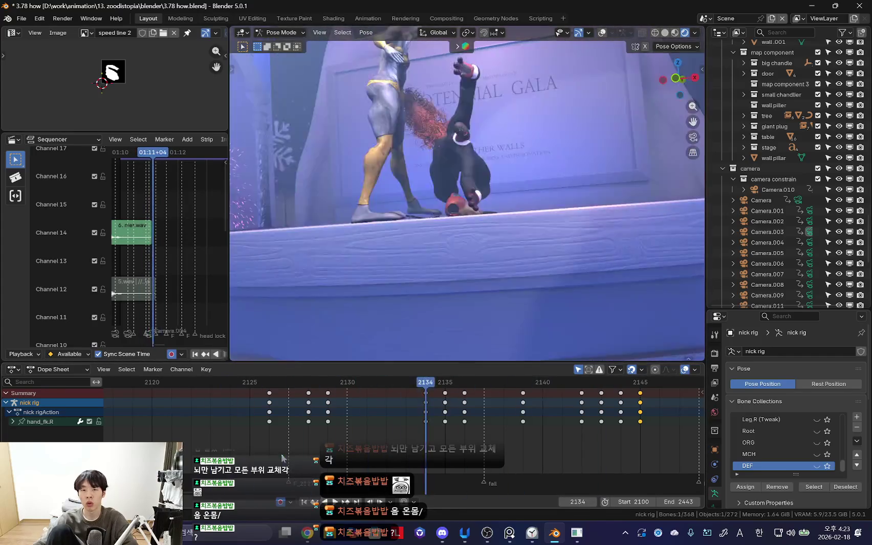
key(shift+alt+z)
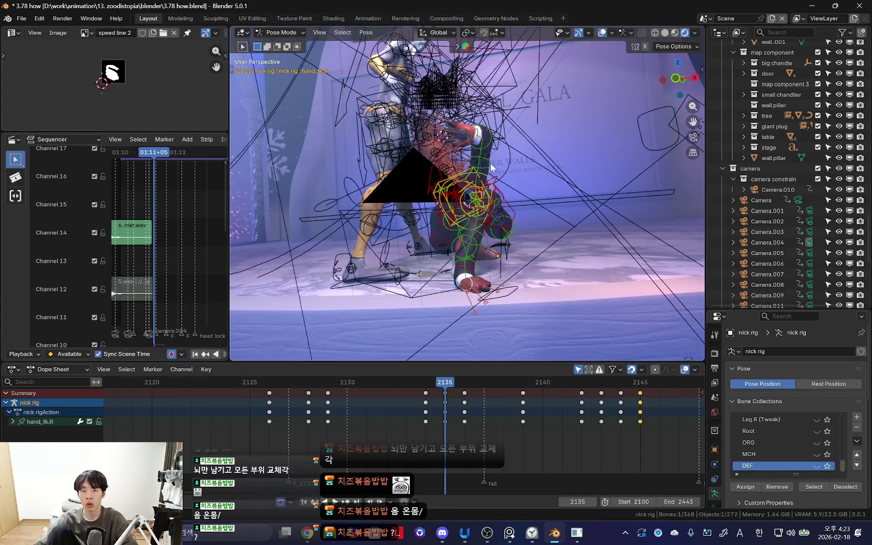
key(ctrl+z)
key(shift+alt+z)
key(space)
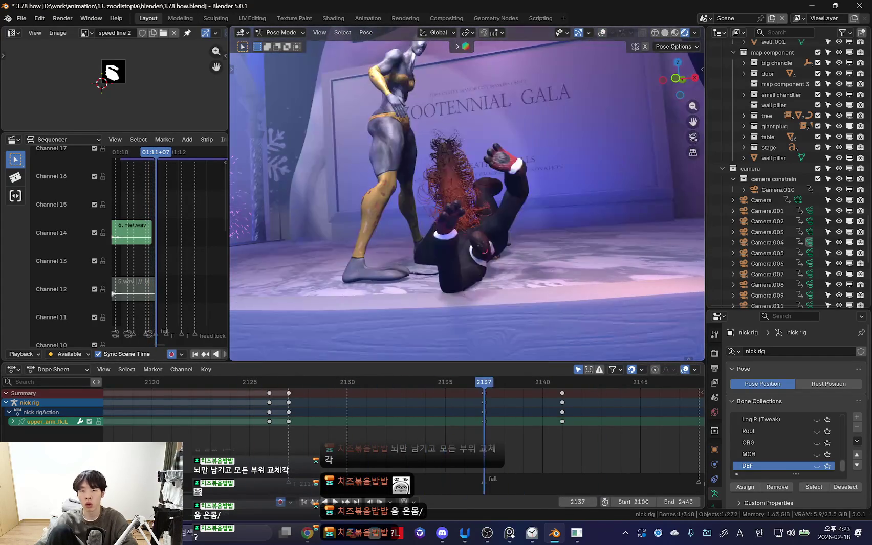
Step: Scrub frames 2127–2134, select the left shoulder bone and play the fall
drag(342, 425, 435, 425)
mouse_move(251, 434)
mouse_down()
mouse_move(285, 453)
mouse_move(323, 418)
mouse_move(386, 429)
mouse_up()
key(shift+alt+z)
click(457, 152)
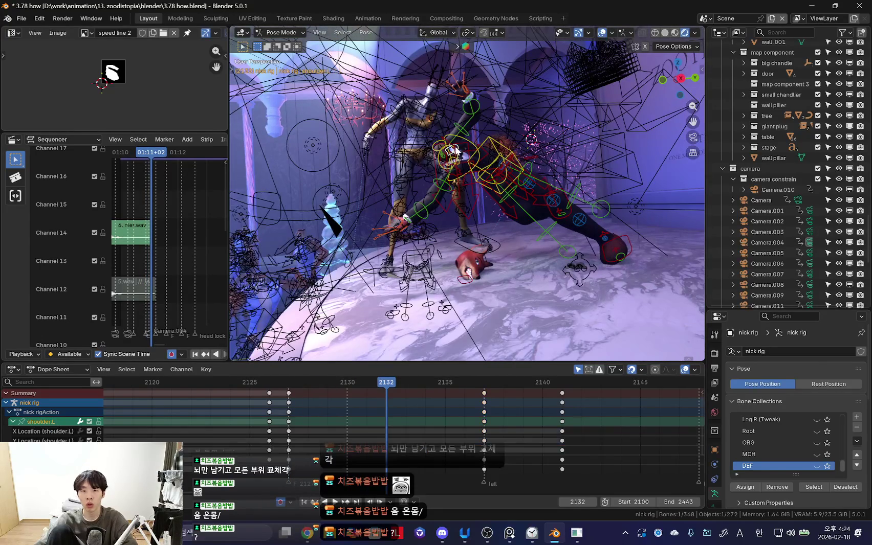
key(shift+alt+z)
key(space)
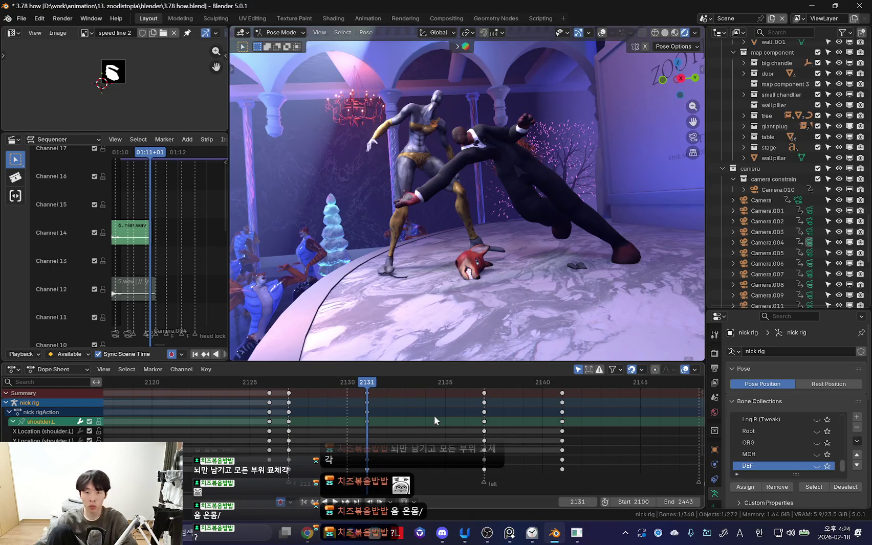
Step: Enlarge and zoom the Dope Sheet, then bring the Chrome window forward
drag(430, 363, 430, 299)
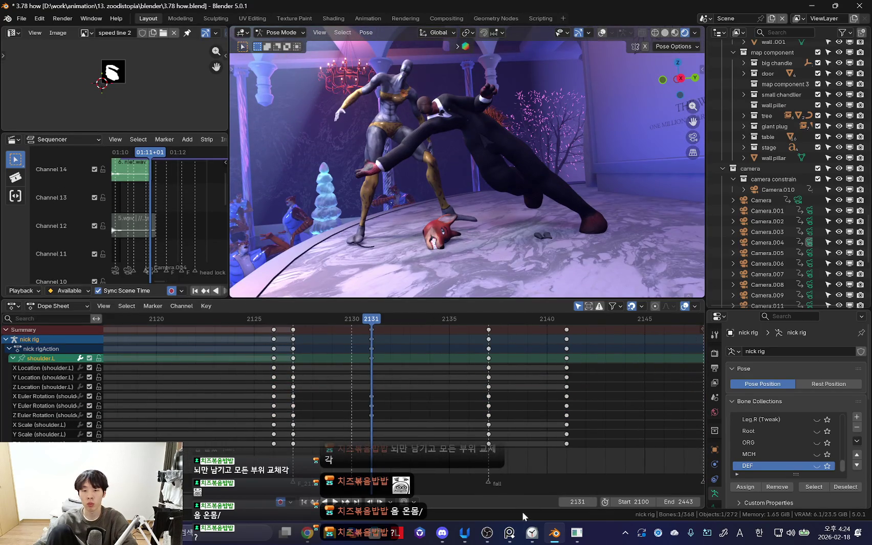
click(532, 533)
click(532, 533)
scroll(429, 377, up, 2)
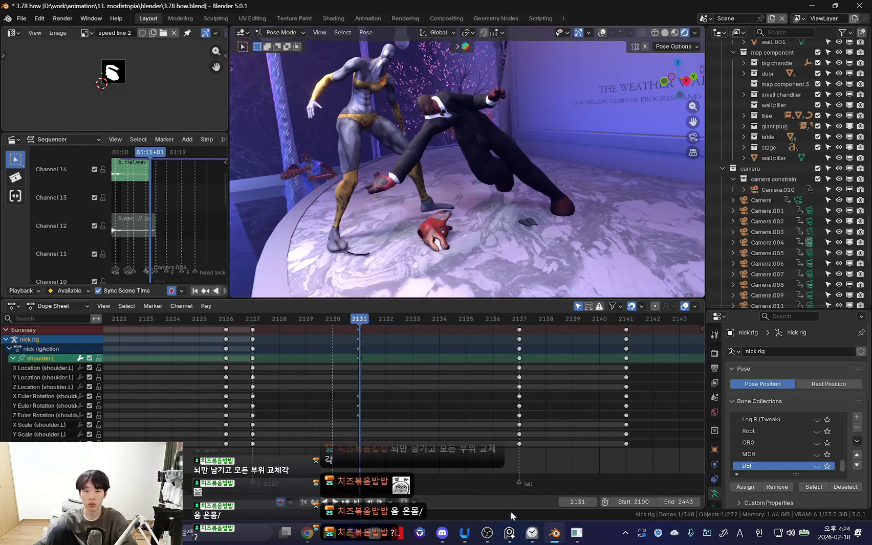
click(307, 541)
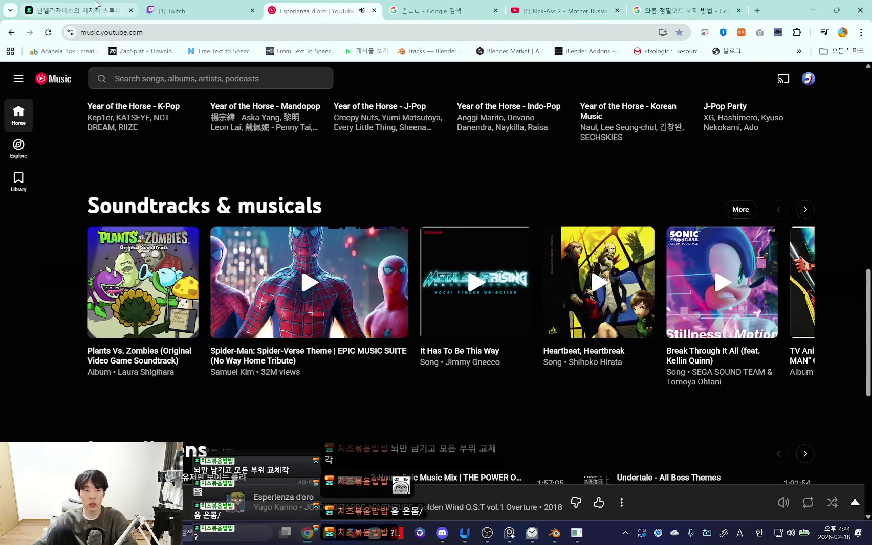
Step: Glance at the Chzzk Studio tab and Twitch stream manager, then minimize Chrome
click(101, 5)
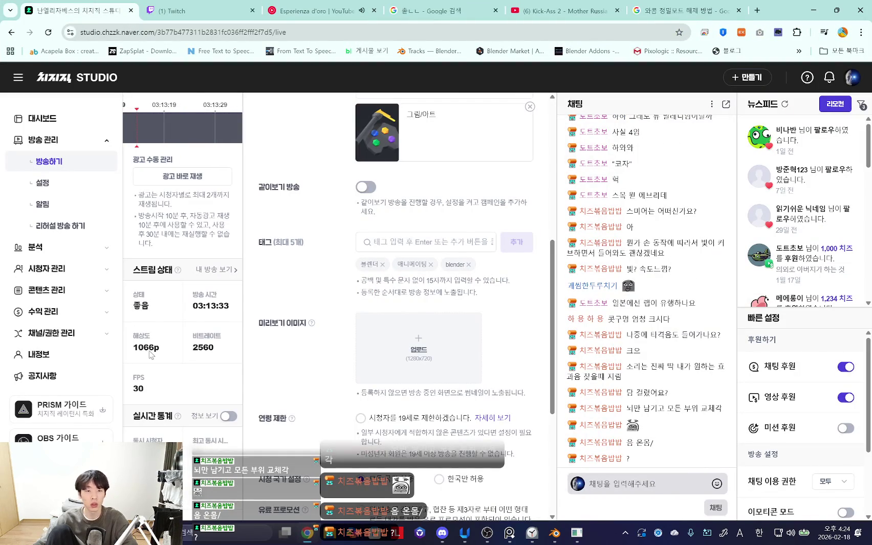
click(532, 532)
click(405, 93)
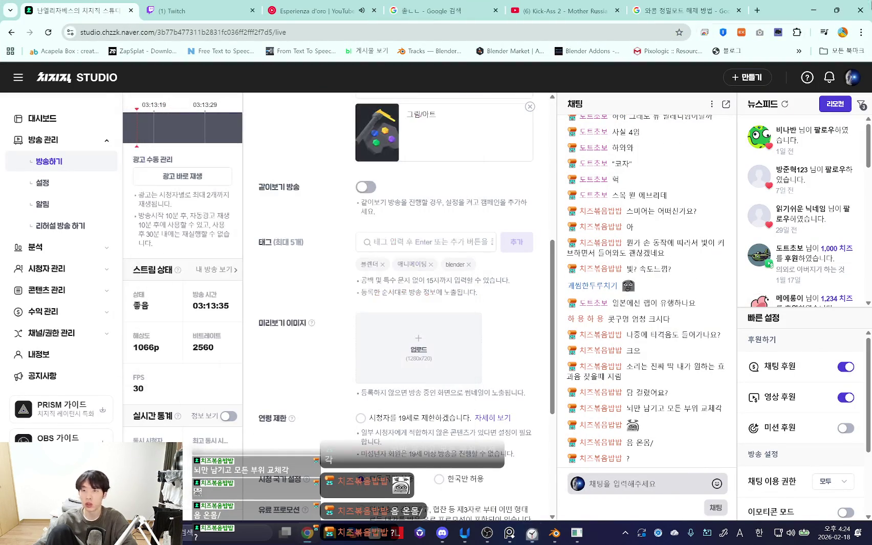
key(ctrl+Tab)
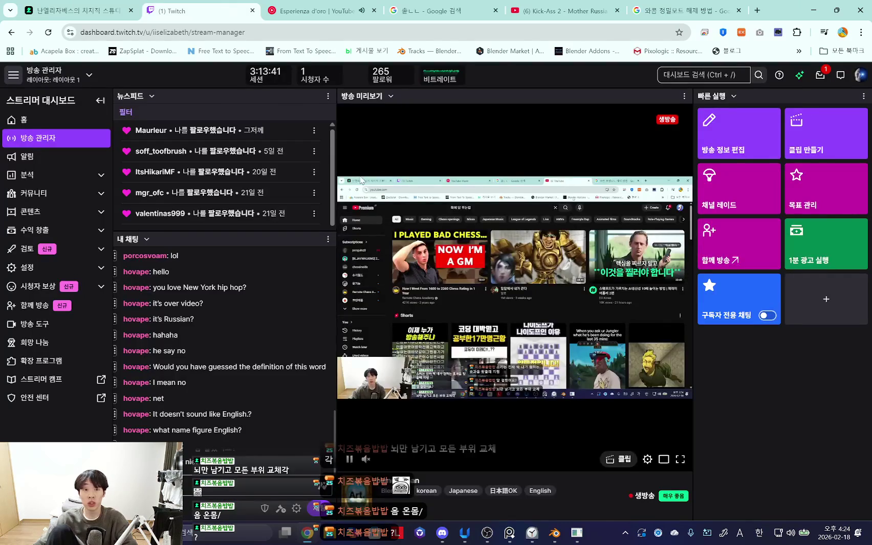
click(814, 10)
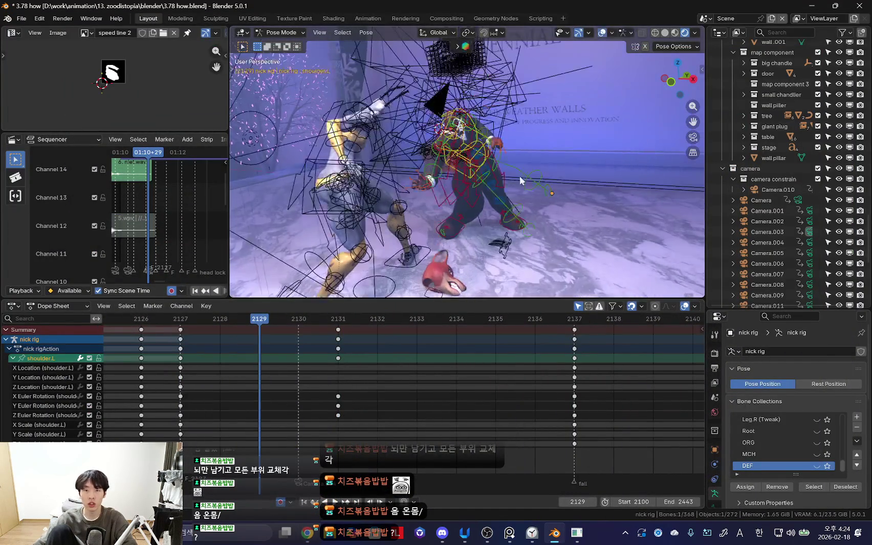
Step: Stop playback at frame 2131, then keyframe the left shoulder pose at frame 2137
key(space)
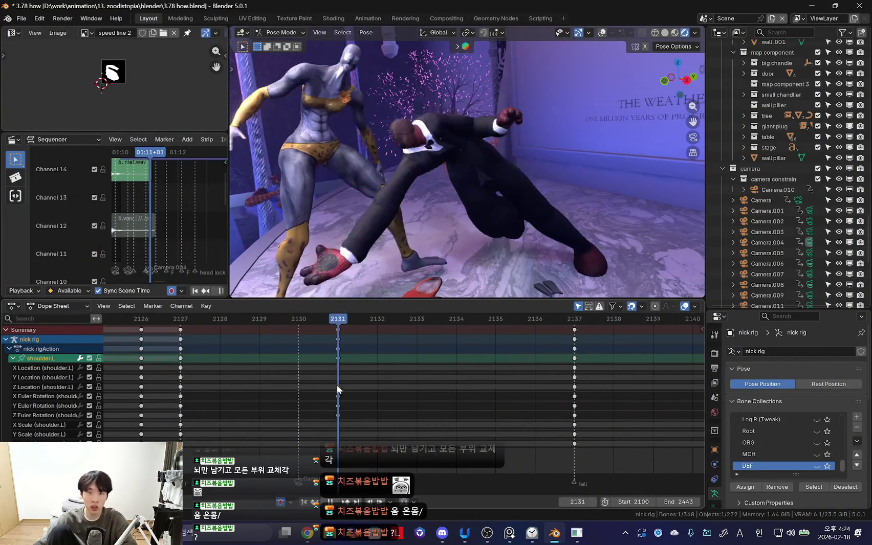
key(Right)
key(Right)
key(Right)
mouse_move(519, 219)
middle_down()
mouse_move(565, 200)
mouse_move(619, 199)
mouse_move(603, 217)
mouse_move(562, 203)
middle_up()
key(Right)
key(Right)
key(i)
key(Down)
key(Up)
scroll(516, 401, down, 2)
Step: Rotate the left shoulder with free trackball rotation and keyframe it around frame 2138
key(space)
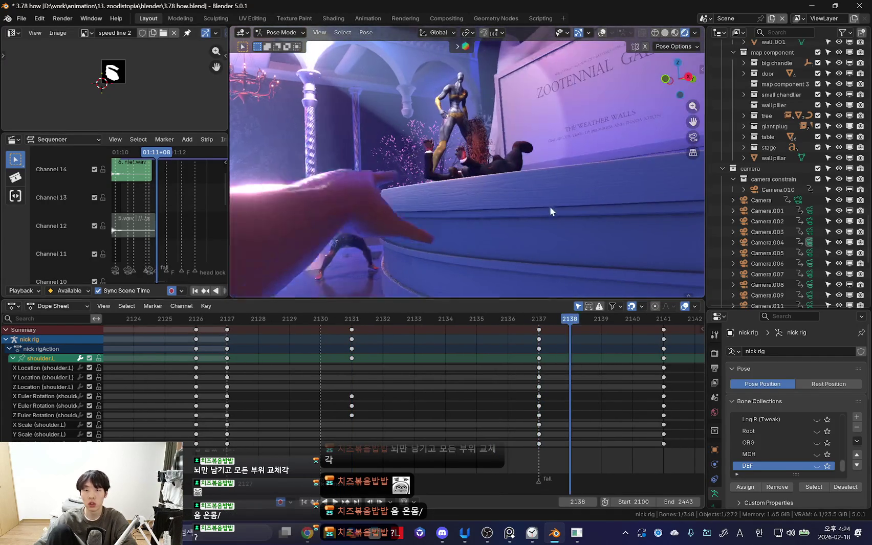
mouse_move(277, 327)
mouse_down()
mouse_move(414, 362)
mouse_move(555, 376)
mouse_up()
key(Right)
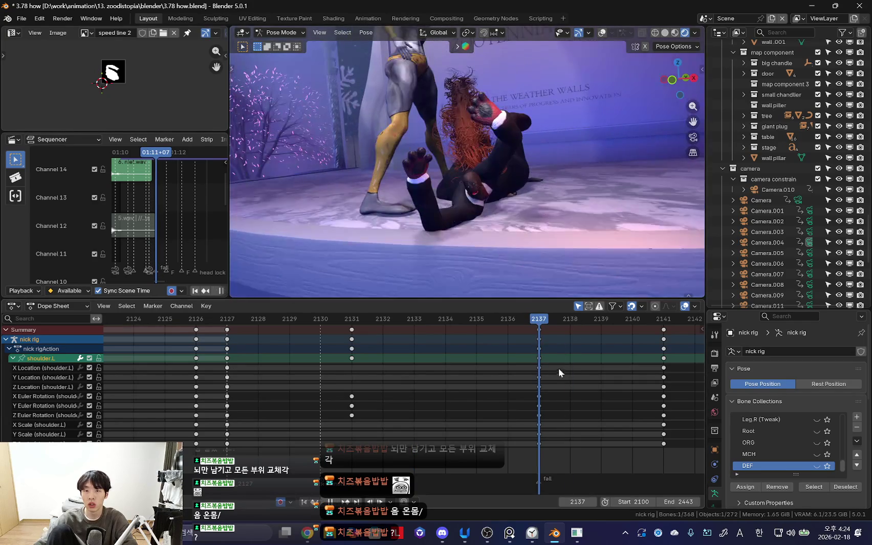
key(r)
click(590, 215)
key(space)
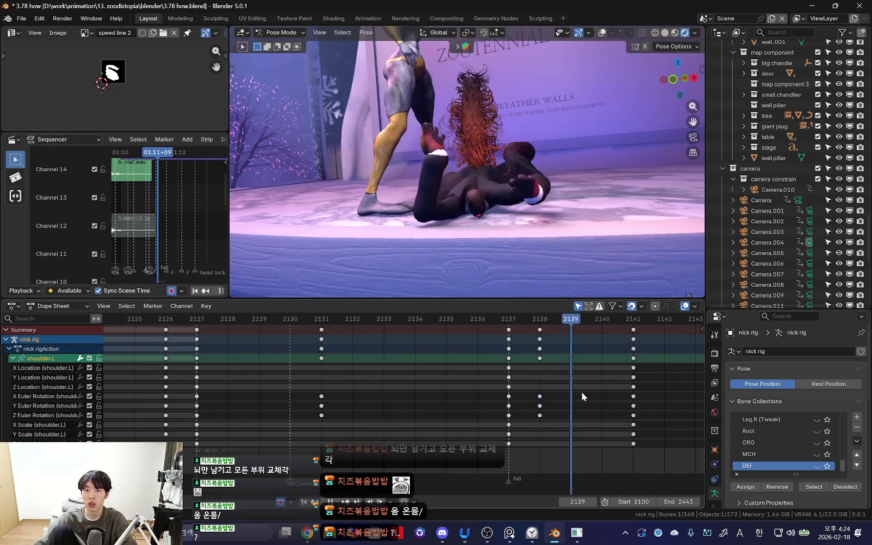
drag(445, 419, 510, 424)
key(space)
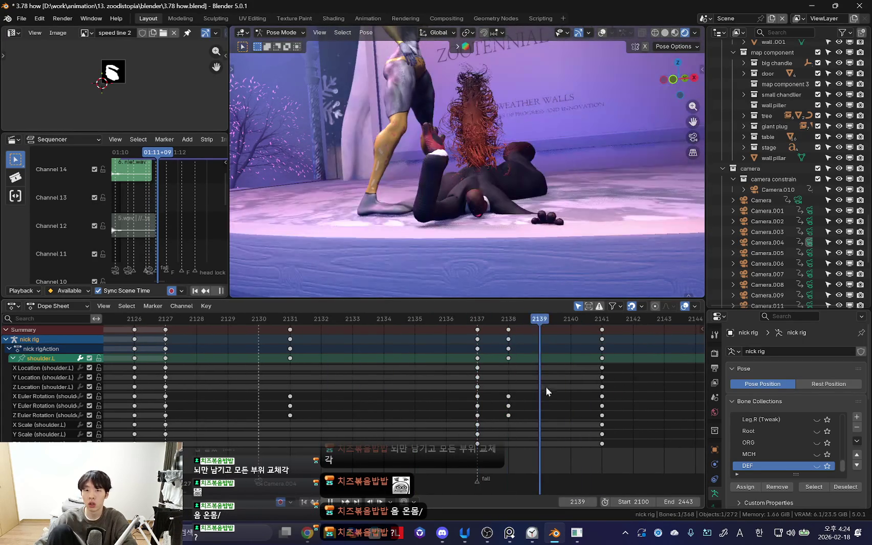
click(614, 222)
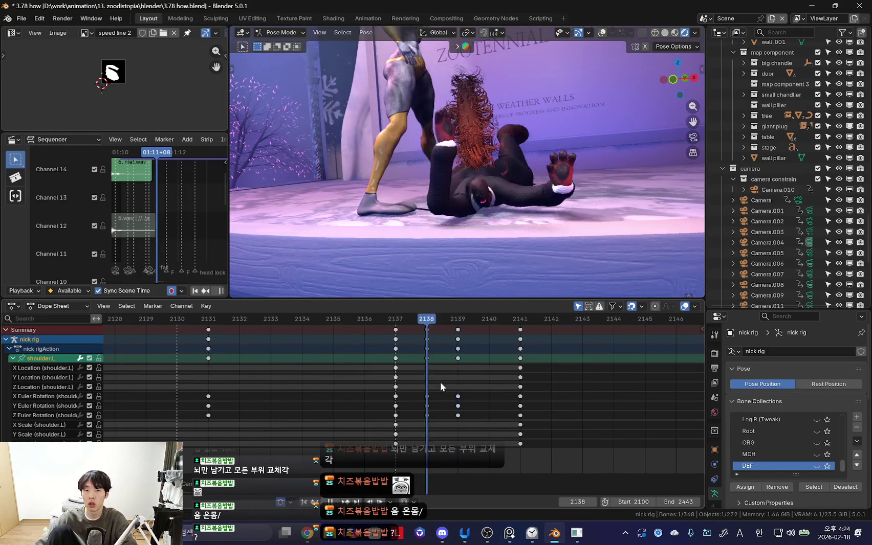
Step: Adjust the shoulder pose around frames 2139–2141, then review the fall across frames 2132–2141
key(g)
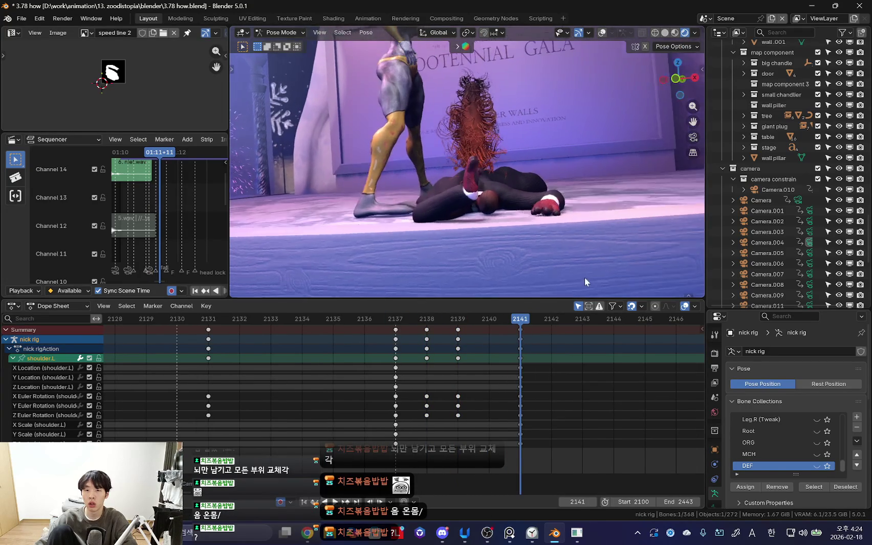
click(584, 276)
key(Left)
key(Left)
click(500, 393)
key(space)
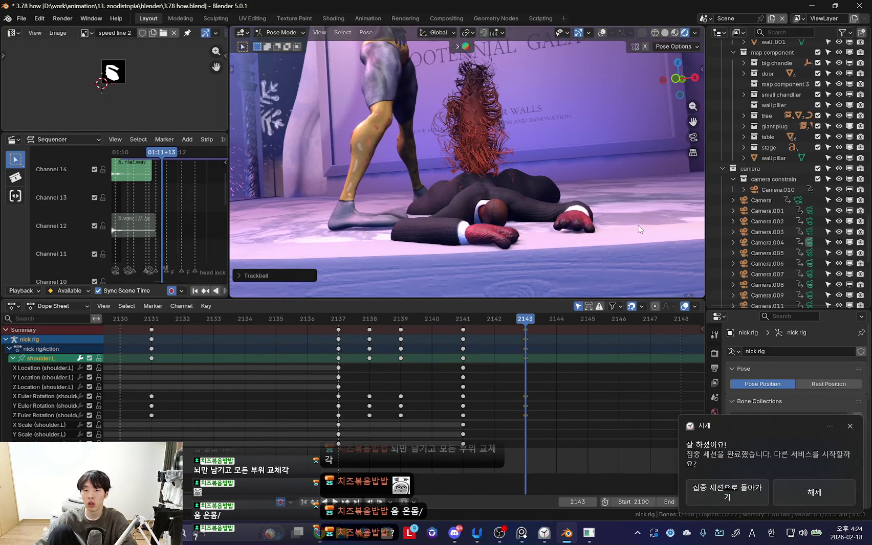
scroll(389, 369, down, 1)
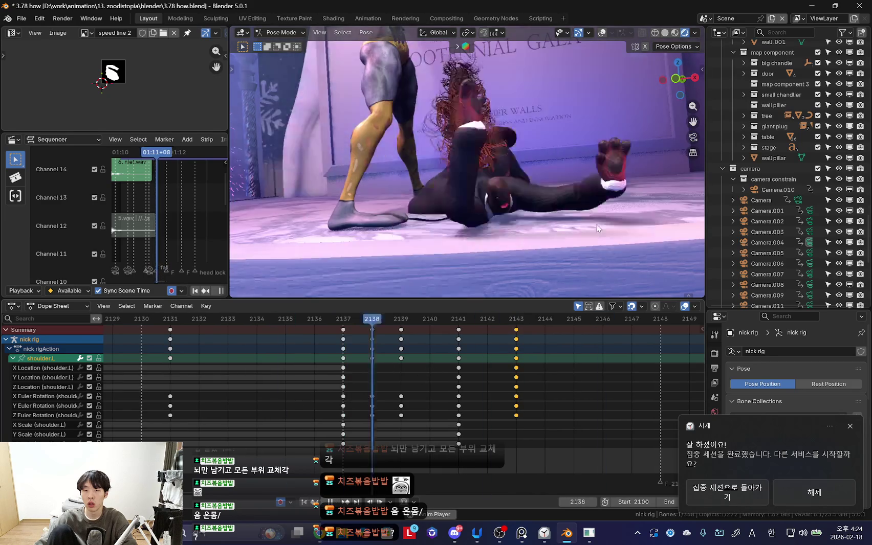
scroll(249, 374, down, 2)
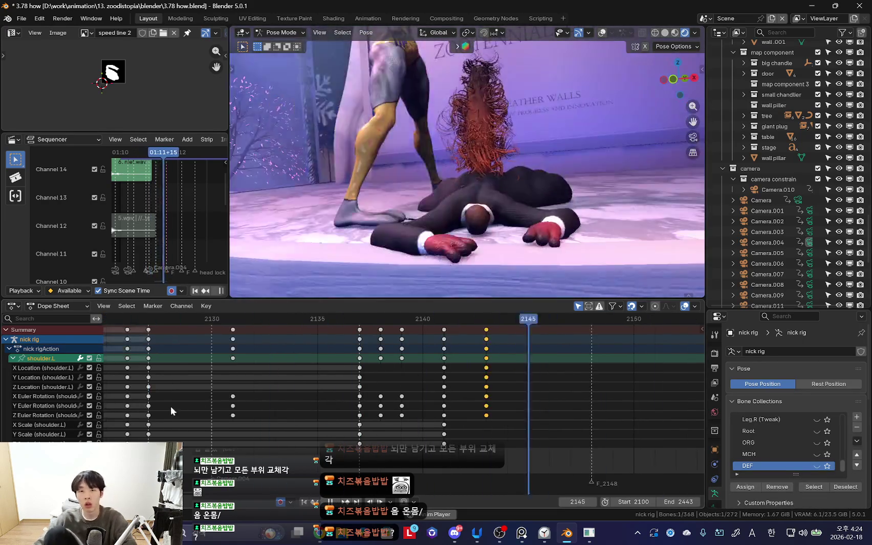
drag(252, 412, 444, 431)
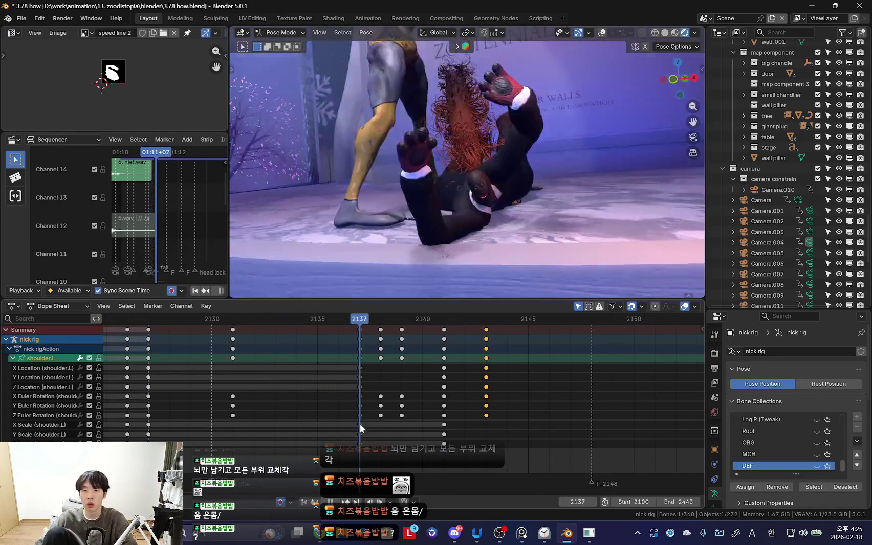
Step: Select upper_arm_fk.L through X-ray, then scrub around frame 2138 to check the arm
key(alt+z)
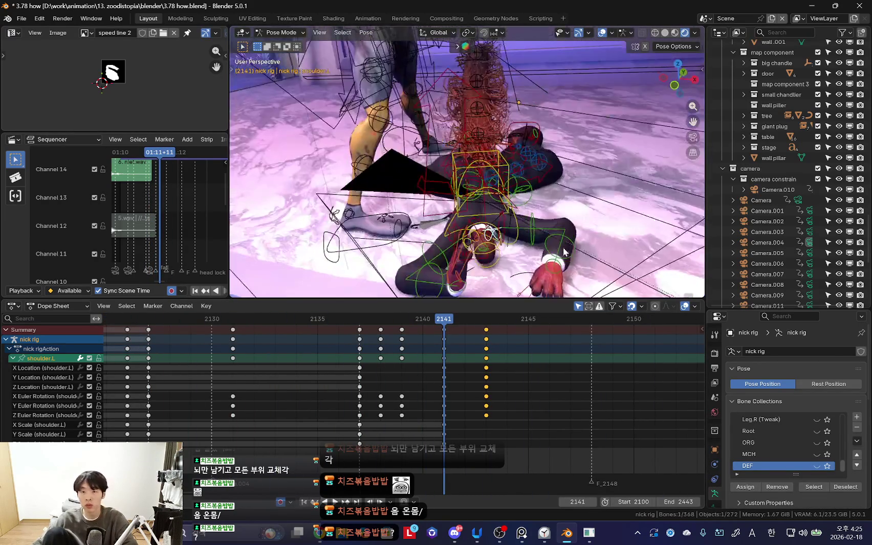
click(566, 253)
key(alt+z)
key(Down)
scroll(393, 391, down, 3)
drag(347, 351, 381, 376)
mouse_move(362, 316)
mouse_down()
mouse_move(378, 387)
mouse_move(287, 377)
mouse_move(332, 384)
mouse_up()
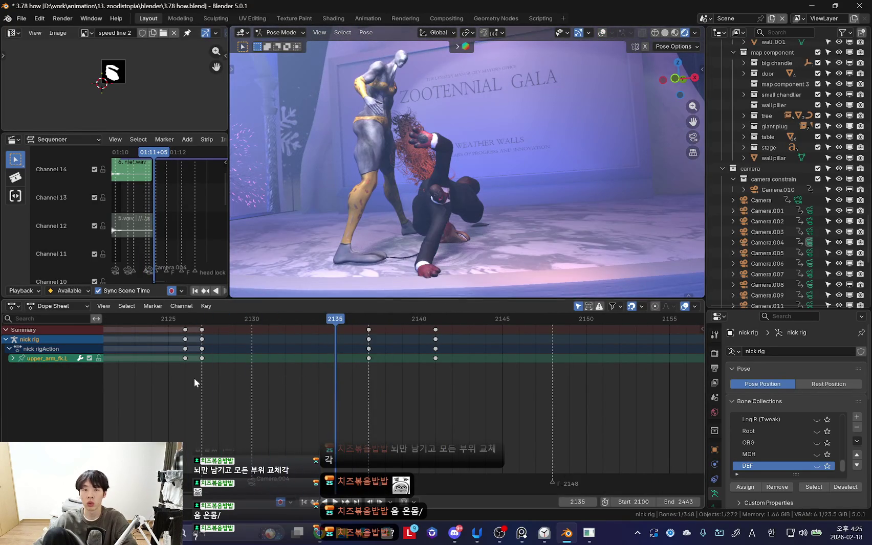
Step: Replay the fall from frame 2133 to review the left arm motion
key(space)
click(303, 374)
key(space)
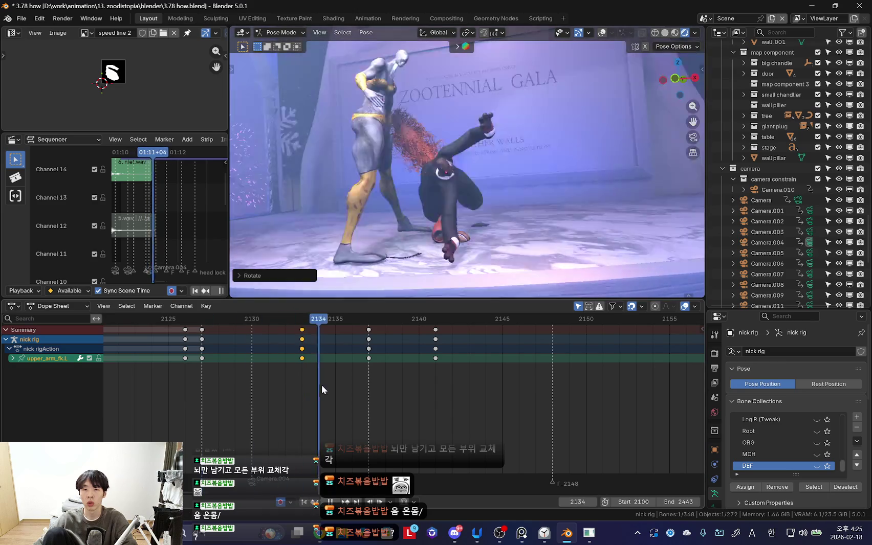
click(305, 364)
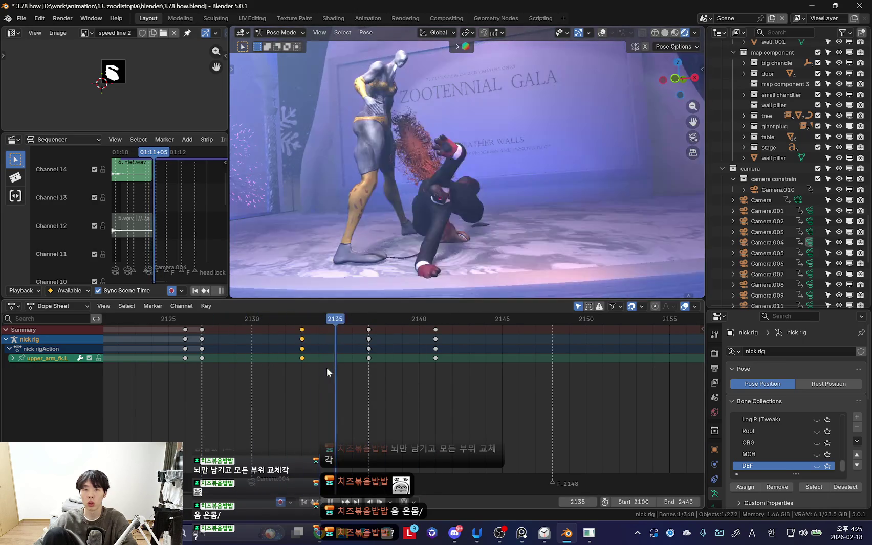
key(Escape)
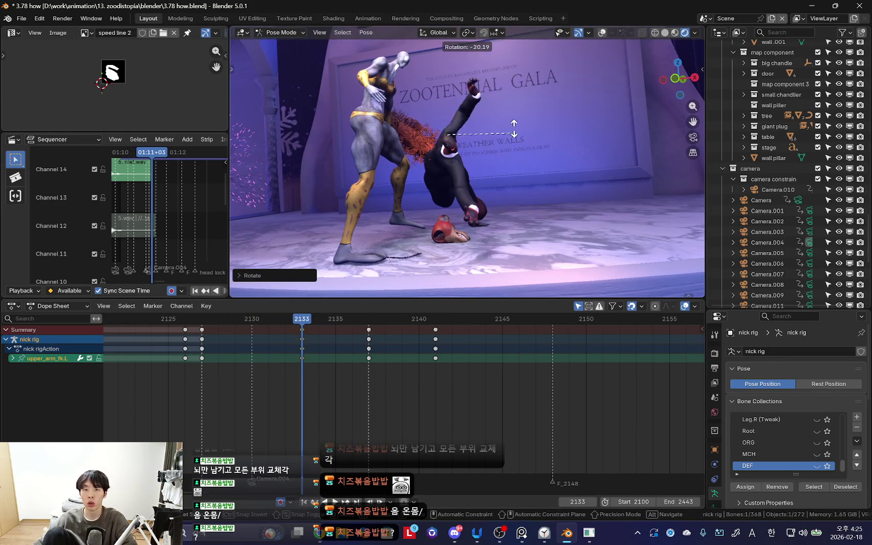
key(space)
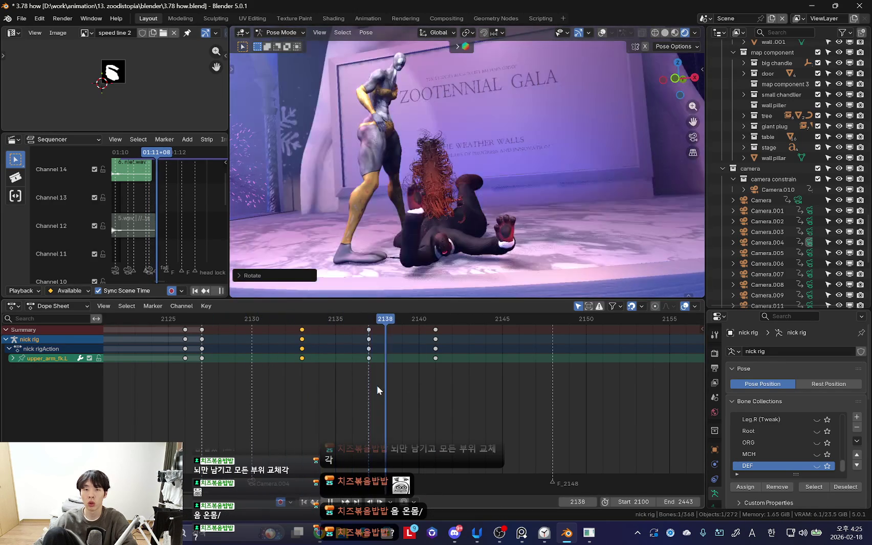
Step: Rotate and key upper_arm_fk.L at 2142, with later arm keys shifted to frame 2145
key(r)
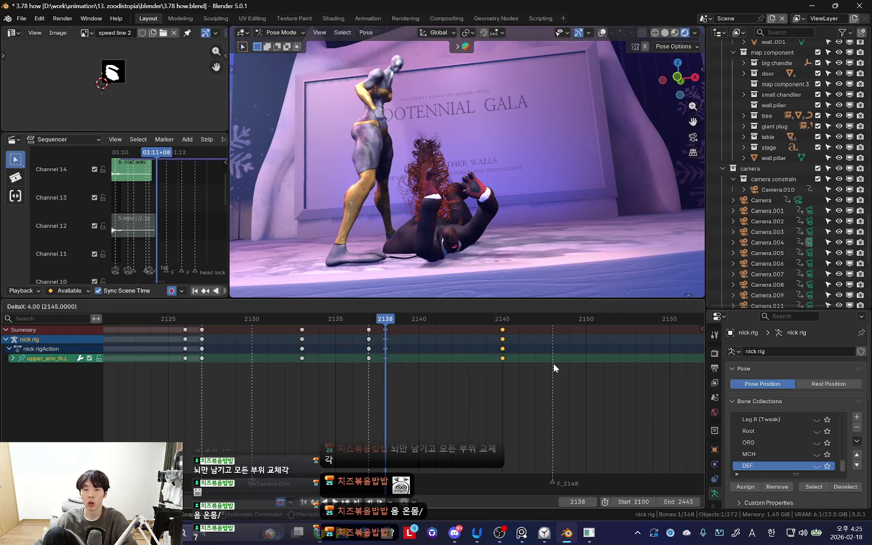
click(550, 353)
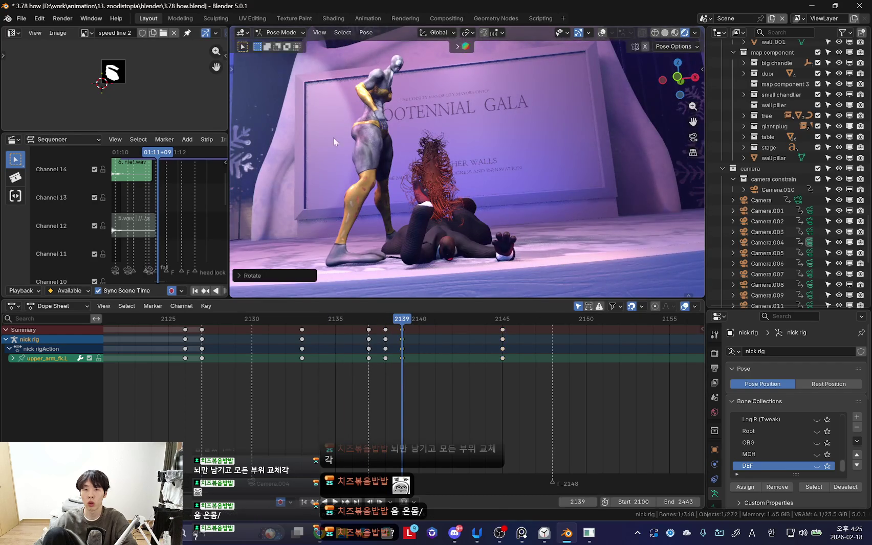
key(space)
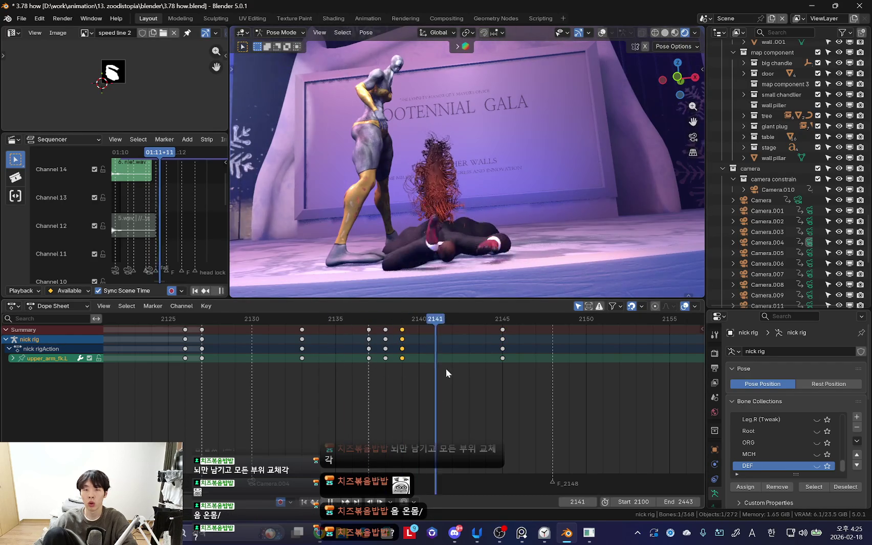
click(571, 237)
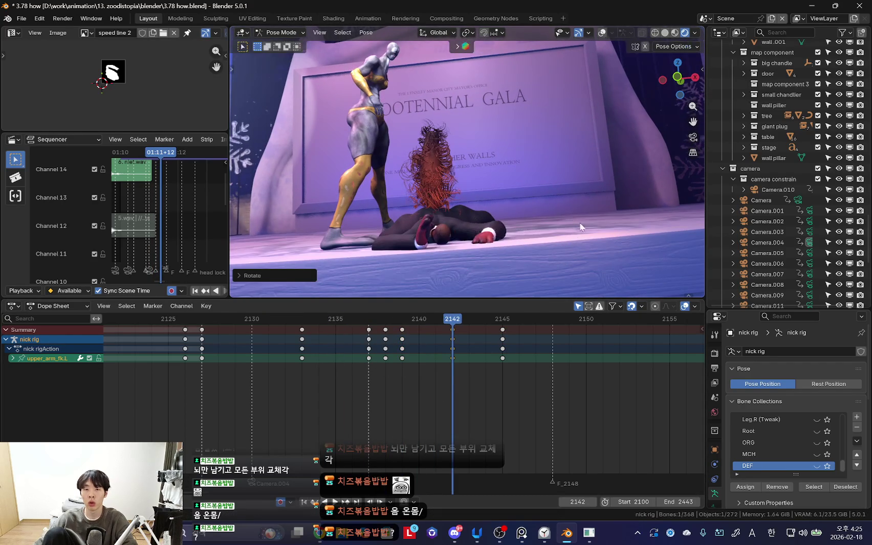
click(504, 344)
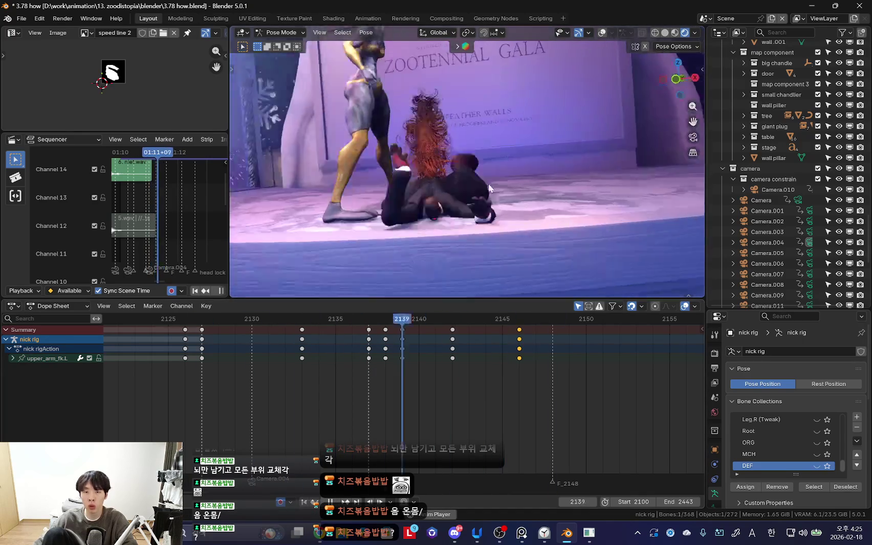
drag(280, 416, 345, 418)
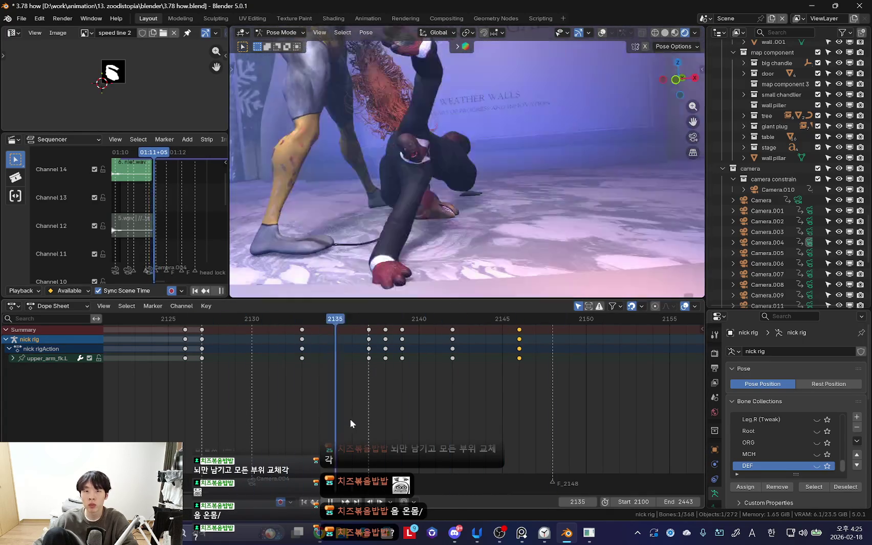
click(415, 190)
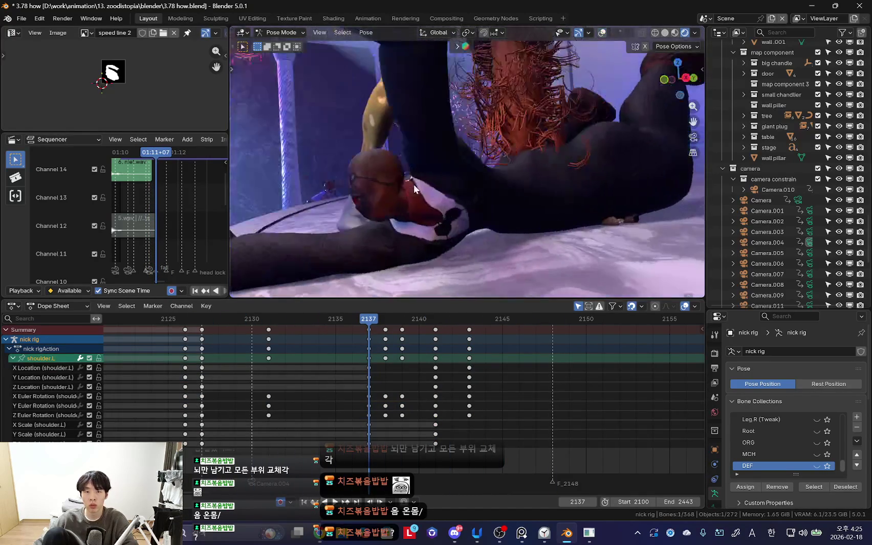
click(417, 169)
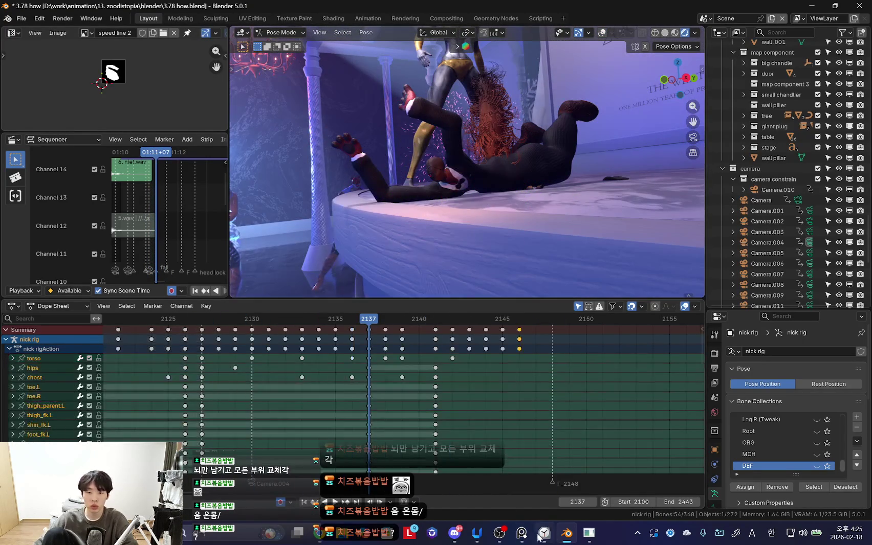
Step: Start the 5분 (5-minute) timer in Windows Clock
click(544, 533)
drag(462, 130, 657, 130)
click(174, 133)
scroll(473, 233, down, 3)
scroll(472, 234, down, 1)
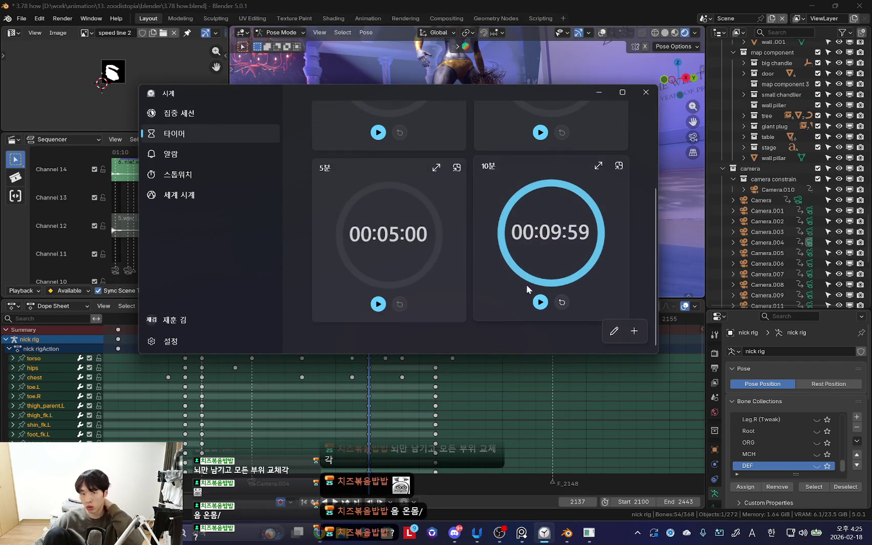
click(378, 303)
Step: Move the Clock window up-left and narrow it to a single column
drag(378, 85, 239, 59)
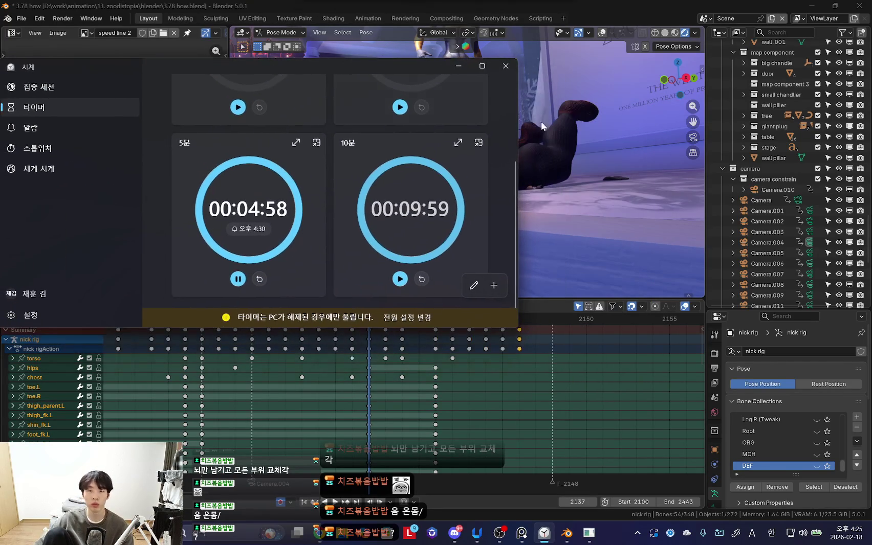
drag(519, 124, 372, 136)
drag(194, 64, 196, 81)
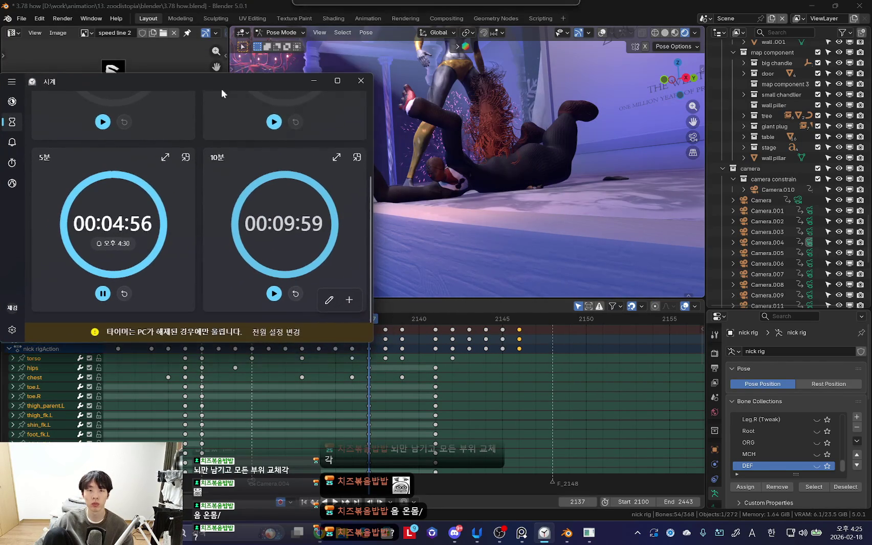
drag(373, 124, 271, 125)
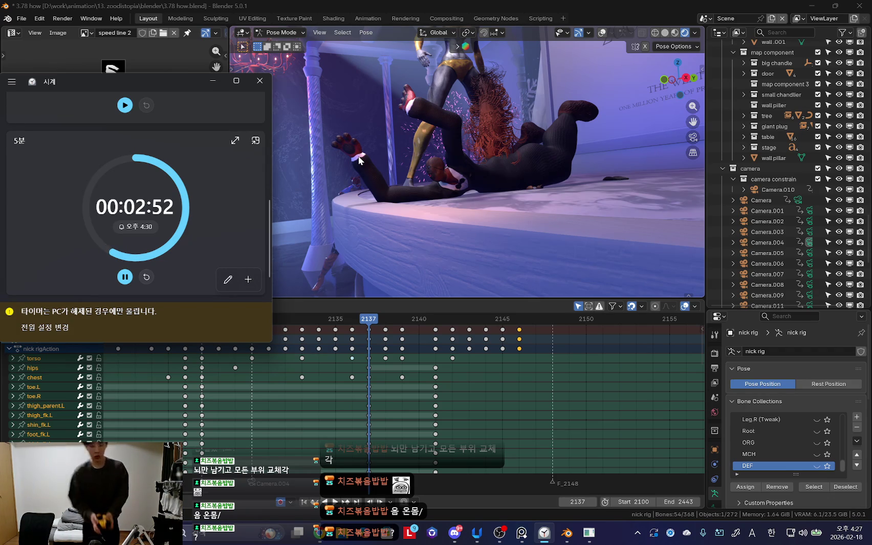
Step: Play the first Long listens playlist, '[Playlist] 스탠드 유저만 보이는 플리', then minimize Chrome
key(alt+Tab)
key(ctrl+Tab)
scroll(211, 379, down, 5)
scroll(205, 368, up, 2)
scroll(219, 367, down, 8)
scroll(181, 309, down, 5)
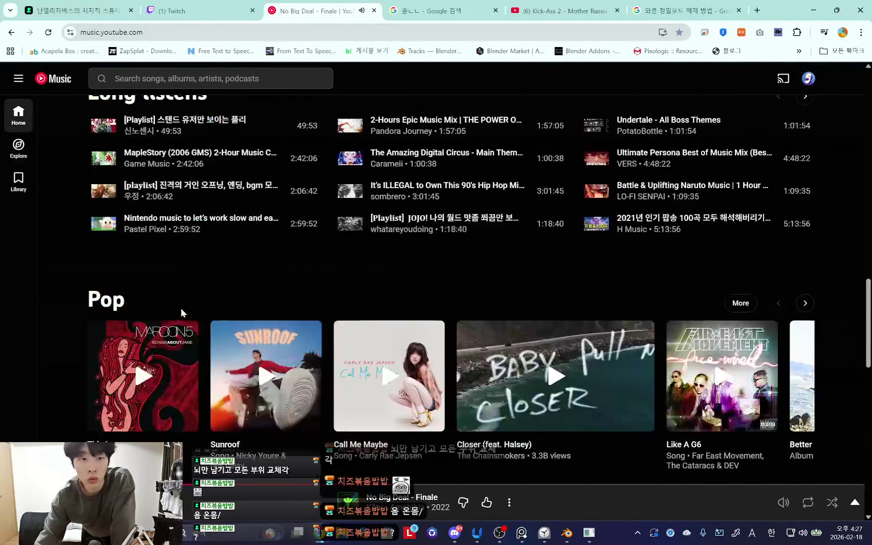
scroll(146, 314, up, 2)
click(104, 246)
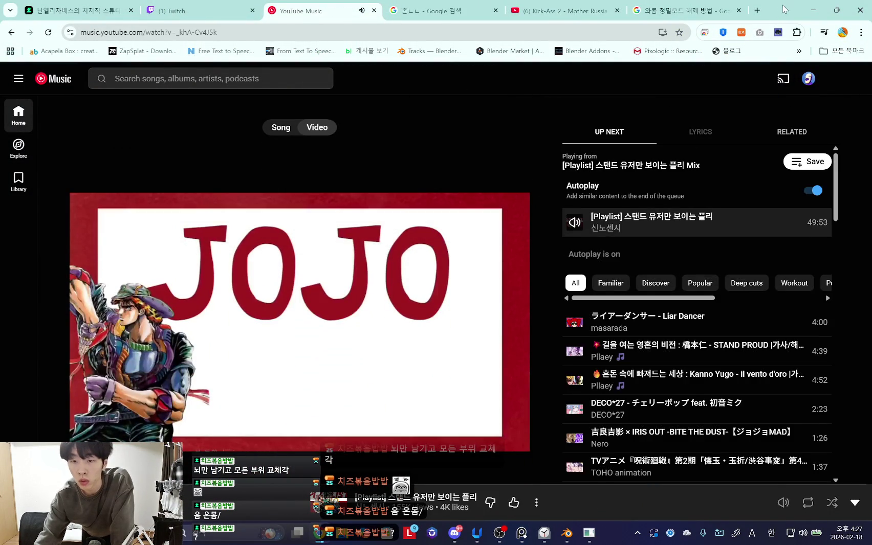
click(813, 10)
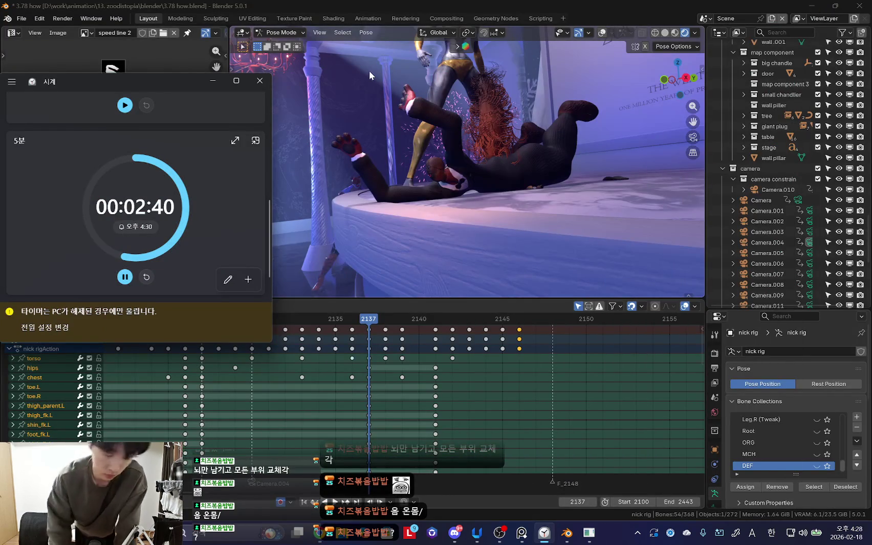
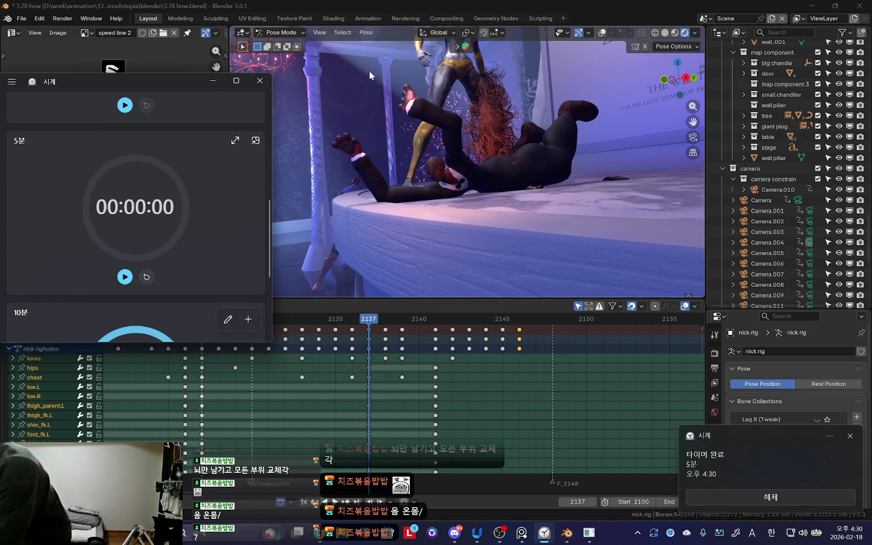
Step: Dismiss the finished-timer notification and briefly check OBS before returning
click(742, 501)
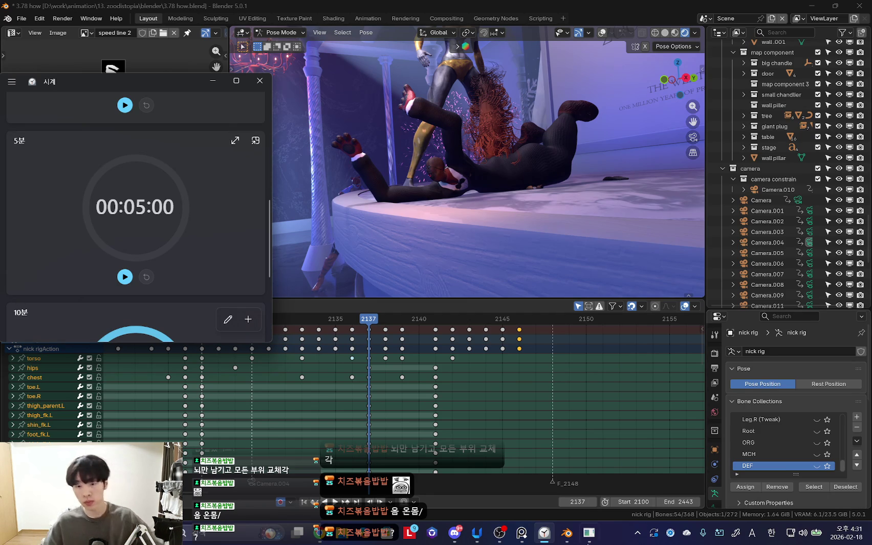
click(500, 533)
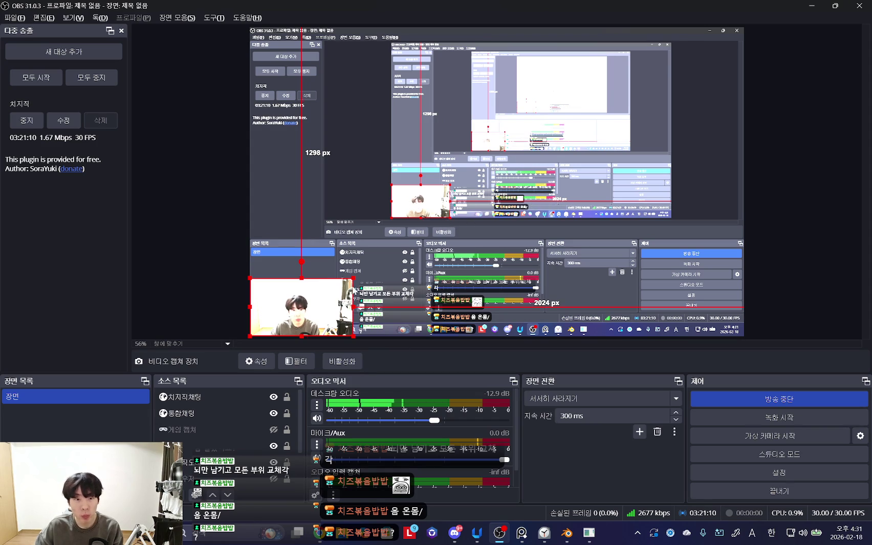
click(814, 10)
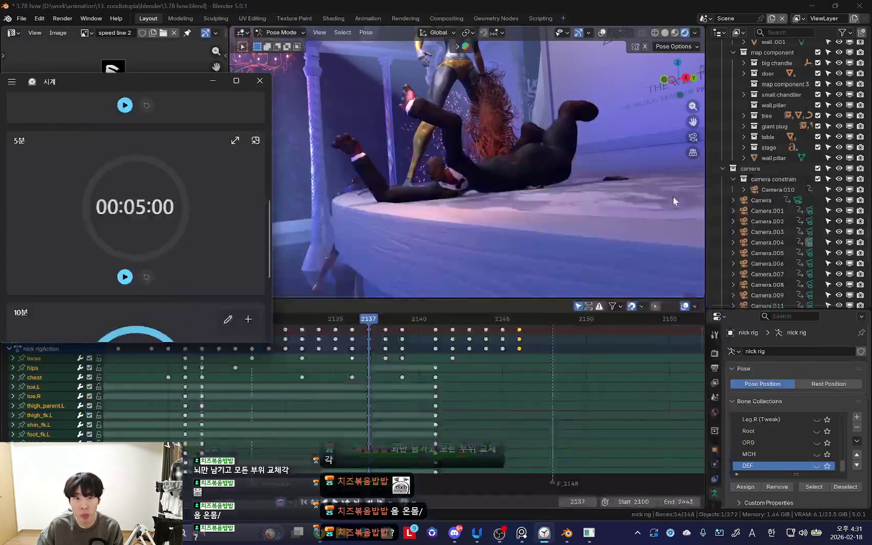
Step: Start a new Focus Session timer from the Clock app's Focus sessions page
scroll(196, 127, up, 5)
drag(100, 86, 226, 97)
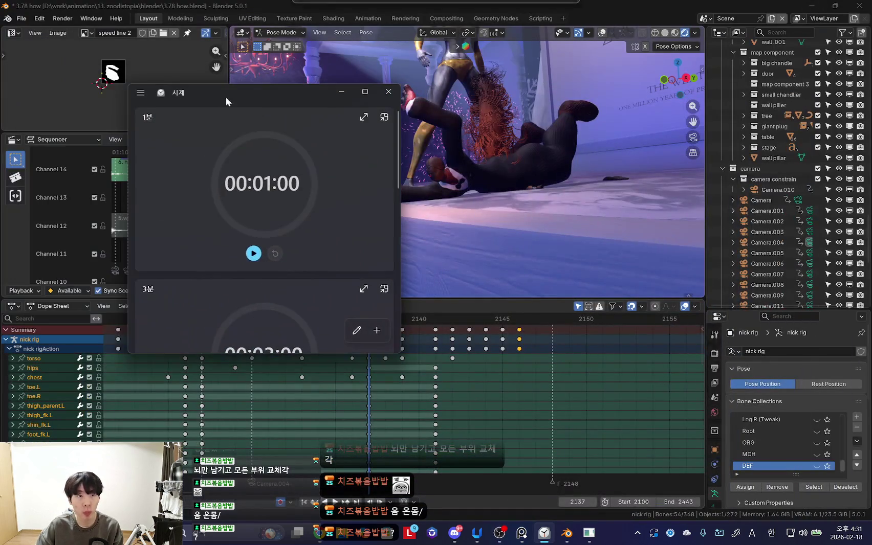
click(140, 93)
click(171, 114)
click(266, 273)
Step: Play Nick's fall through the scene camera, orbiting the view, then replay it from frame 2135
click(342, 91)
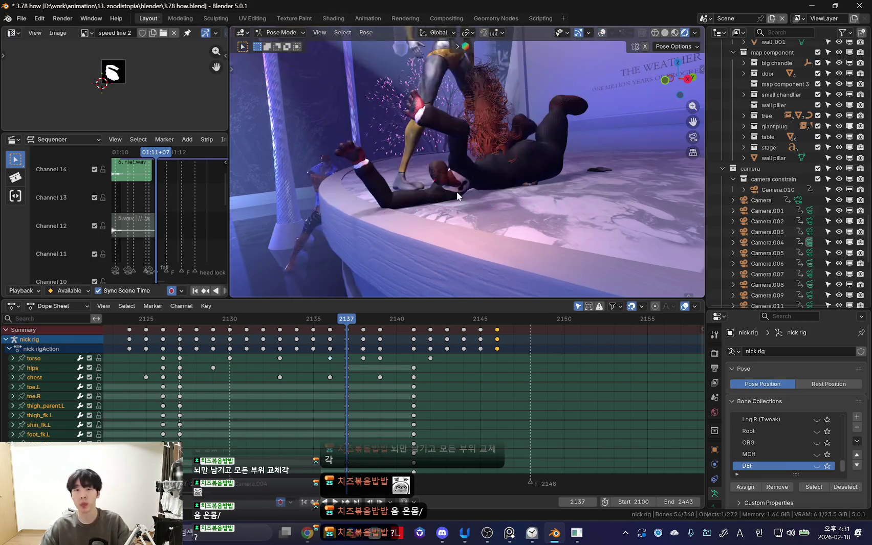
key(KP_0)
key(space)
middle_drag(502, 236, 530, 285)
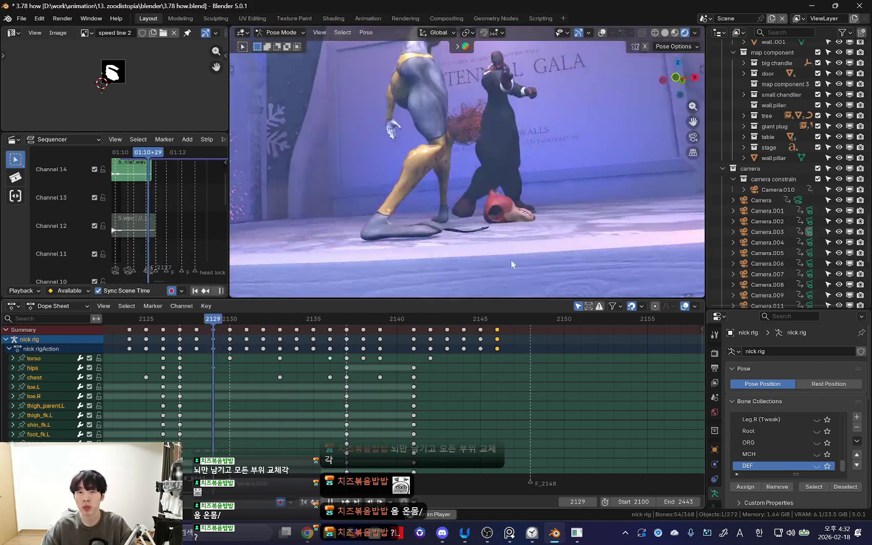
key(space)
key(space)
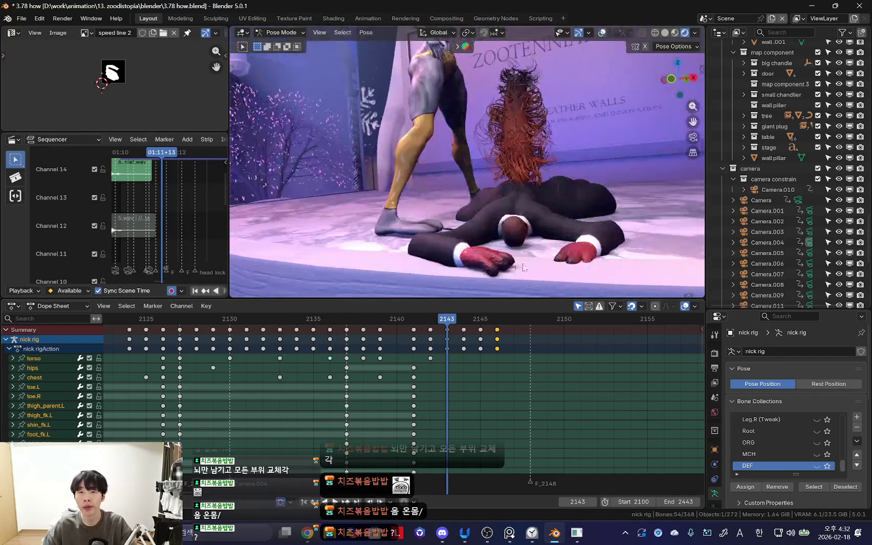
key(Escape)
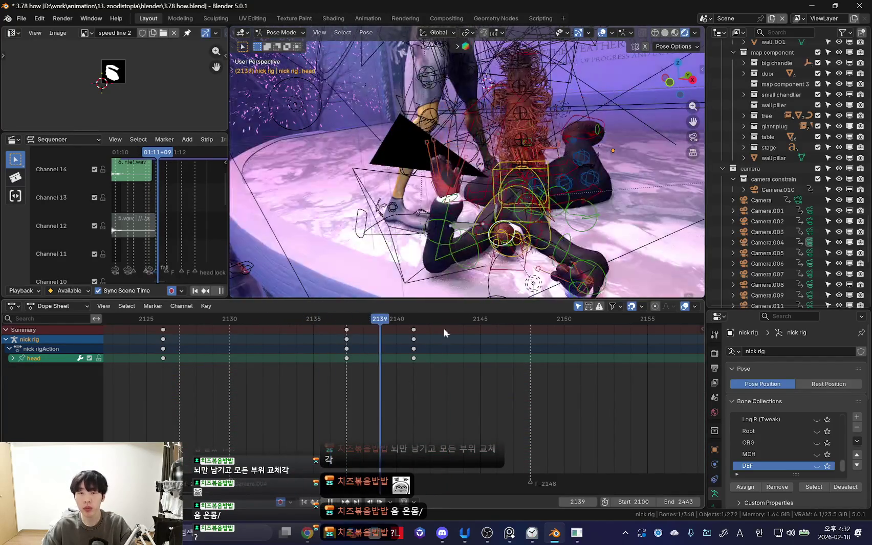
key(space)
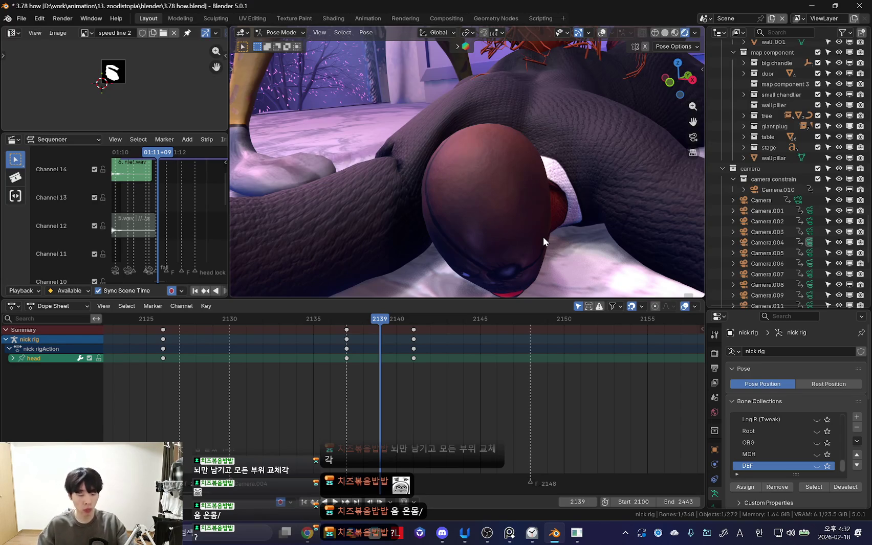
Step: Return to frame 2137 and inspect the lying character with bone overlays toggled
scroll(470, 201, down, 2)
key(Down)
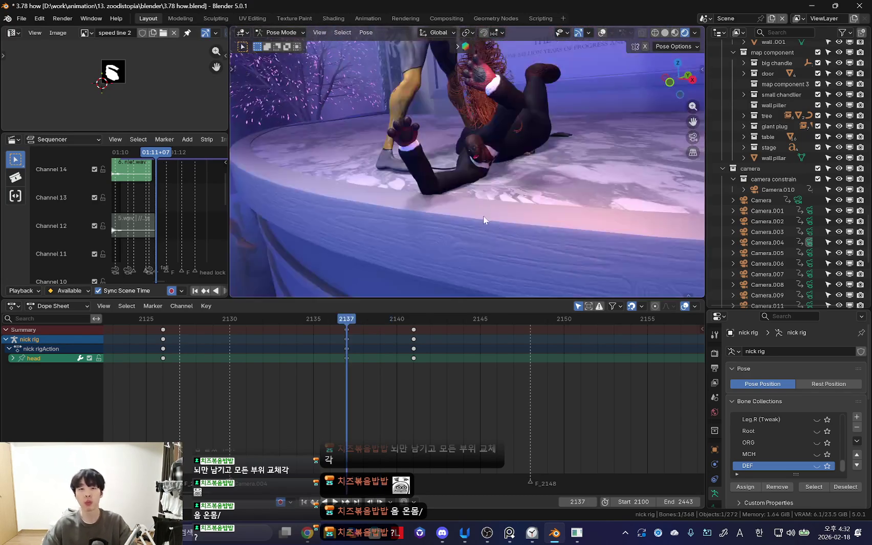
scroll(420, 376, up, 3)
middle_drag(486, 196, 428, 244)
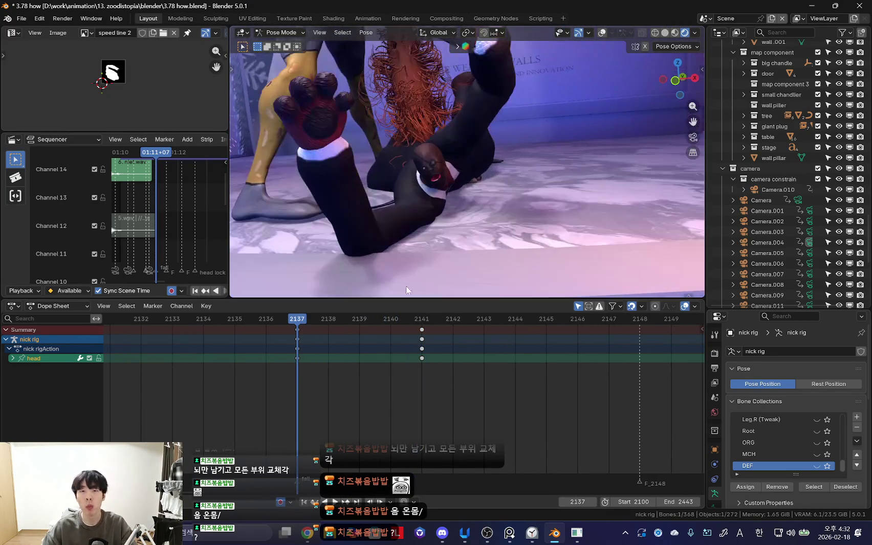
key(Right)
key(Left)
key(shift+alt+z)
mouse_move(470, 207)
middle_down()
mouse_move(485, 151)
mouse_move(503, 175)
middle_up()
key(shift+alt+z)
Step: Select Nick's neck bone and insert a pose keyframe at frame 2135
key(shift+alt+z)
click(500, 186)
key(KP_0)
key(shift+alt+z)
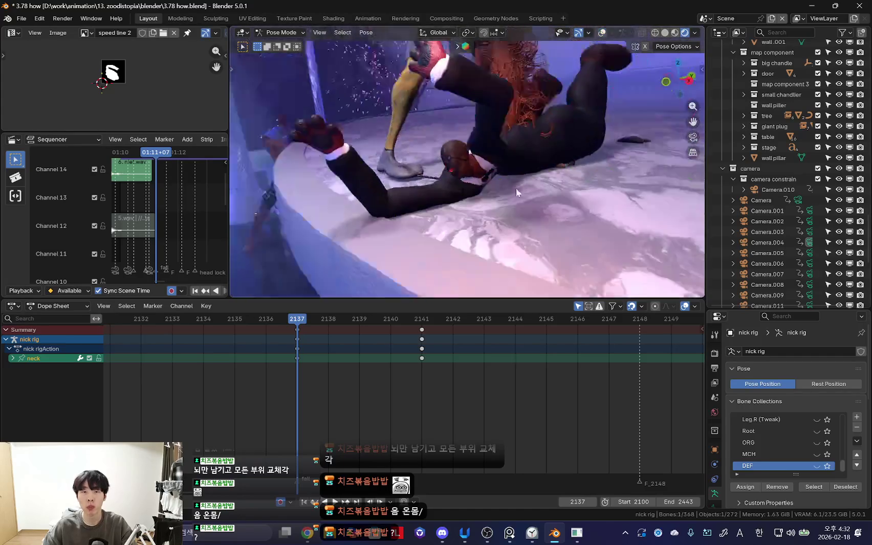
drag(173, 393, 203, 399)
middle_drag(277, 407, 475, 359)
key(Right)
key(Right)
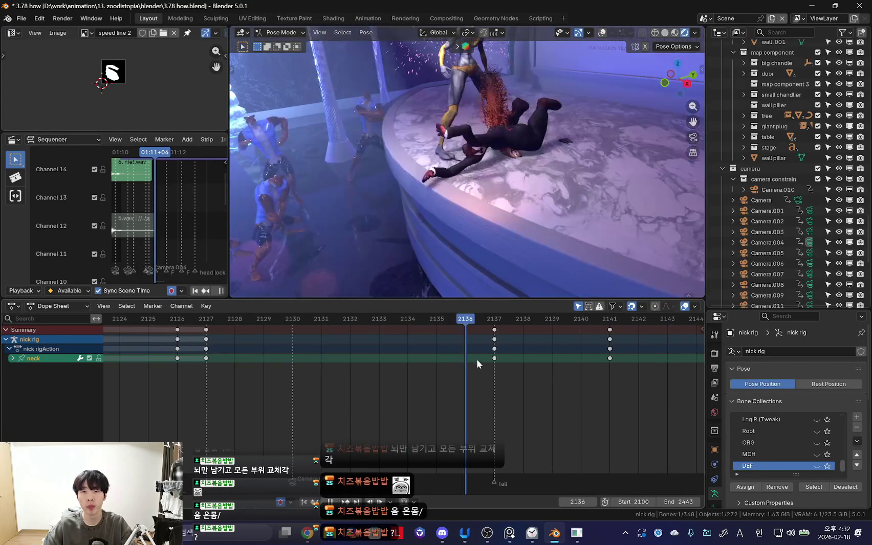
mouse_move(474, 230)
middle_down()
mouse_move(500, 276)
mouse_move(533, 184)
middle_up()
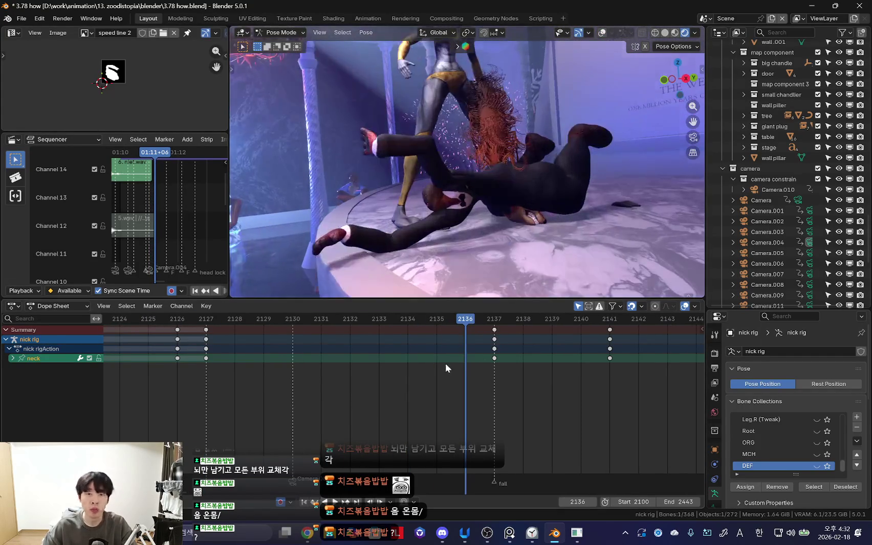
key(Left)
key(k)
click(492, 190)
Step: Reselect the neck bone and rotate it freely at frame 2136
scroll(454, 349, up, 2)
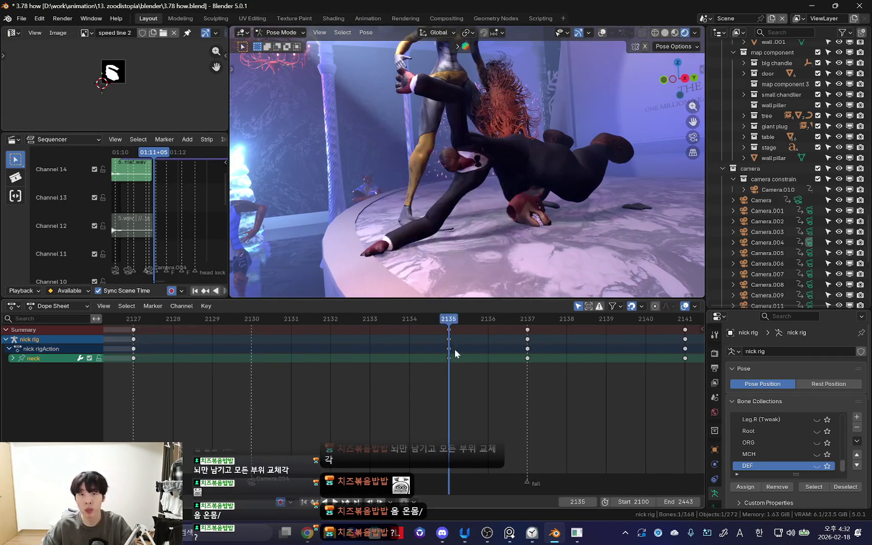
key(Right)
click(470, 277)
mouse_move(470, 277)
middle_down()
mouse_move(439, 251)
mouse_move(472, 249)
middle_up()
key(shift+alt+z)
click(433, 248)
key(shift+alt+z)
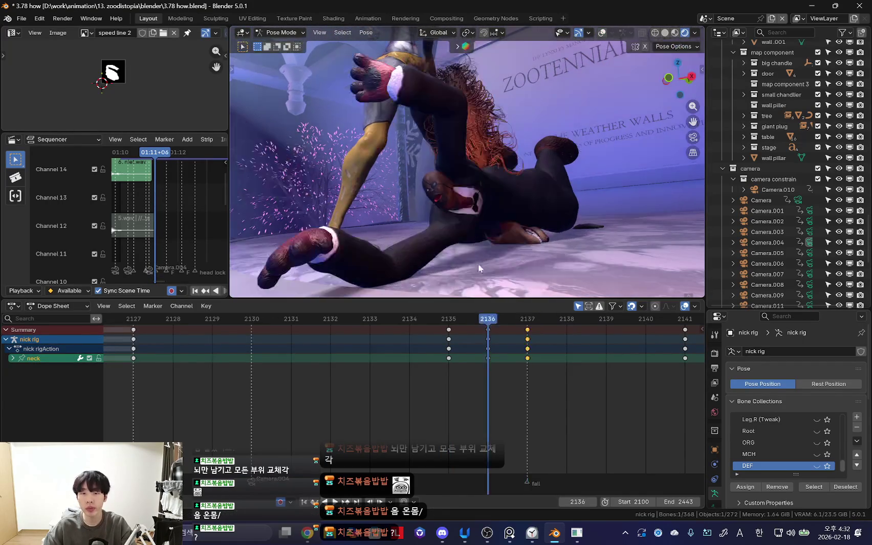
key(space)
click(457, 371)
mouse_move(508, 369)
mouse_down()
mouse_move(558, 365)
mouse_move(465, 361)
mouse_move(527, 363)
mouse_up()
drag(445, 362, 476, 363)
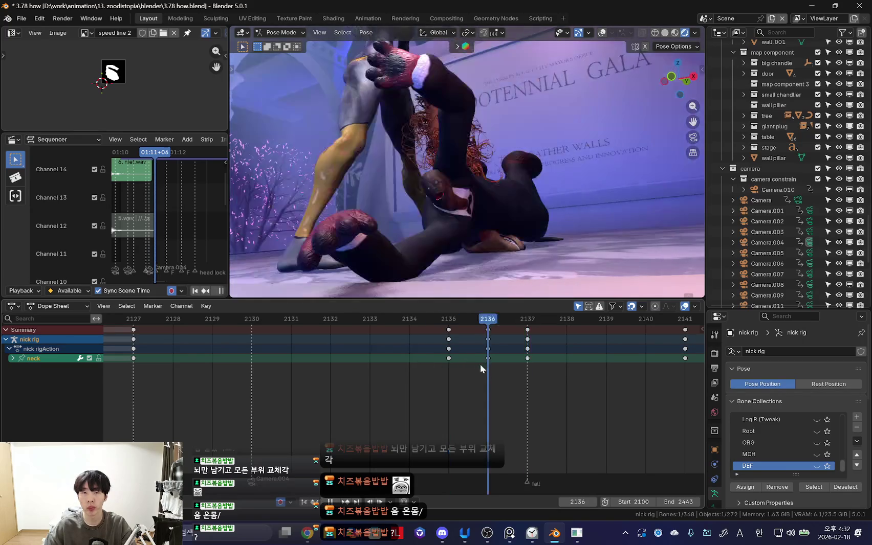
key(r)
key(r)
click(449, 232)
Step: Rotate the neck at frames 2137 and 2138 and key the 2138 pose
drag(407, 380, 527, 381)
key(r)
key(r)
click(445, 247)
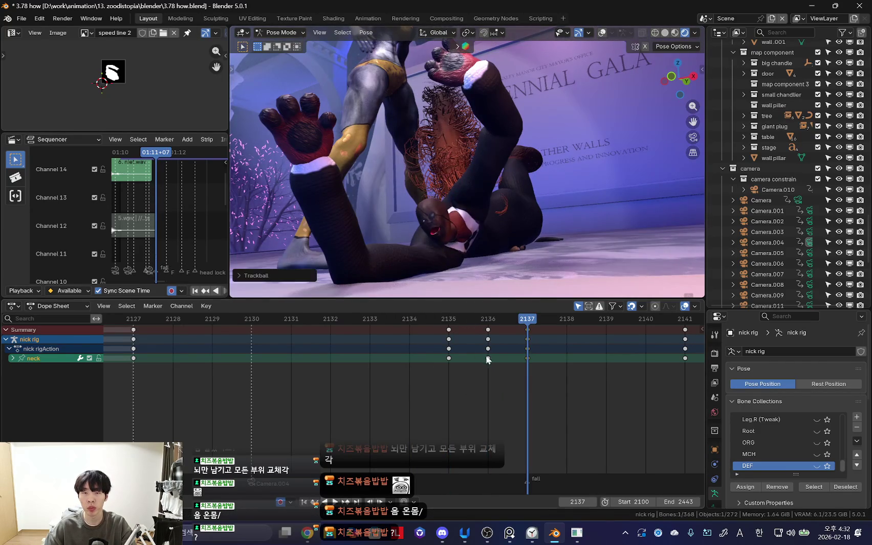
drag(463, 317, 566, 373)
key(r)
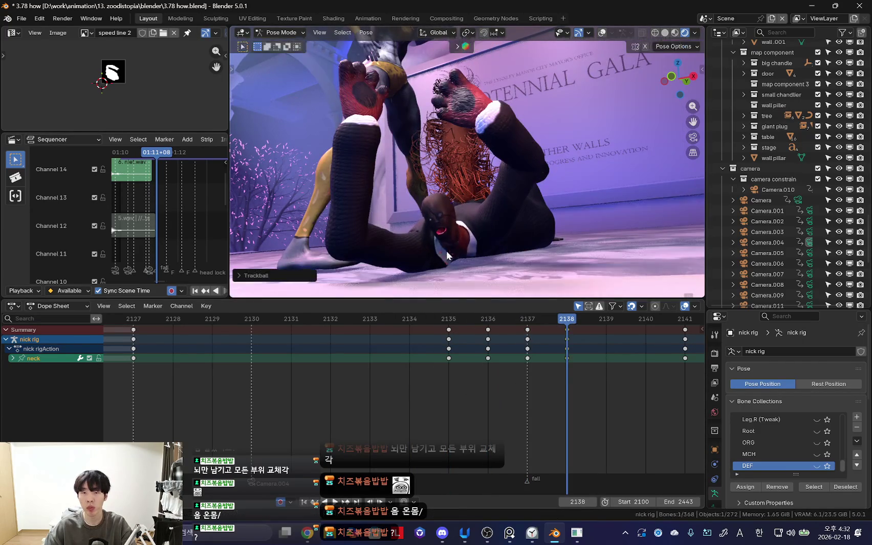
click(439, 265)
key(i)
Step: Cancel a further neck rotation and remove the neck keys at frame 2138
key(Left)
mouse_move(469, 391)
mouse_down()
mouse_move(447, 382)
mouse_move(489, 384)
mouse_move(367, 378)
mouse_move(483, 385)
mouse_up()
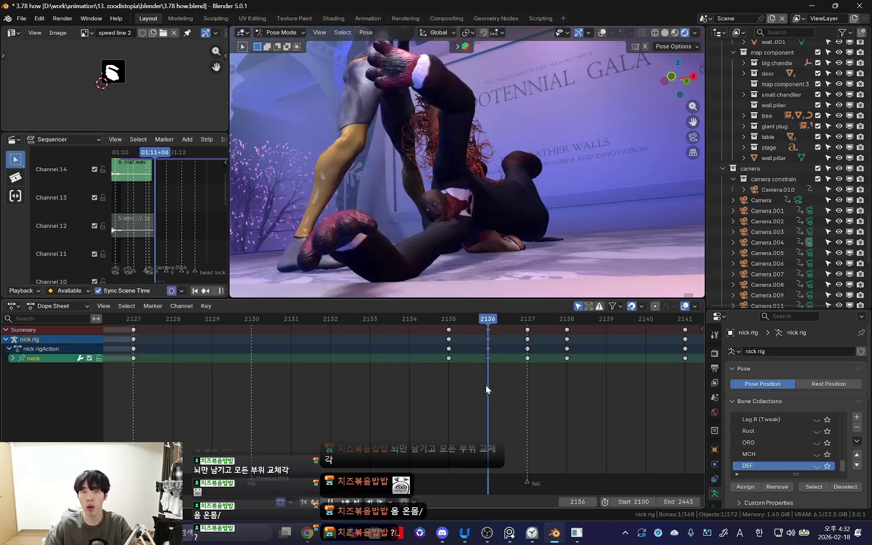
key(r)
click(465, 271)
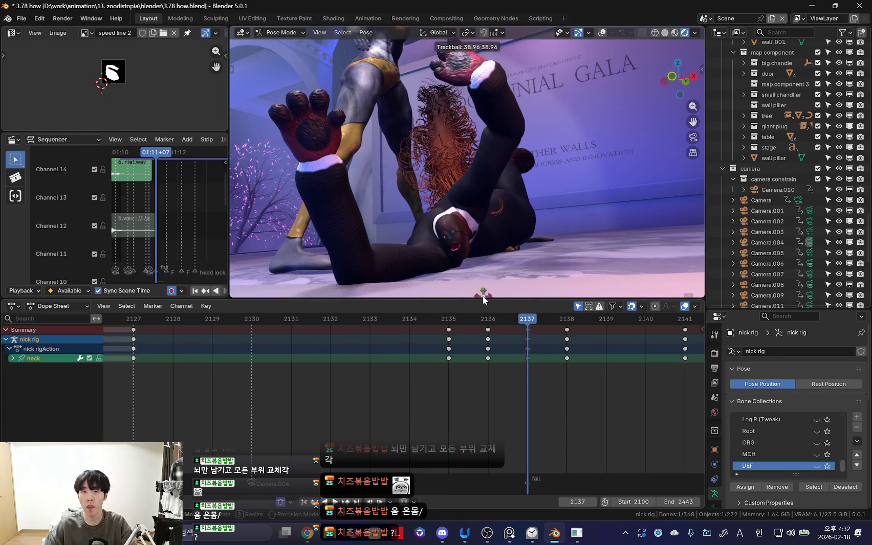
key(ctrl+z)
key(Right)
key(Right)
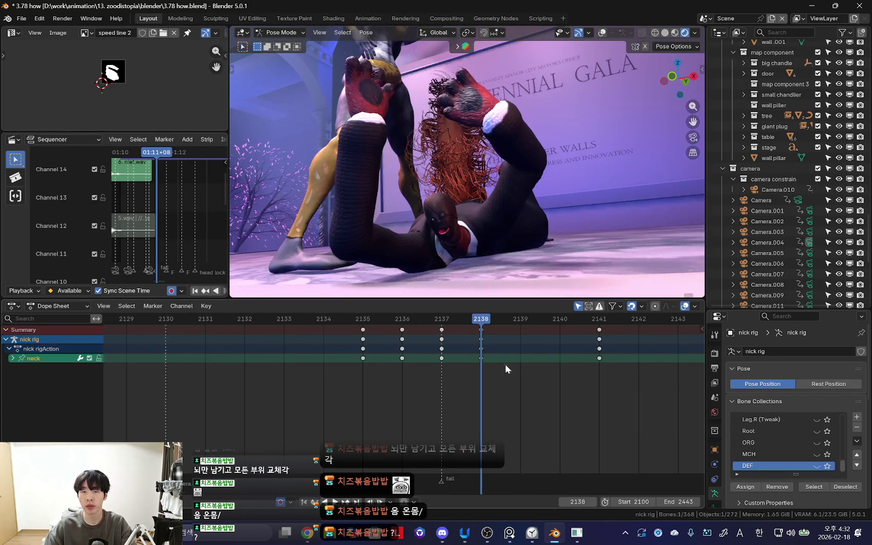
click(481, 341)
key(ctrl+z)
Step: Key the neck pose at frame 2139, then select Nick's head bone
drag(445, 372, 501, 385)
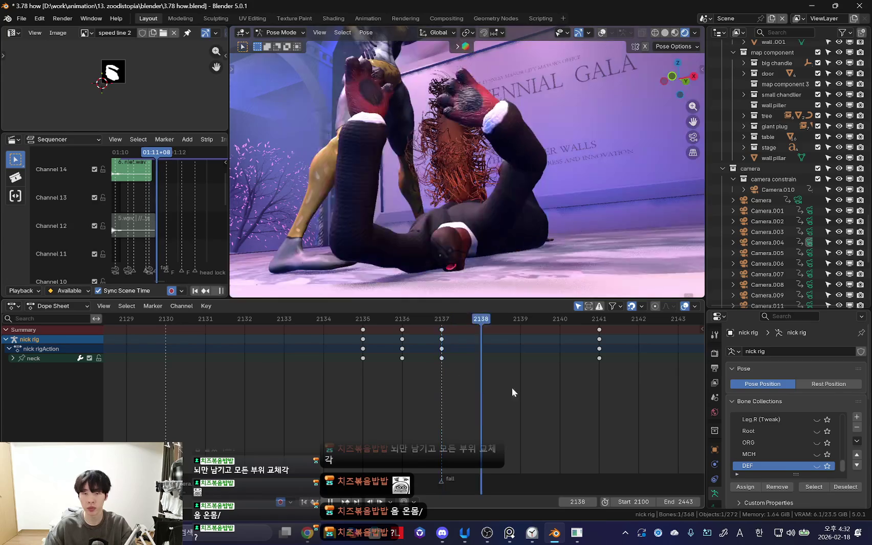
key(Right)
key(i)
drag(454, 404, 564, 405)
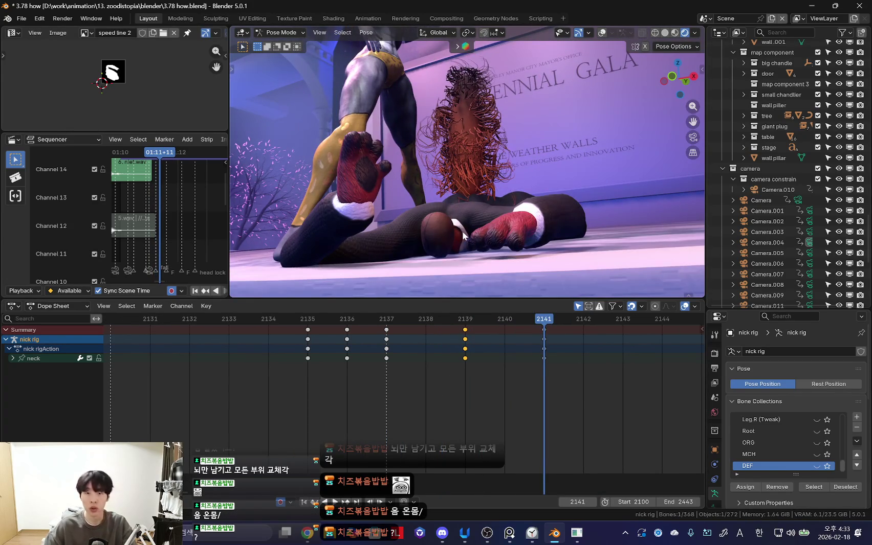
key(shift+alt+z)
click(442, 212)
key(shift+alt+z)
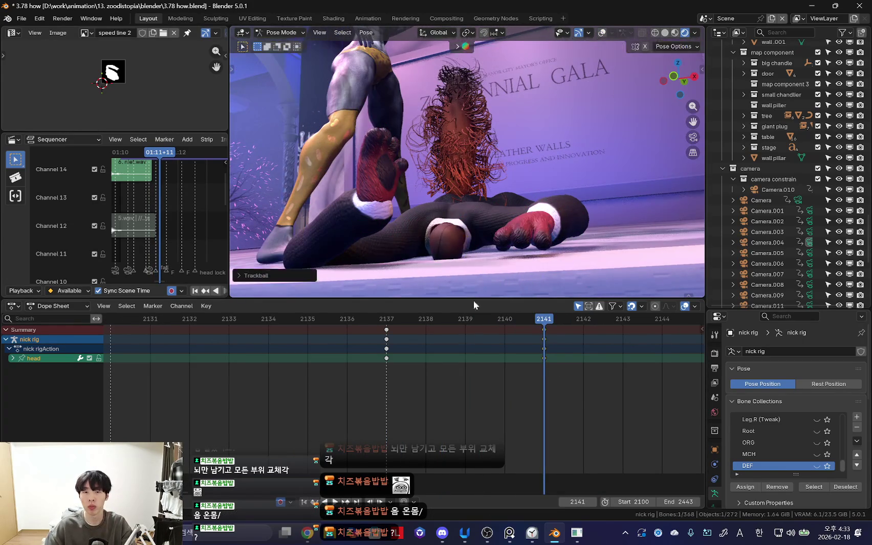
Step: Rotate Nick's head at frame 2136 and insert a keyframe there
key(shift+ctrl+space)
key(space)
key(Up)
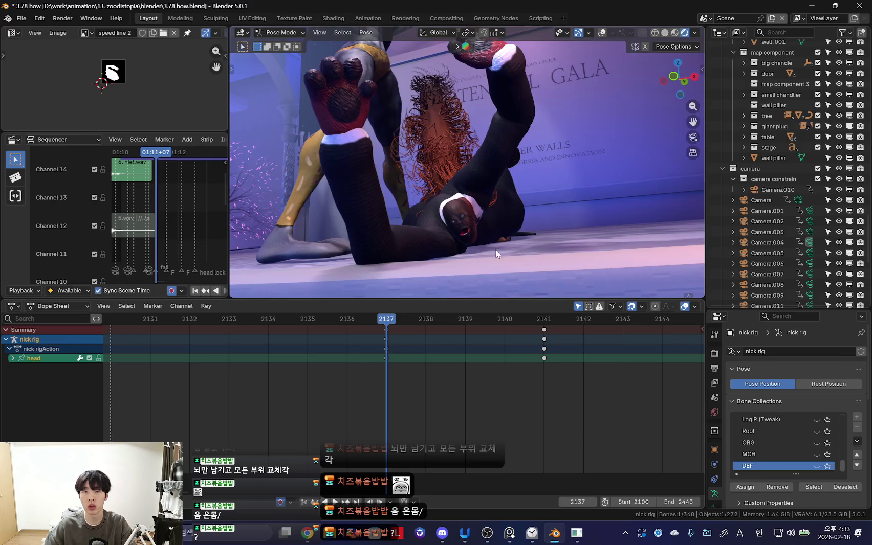
middle_drag(501, 250, 505, 261)
middle_drag(447, 126, 372, 378)
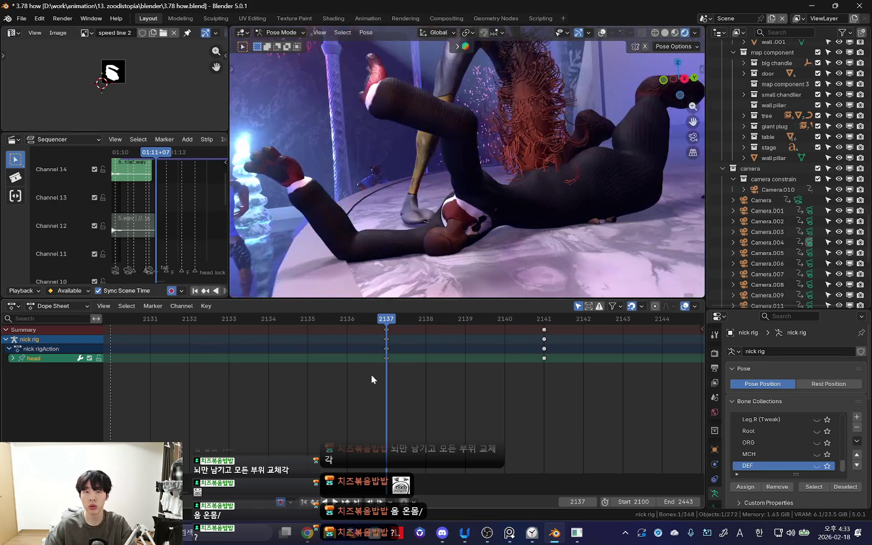
key(Left)
middle_drag(512, 221, 486, 192)
key(r)
key(r)
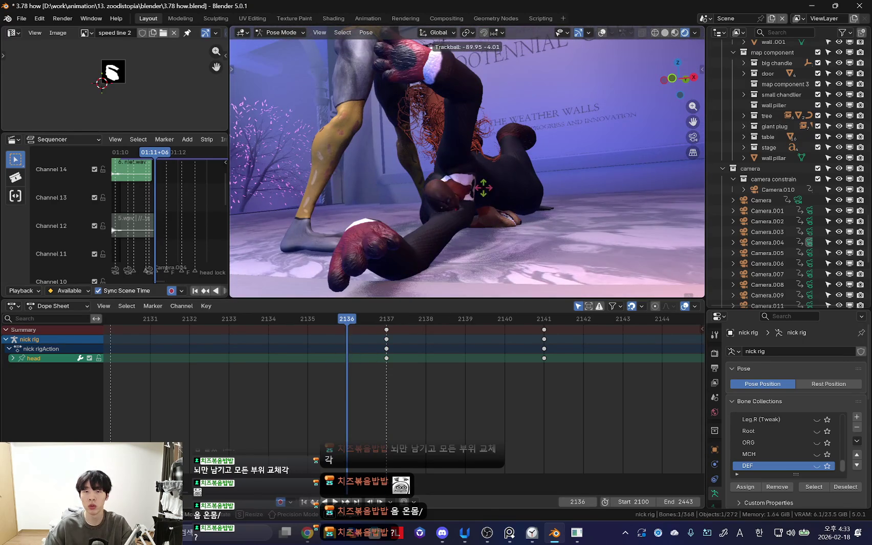
click(486, 192)
key(i)
middle_drag(382, 404, 409, 403)
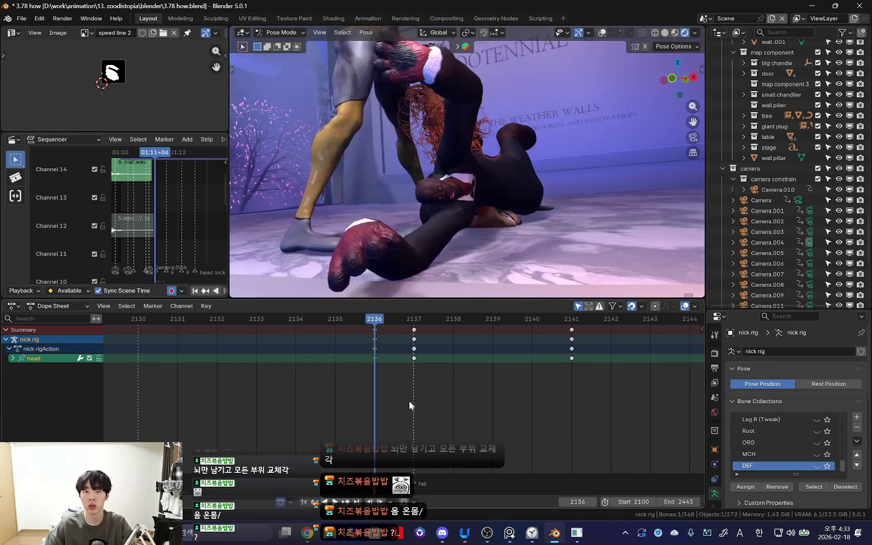
key(Left)
key(Left)
Step: Adjust a bone's rotation mid-fall and replay the animation up to frame 2138
scroll(272, 424, down, 2)
ctrl+scroll(252, 386, up, 3)
key(space)
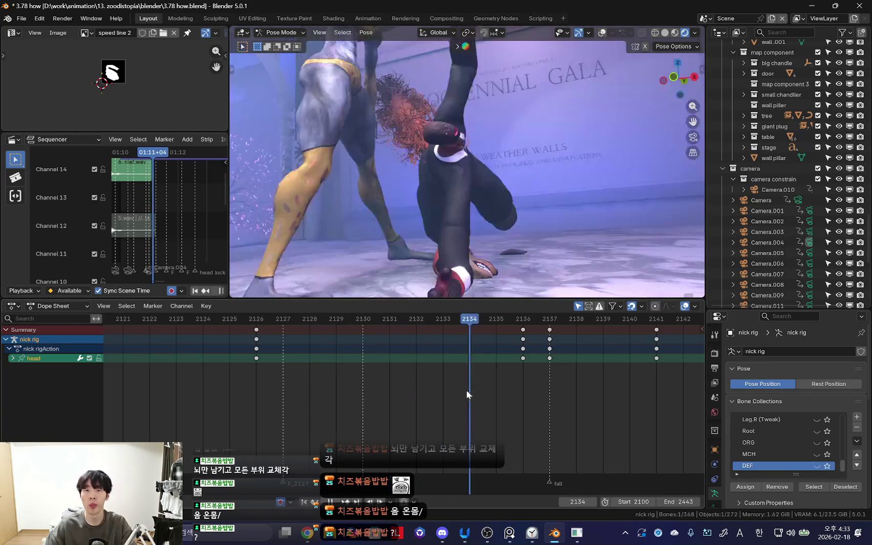
key(space)
key(r)
click(482, 270)
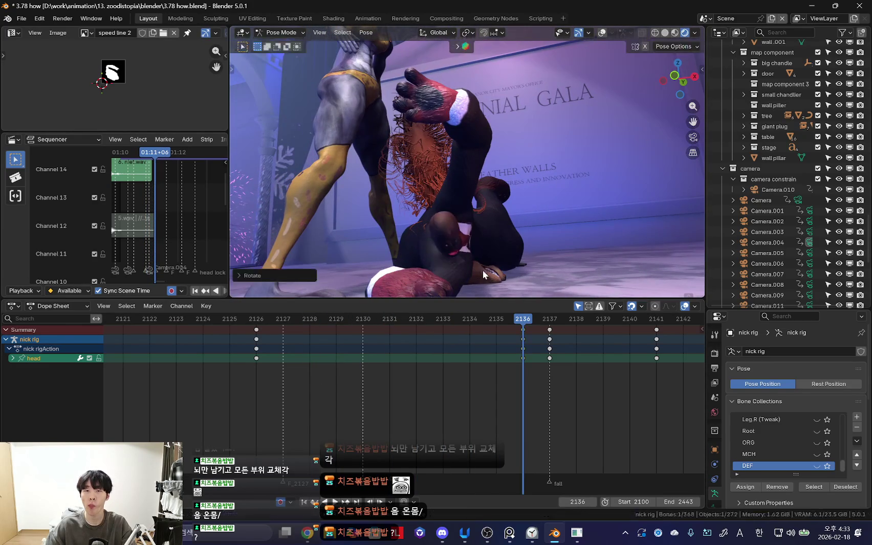
key(space)
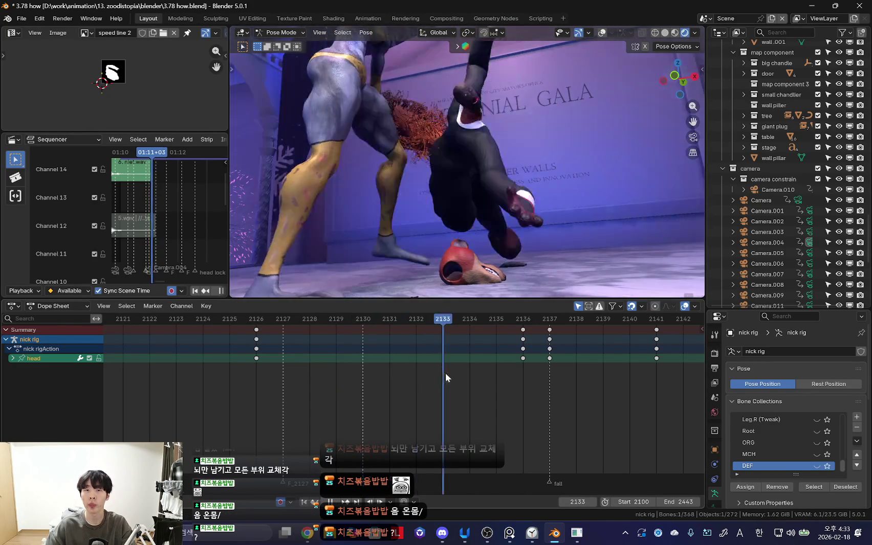
key(space)
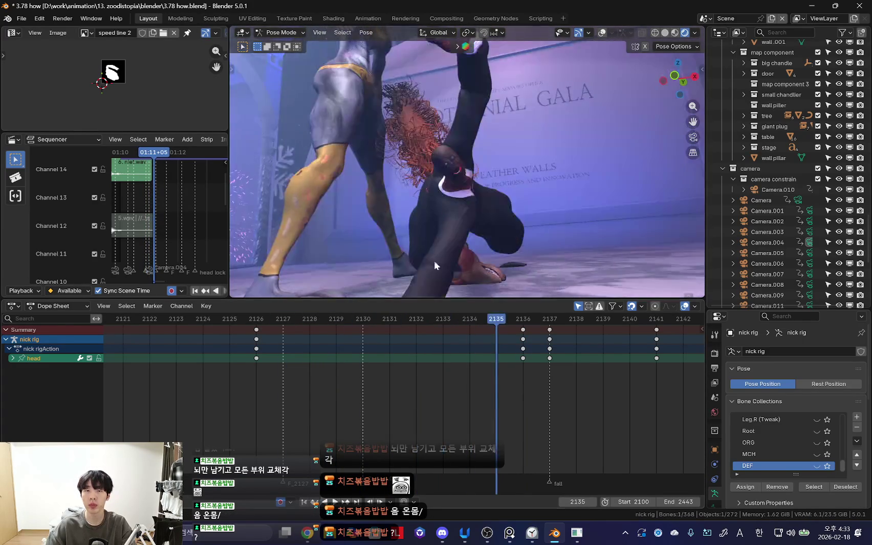
key(space)
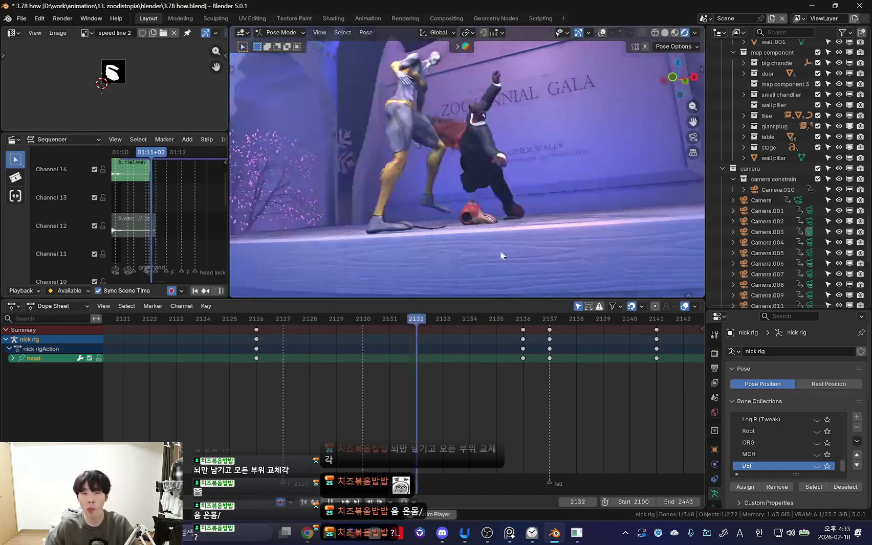
key(space)
Step: Rotate and reposition the hand bone at frame 2137
right_click(241, 391)
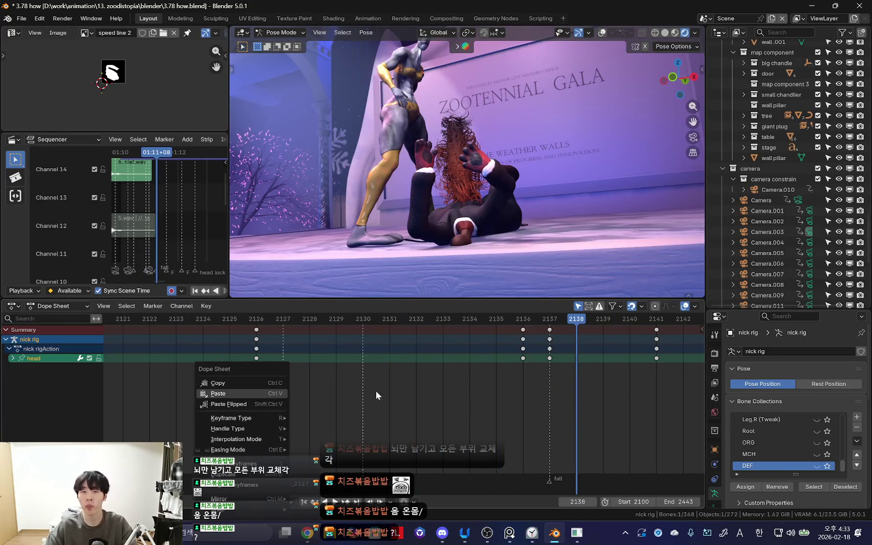
drag(509, 385, 502, 345)
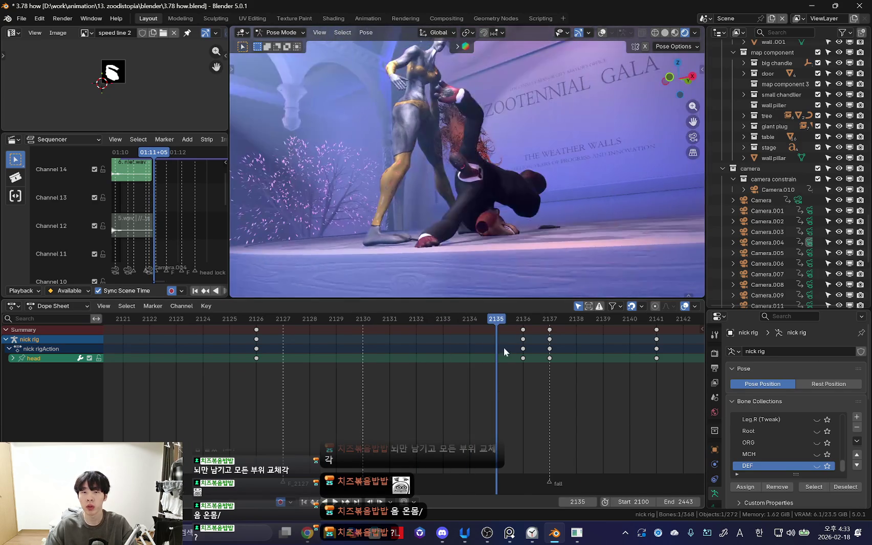
key(space)
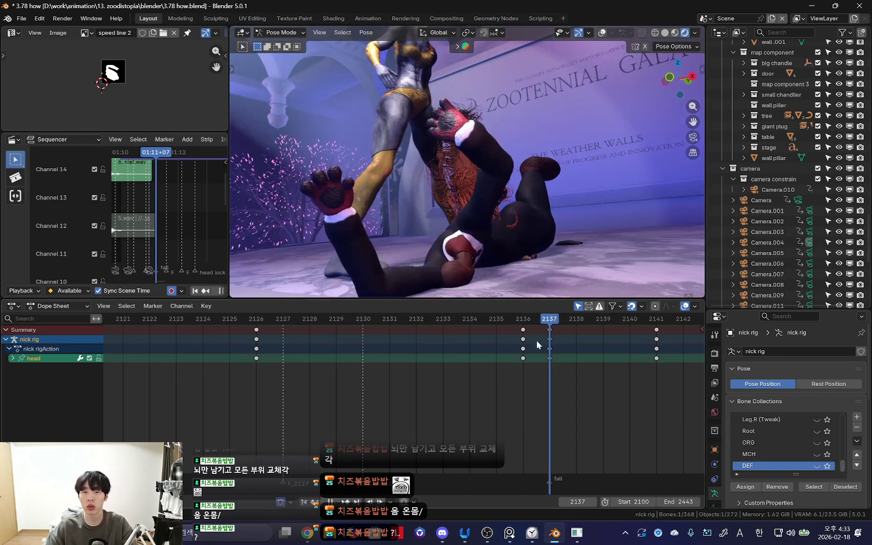
key(space)
key(r)
key(r)
click(461, 261)
key(g)
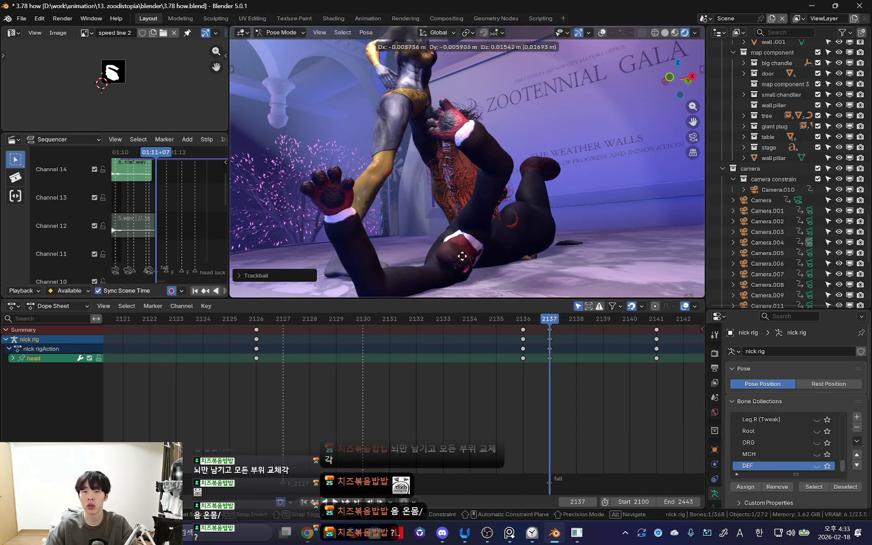
click(465, 264)
Step: Rotate the bone at frame 2138, undoing a resize and cancelling a local Z scale
key(Right)
key(r)
key(r)
click(460, 261)
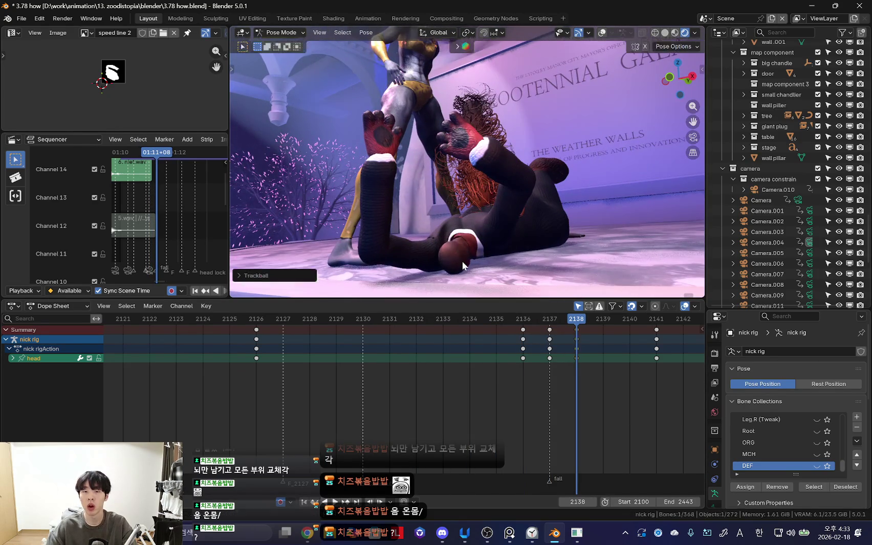
key(s)
click(485, 227)
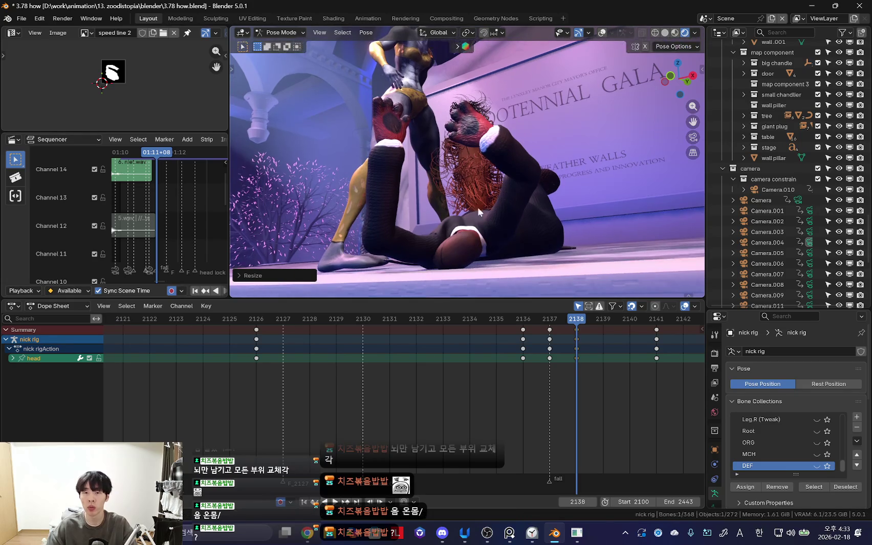
key(ctrl+z)
key(s)
key(z)
key(z)
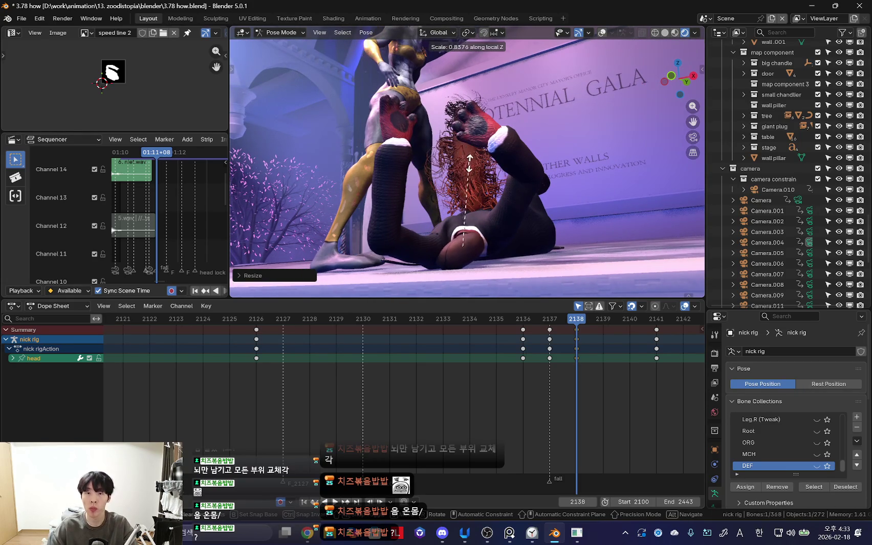
key(Escape)
Step: Move the bone into the lying pose at frame 2140 and stretch it along local Y
scroll(530, 380, right, 1)
mouse_move(529, 380)
mouse_down()
mouse_move(537, 358)
mouse_move(586, 365)
mouse_up()
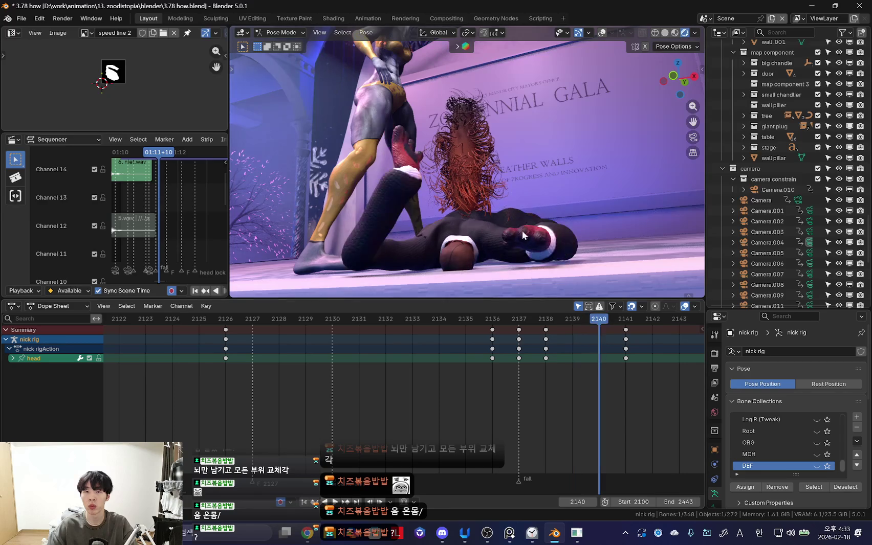
key(g)
click(477, 268)
key(s)
key(y)
key(y)
click(475, 160)
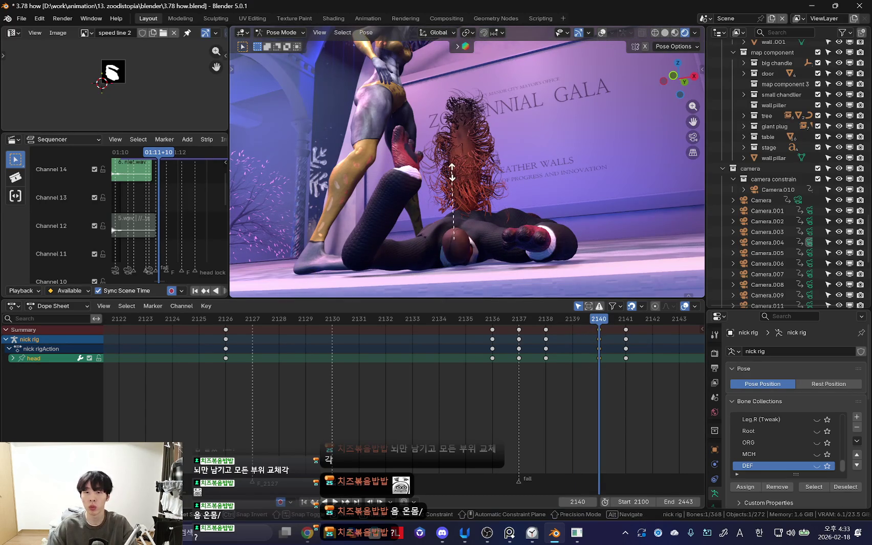
key(s)
key(y)
key(y)
key(Escape)
Step: Rotate the bone at frame 2144 to finish Nick lying flat
key(space)
click(589, 353)
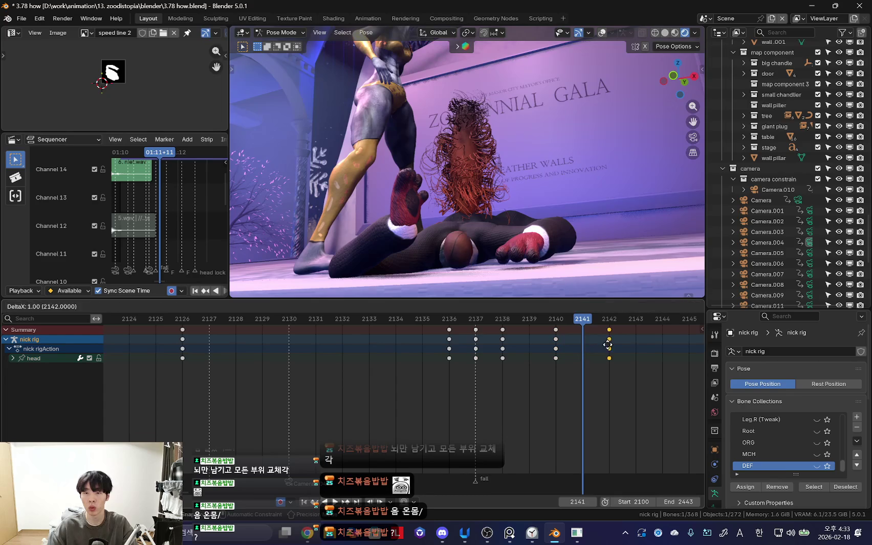
key(space)
ctrl+scroll(483, 372, down, 2)
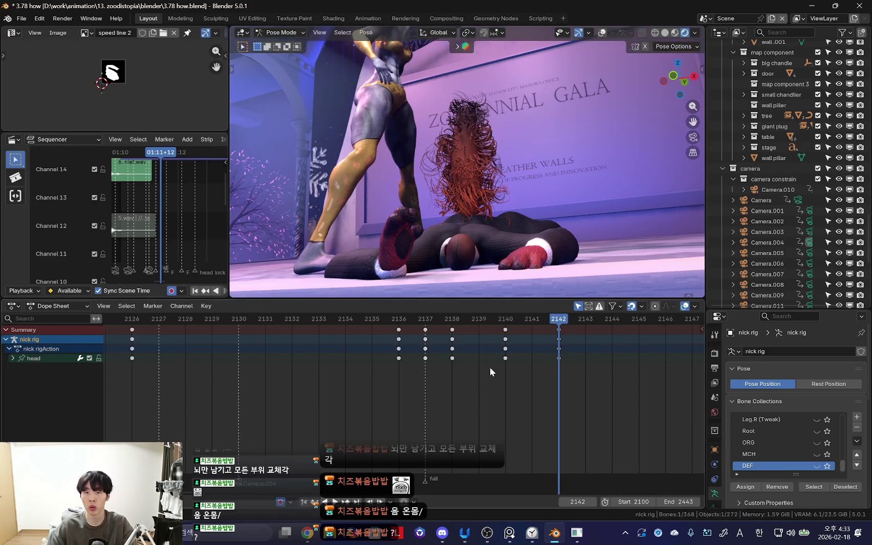
key(Right)
key(Right)
key(r)
key(r)
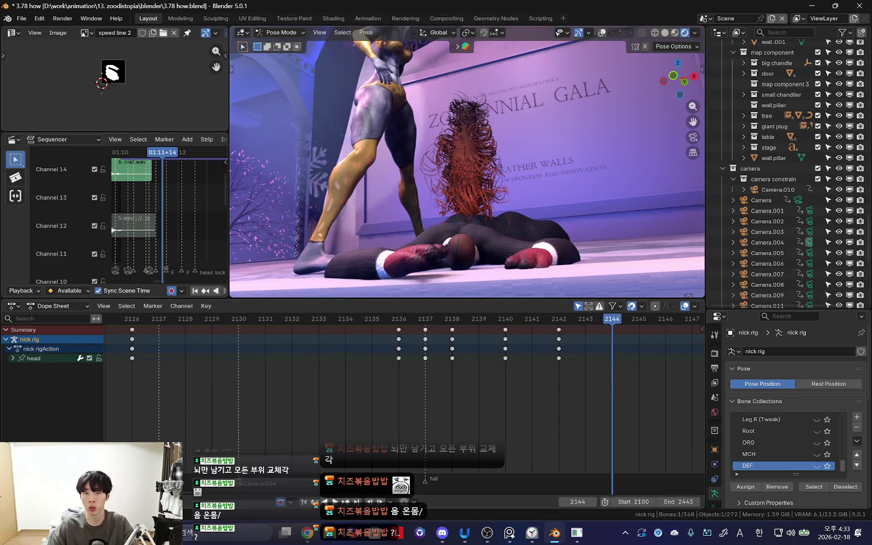
click(530, 273)
Step: Review the fall forwards and backwards, then select the foot_ik.L control at frame 2137
scroll(467, 383, down, 3)
key(space)
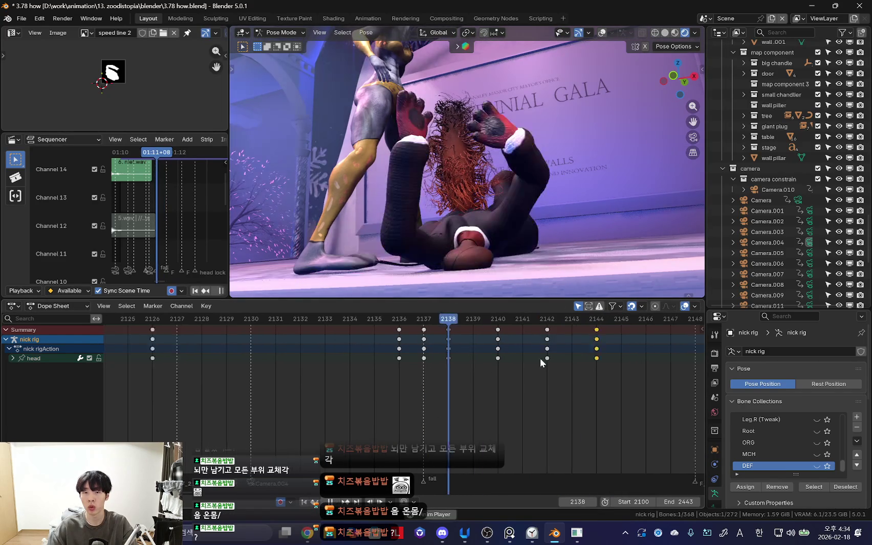
key(shift+ctrl+space)
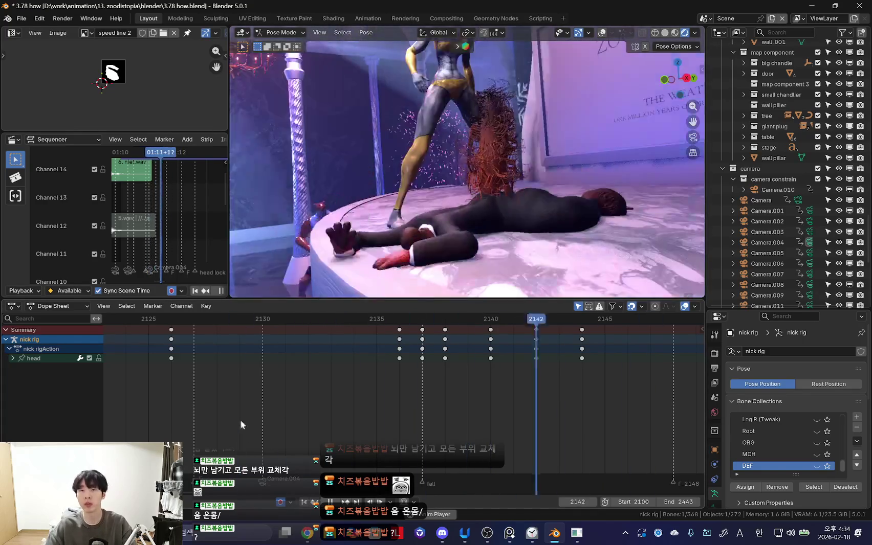
key(space)
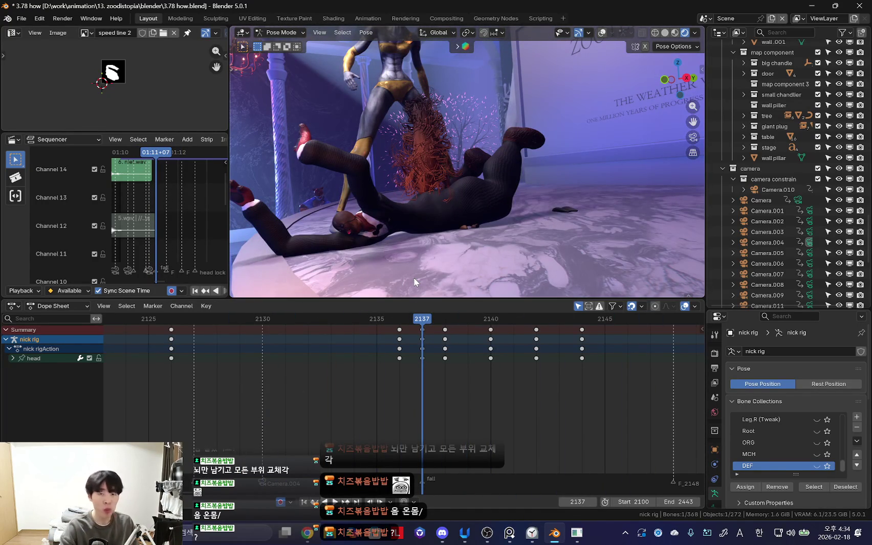
middle_drag(519, 213, 486, 210)
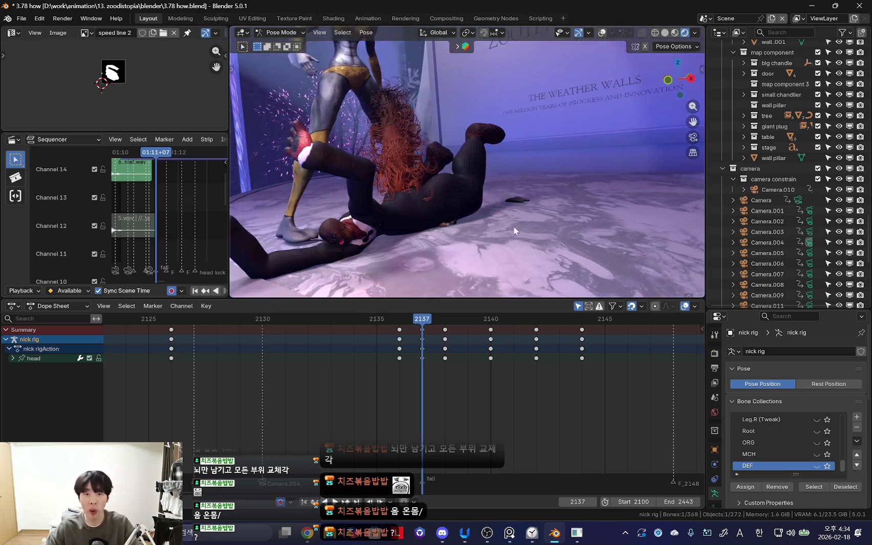
key(shift+alt+z)
click(469, 134)
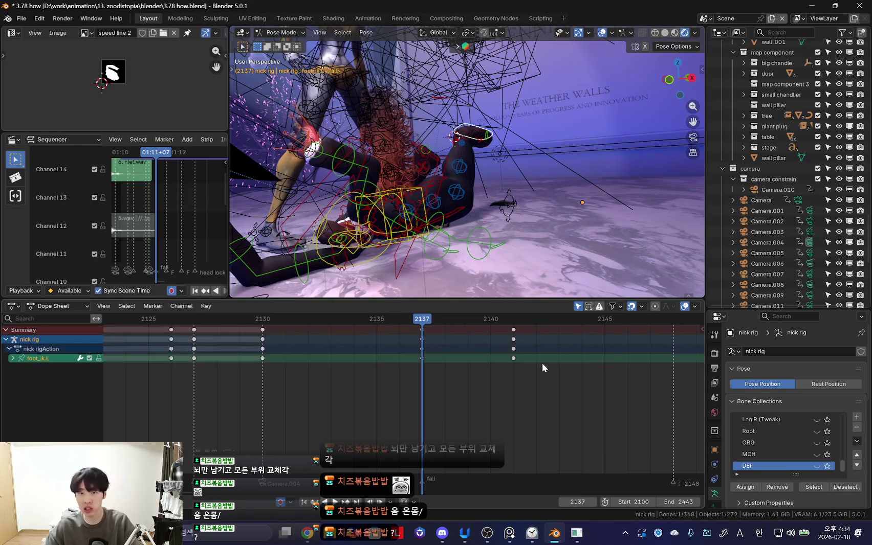
Step: Hide the rig overlays and reposition Nick's left foot control at frame 2132
key(shift+alt+z)
drag(283, 358, 310, 377)
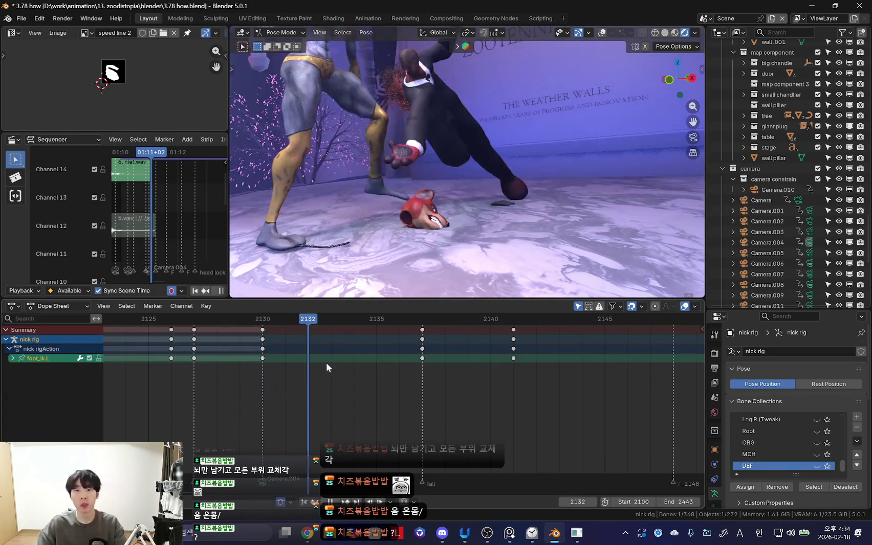
middle_drag(511, 215, 620, 251)
scroll(619, 251, up, 3)
key(g)
click(619, 230)
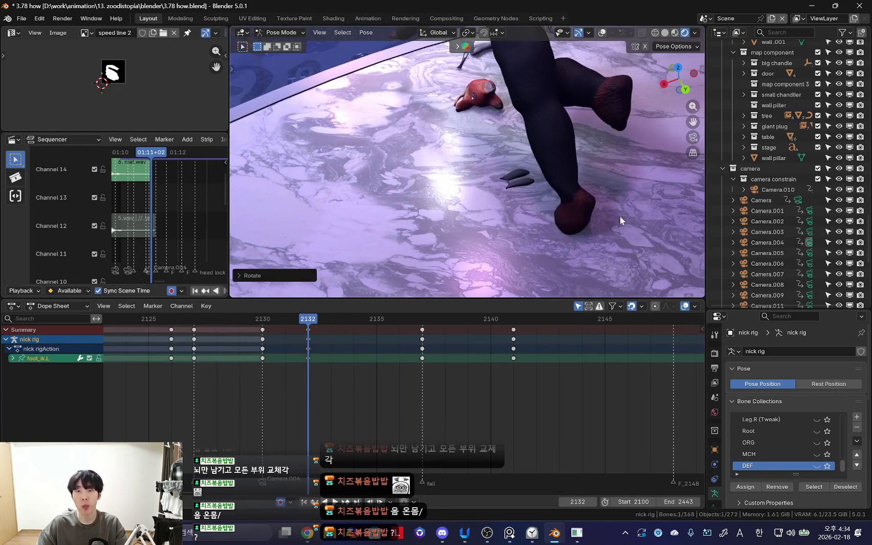
middle_drag(613, 189, 562, 205)
scroll(561, 204, down, 3)
Step: Move the left foot control into place at frame 2139
click(359, 360)
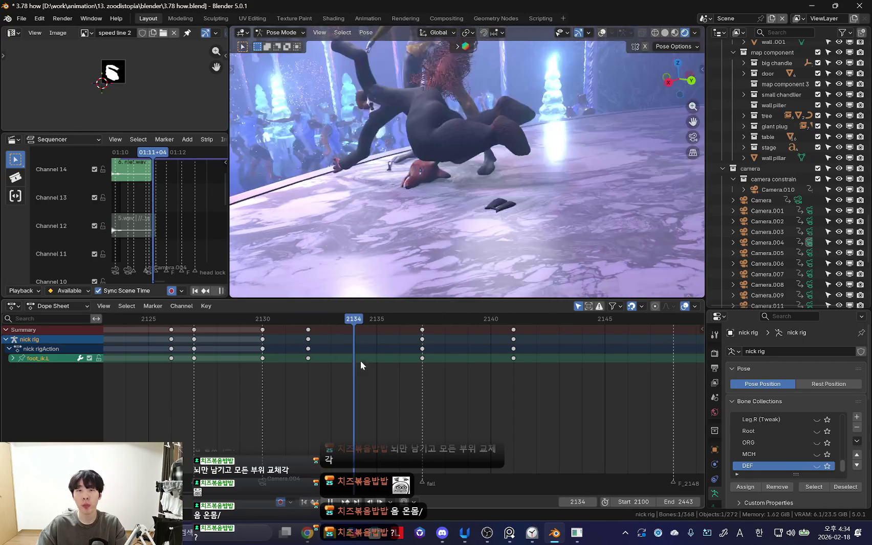
key(space)
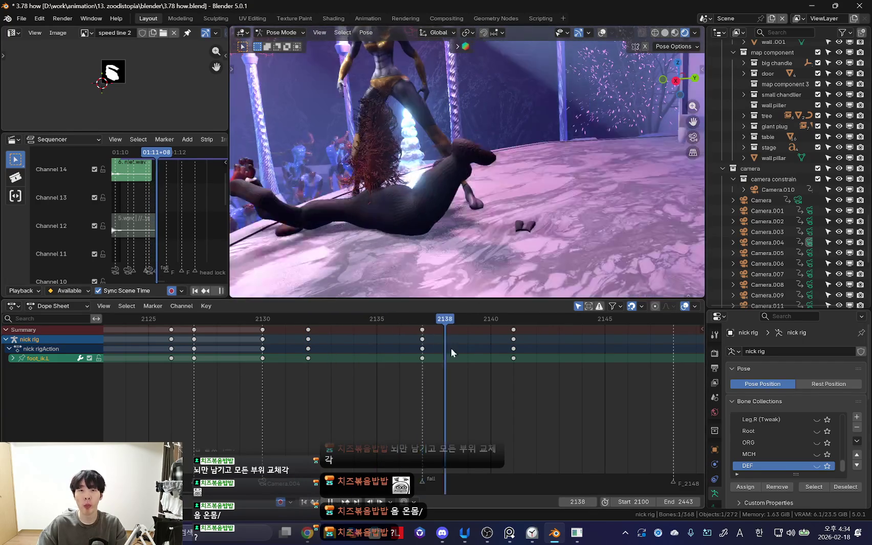
key(g)
click(567, 203)
Step: Shift the frame-2141 keys to frame 2142 and rotate the foot bone at 2141
drag(399, 367, 511, 372)
alt+click(513, 358)
key(g)
click(522, 370)
key(r)
click(555, 242)
Step: Step back and forth from frame 2134 to review the foot motion
drag(444, 402, 374, 383)
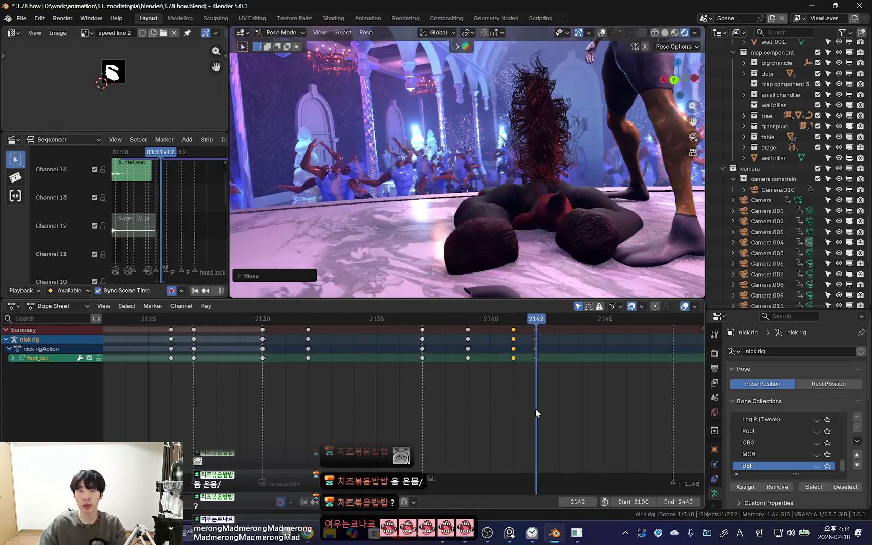
key(Right)
key(Right)
key(Right)
key(Left)
key(Left)
key(Left)
key(Right)
key(Right)
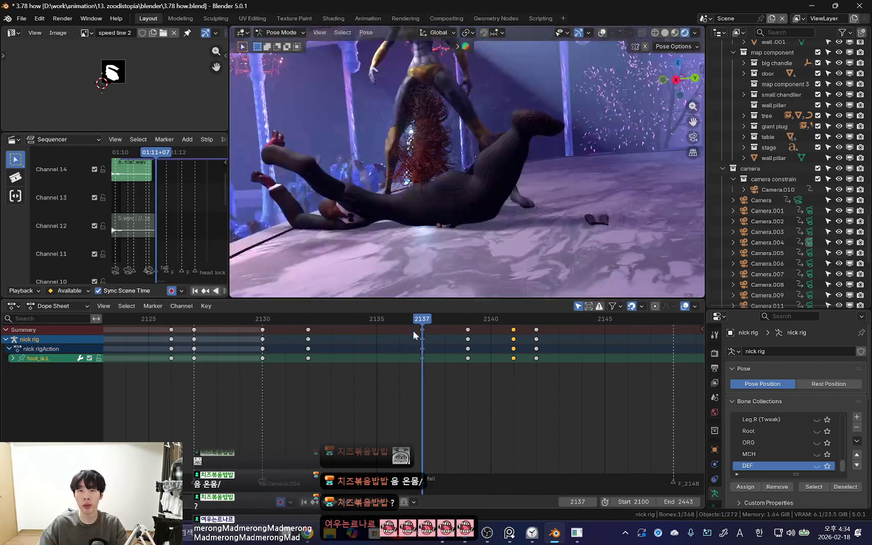
key(Left)
key(Left)
key(Left)
key(Left)
key(Left)
key(Right)
key(Left)
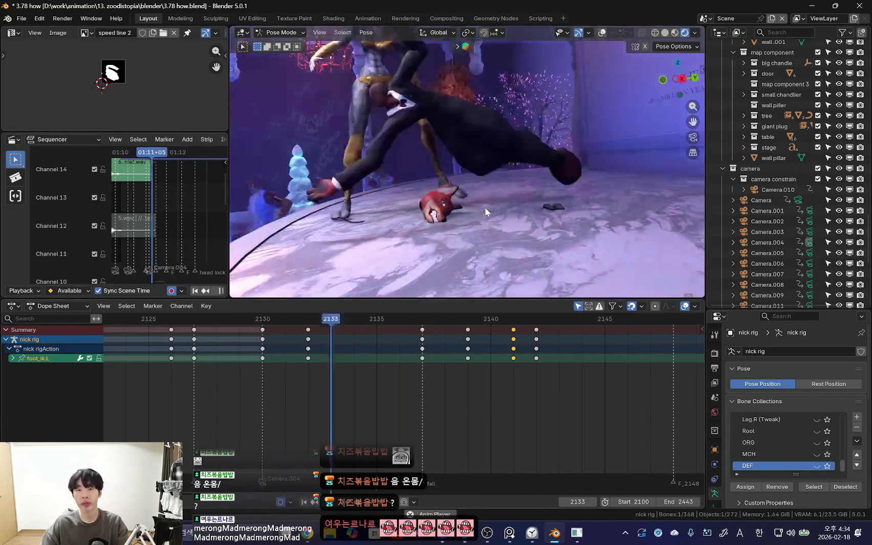
key(Right)
key(Right)
key(Right)
key(Left)
key(Left)
key(Left)
key(Right)
key(Right)
key(Right)
key(Left)
key(Left)
key(Left)
key(Right)
key(Left)
key(Left)
key(Left)
key(Right)
key(Right)
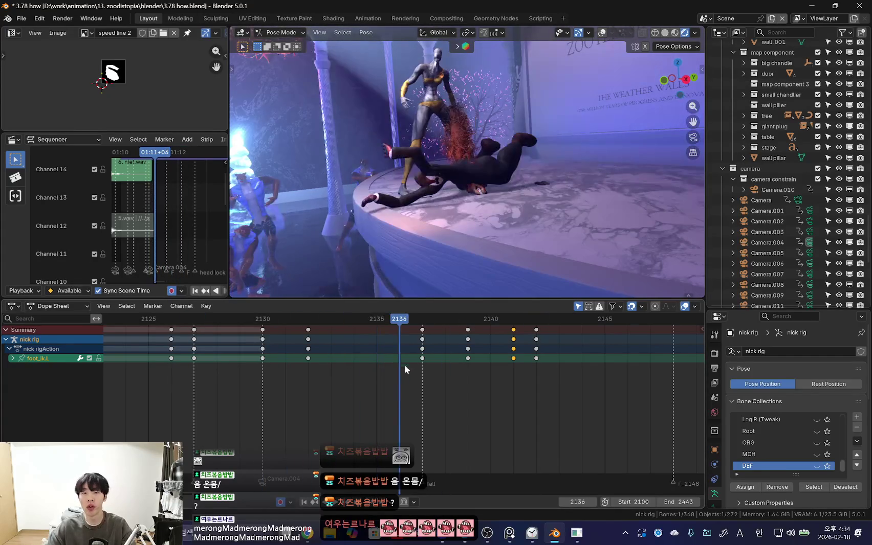
Step: Box-select the fall's later keyframes, shift them earlier and scale their spacing tighter
drag(609, 353, 381, 327)
scroll(404, 373, up, 2)
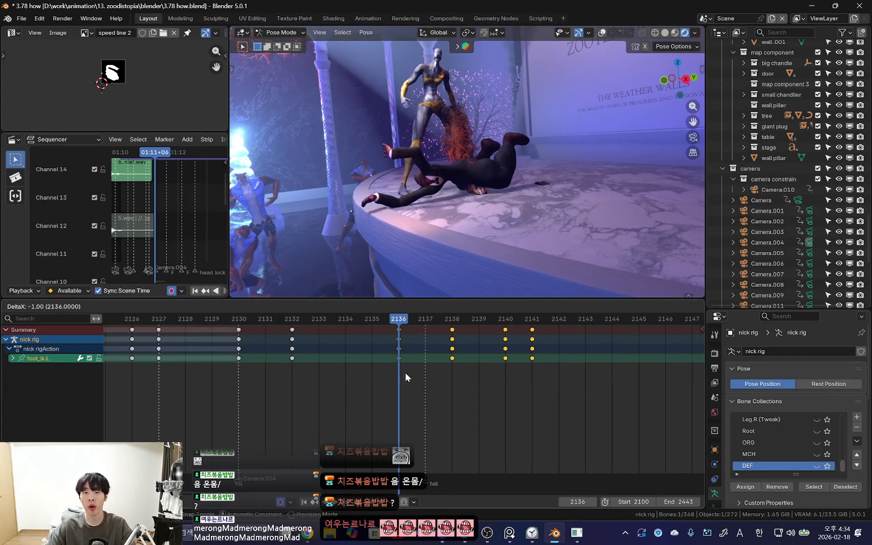
key(Left)
key(Left)
key(Left)
key(Left)
key(Left)
key(Left)
key(Right)
key(Right)
key(Right)
key(s)
click(550, 349)
click(248, 387)
key(space)
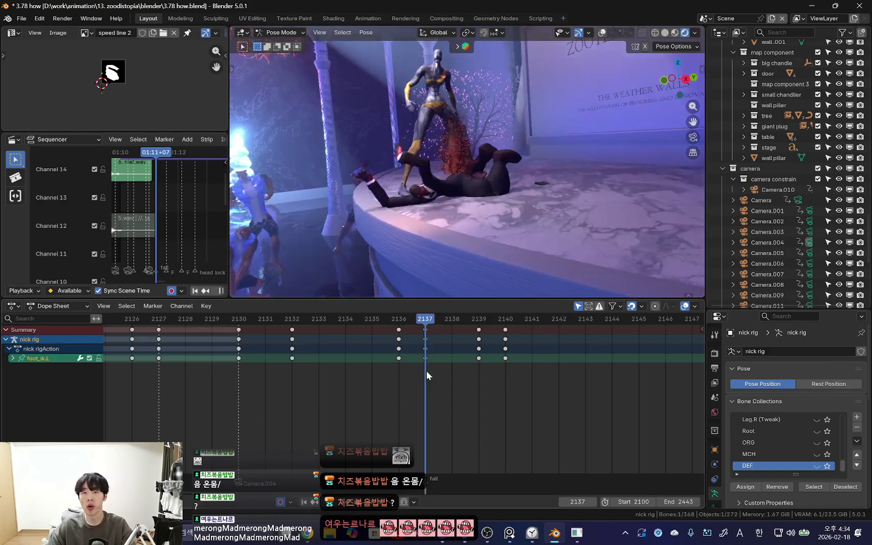
Step: Key foot_ik.L poses at frames 2140, 2141 and 2142, then switch to Solid shading
middle_drag(564, 225, 491, 265)
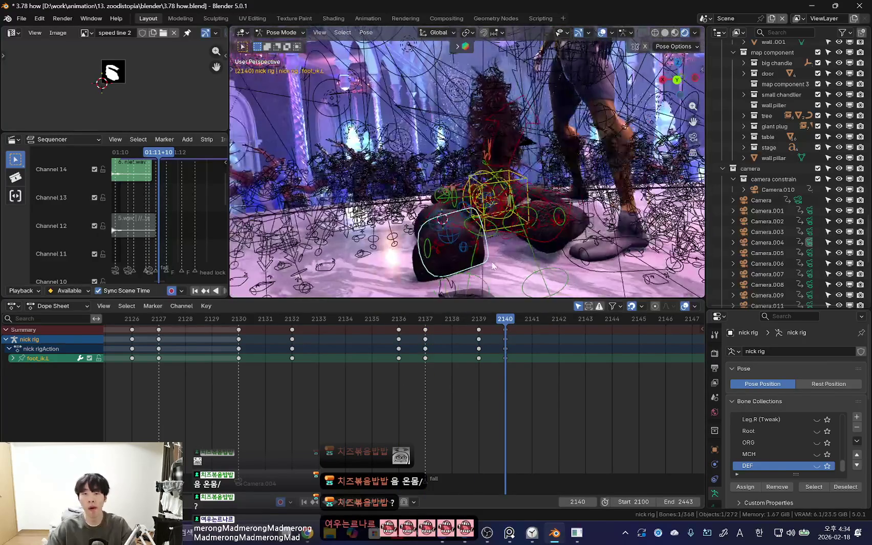
key(space)
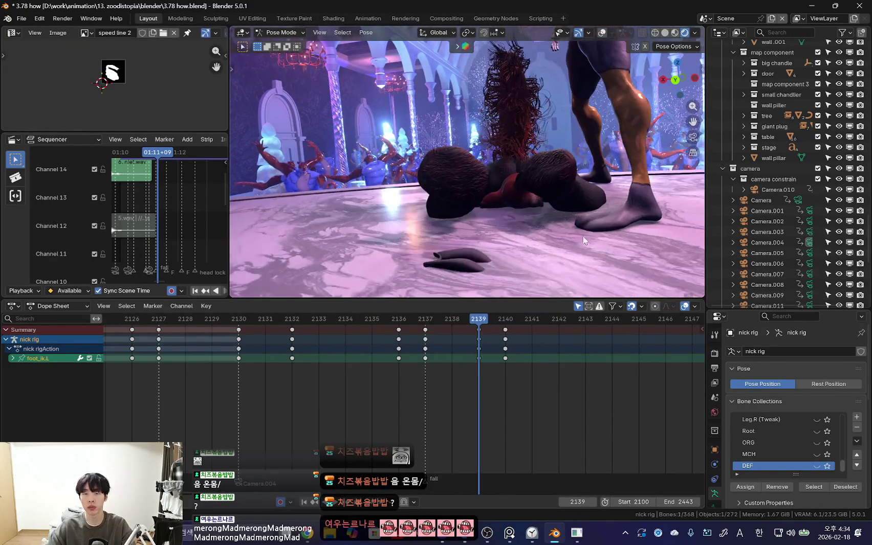
key(space)
key(i)
key(Right)
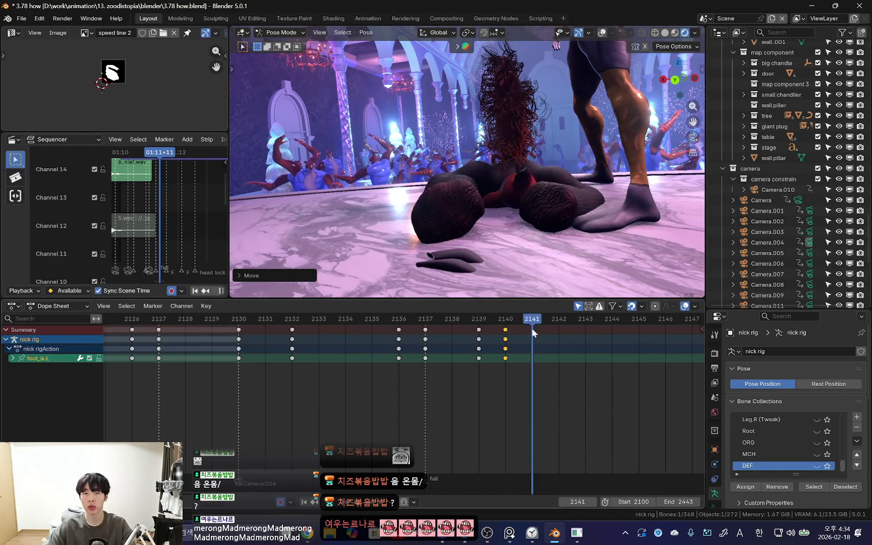
key(r)
click(552, 253)
key(Right)
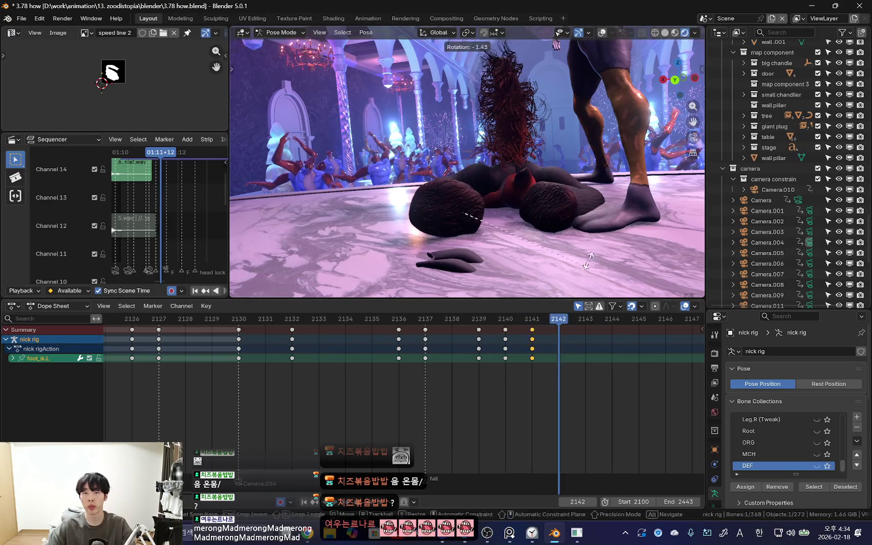
key(i)
key(space)
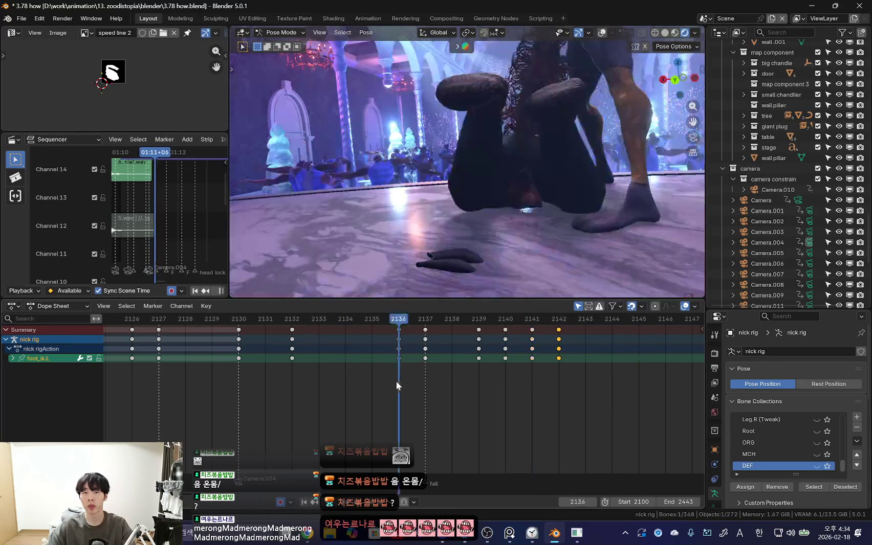
click(664, 33)
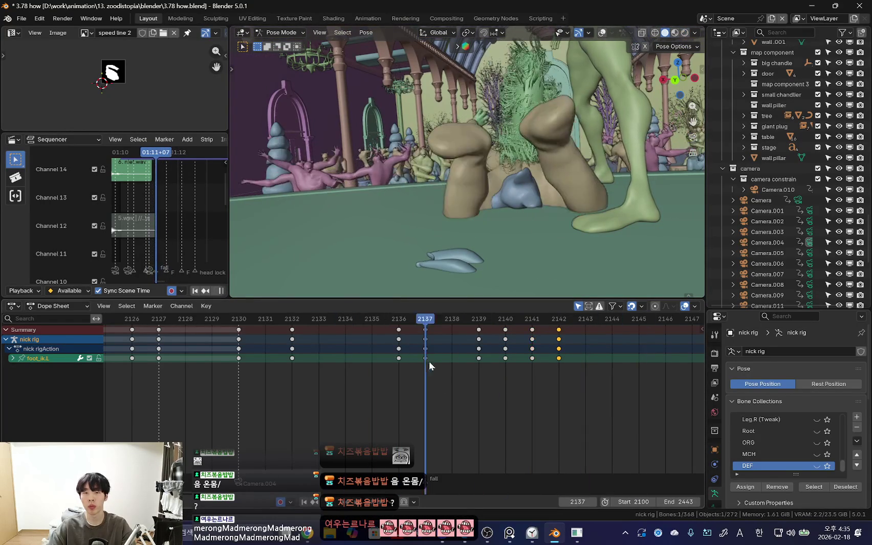
Step: Key the pose at frame 2139 and play back, stopping at frame 2138
key(space)
key(i)
key(Right)
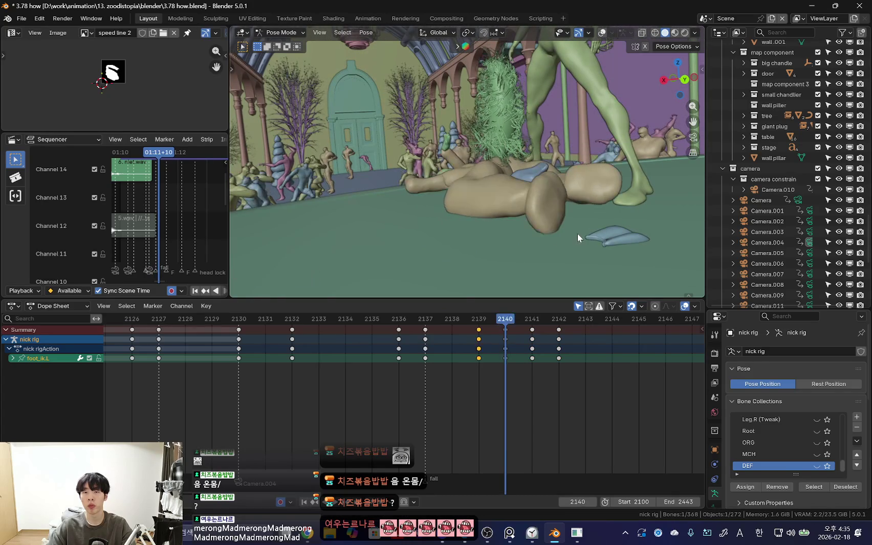
click(459, 360)
key(space)
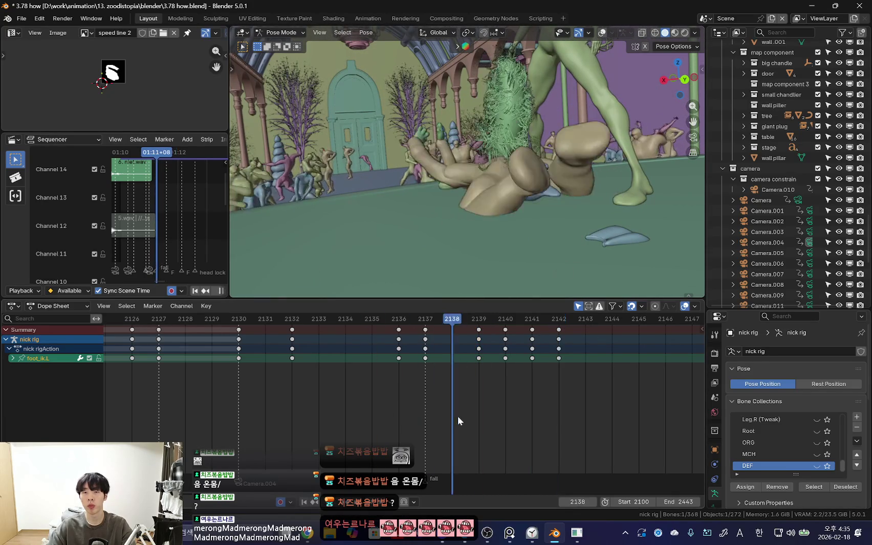
key(space)
Step: Select thigh_ik.L and rotate it at frames 2138 and 2137
click(493, 232)
click(492, 233)
key(r)
key(r)
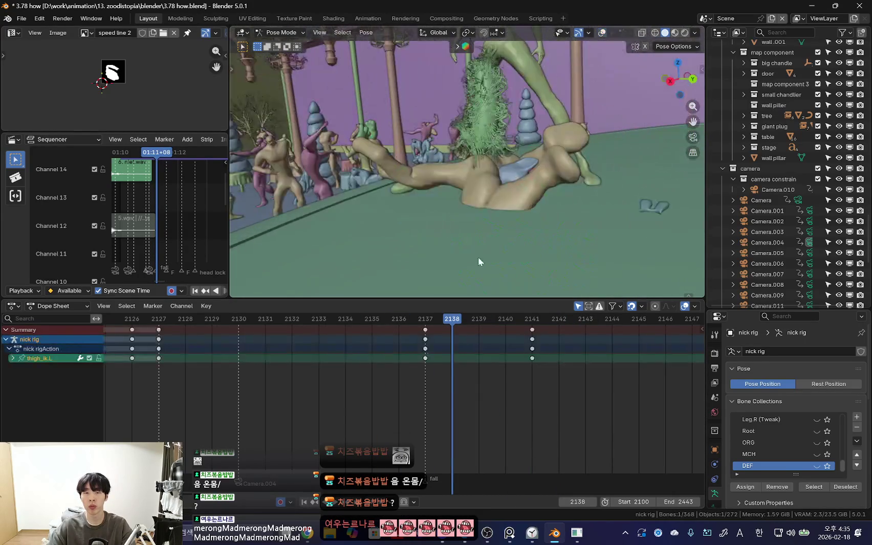
click(430, 251)
key(Left)
key(r)
click(544, 238)
Step: Rotate the left thigh at frames 2134, 2139 and 2141
mouse_move(489, 362)
mouse_down()
mouse_move(288, 359)
mouse_move(435, 340)
mouse_move(327, 364)
mouse_move(444, 371)
mouse_move(503, 362)
mouse_move(522, 374)
mouse_move(585, 348)
mouse_move(603, 379)
mouse_up()
key(r)
click(500, 121)
click(408, 385)
key(r)
click(587, 208)
middle_drag(603, 378, 544, 354)
key(r)
click(608, 199)
Step: Play the fall backwards, restore bone overlays and pick the right thigh IK bone
key(ctrl+shift+space)
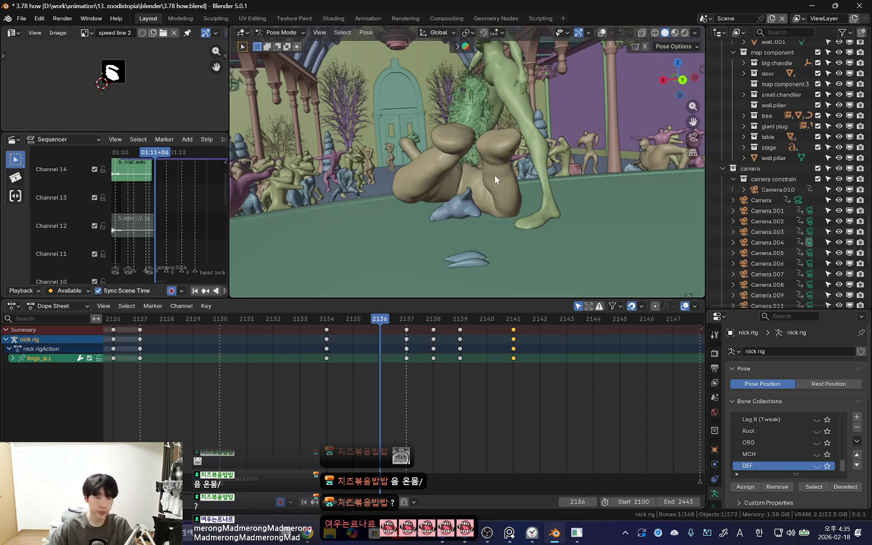
drag(287, 385, 405, 390)
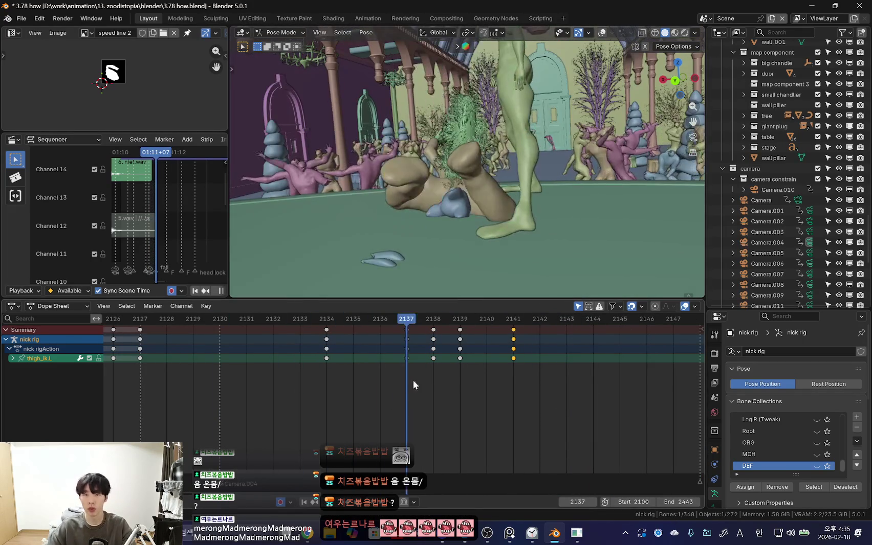
key(shift+alt+z)
click(525, 237)
middle_drag(472, 243, 518, 173)
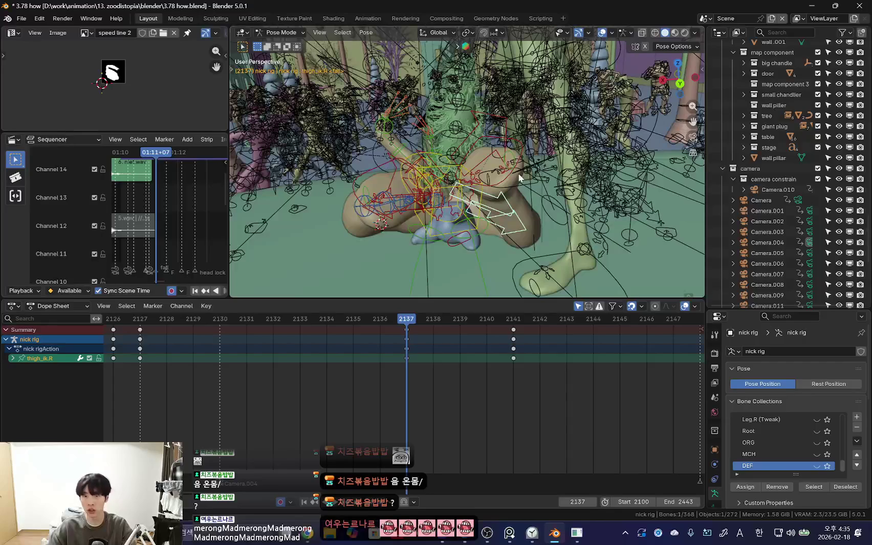
Step: Select foot_ik.R, toggling overlays while scrubbing between frames 2132 and 2136
mouse_move(527, 244)
middle_down()
mouse_move(504, 256)
mouse_move(533, 251)
middle_up()
click(504, 256)
key(shift+alt+z)
drag(306, 368, 388, 377)
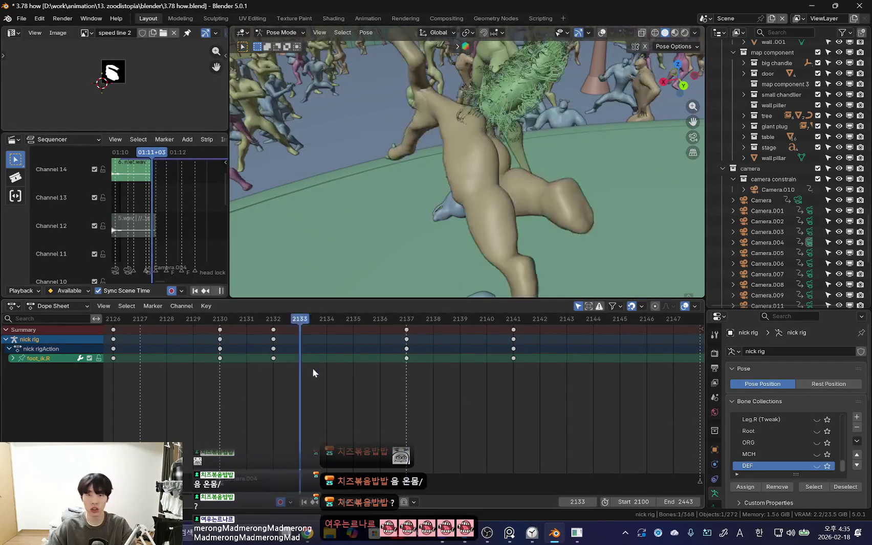
middle_drag(401, 251, 431, 262)
key(Down)
click(432, 262)
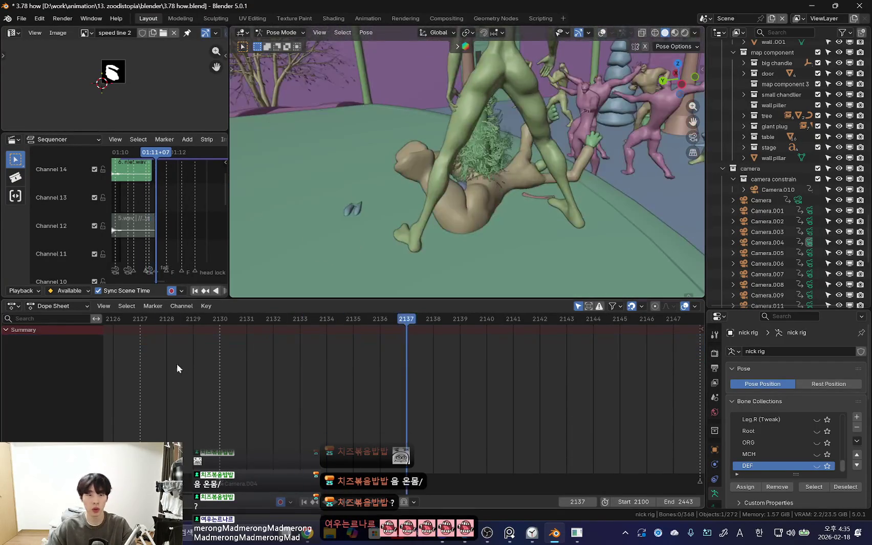
key(shift+alt+z)
Step: Reselect the right foot IK bone and step forward to frame 2135
click(383, 232)
key(Left)
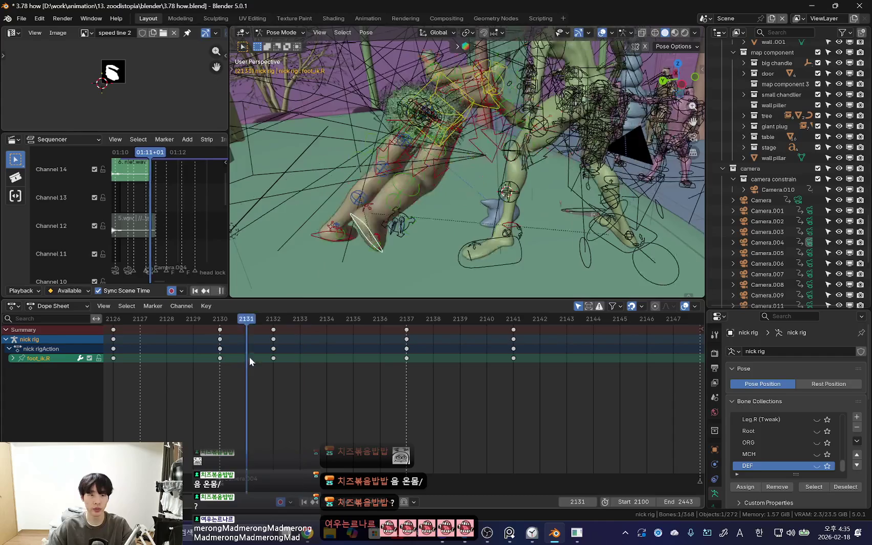
key(shift+alt+z)
key(Right)
drag(255, 365, 339, 375)
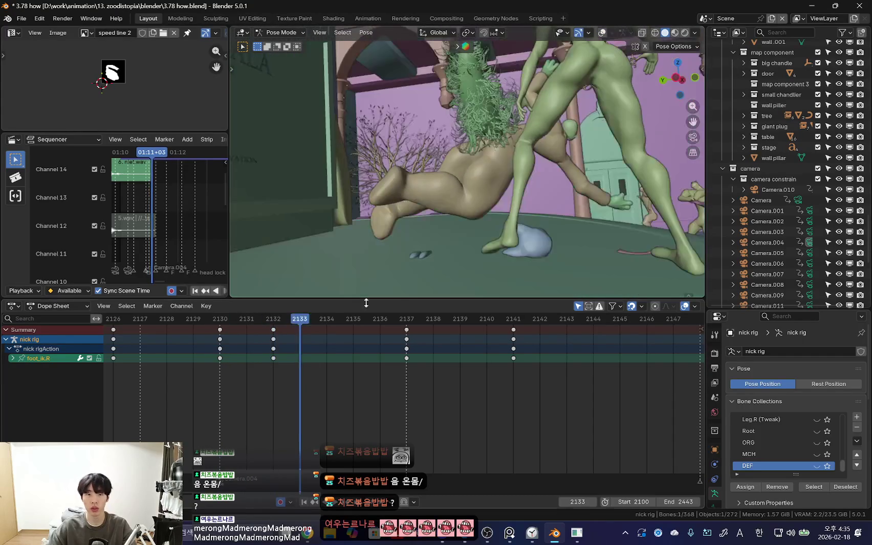
key(Right)
Step: Reposition the right foot at frame 2135 and rotate the leg at frame 2139
drag(431, 263, 481, 263)
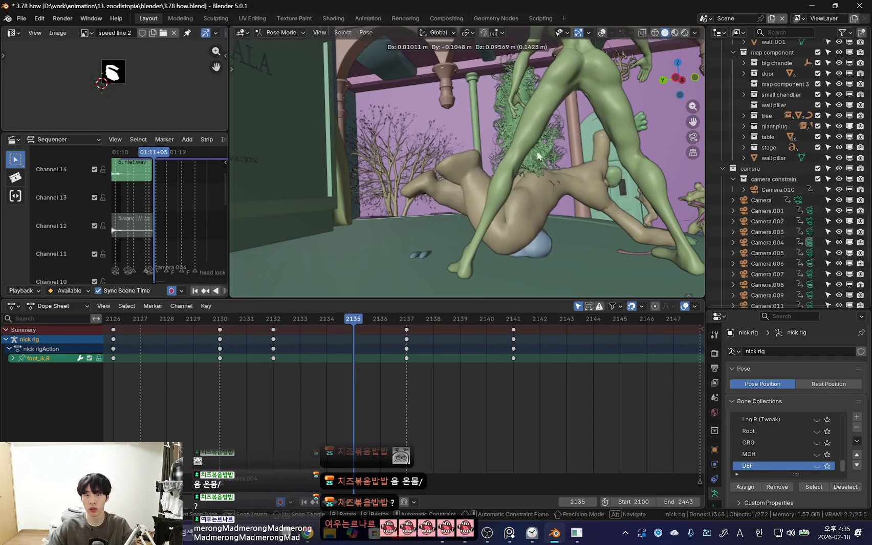
drag(337, 369, 402, 369)
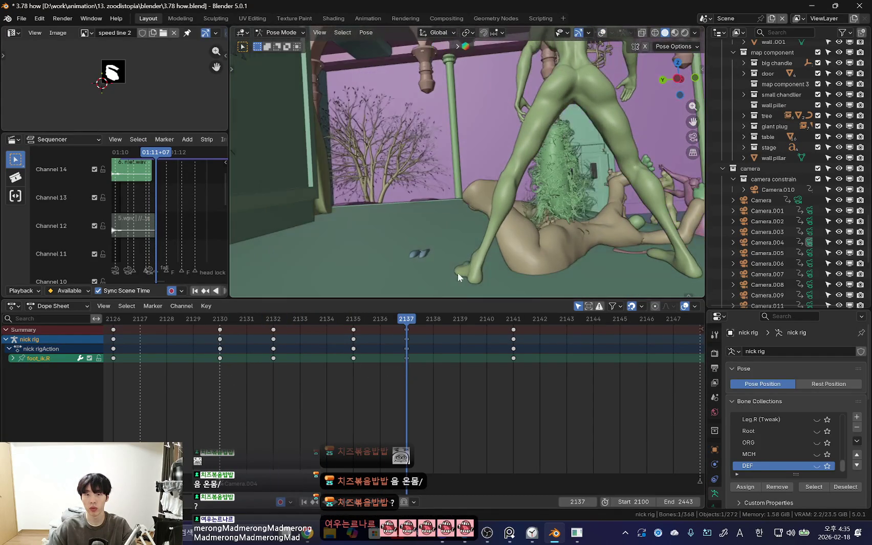
drag(458, 272, 537, 195)
drag(409, 376, 459, 376)
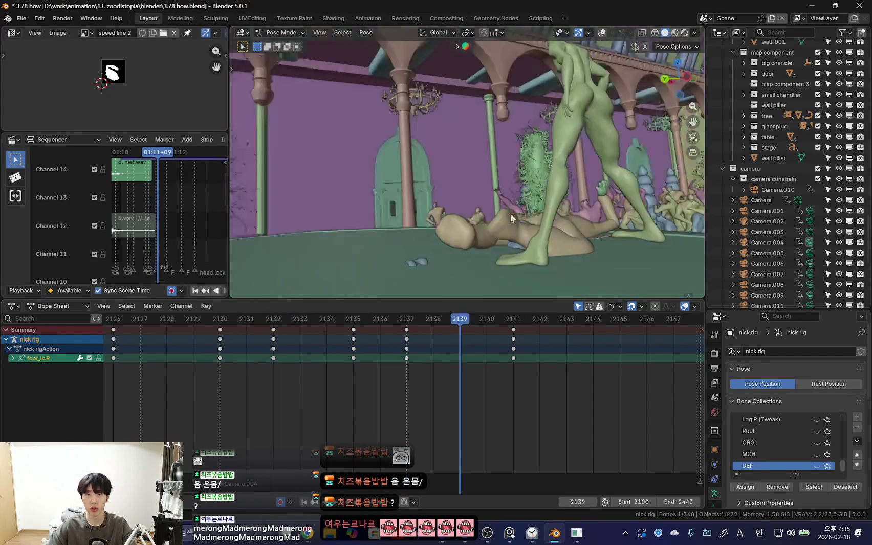
middle_drag(486, 262, 538, 273)
key(r)
click(607, 249)
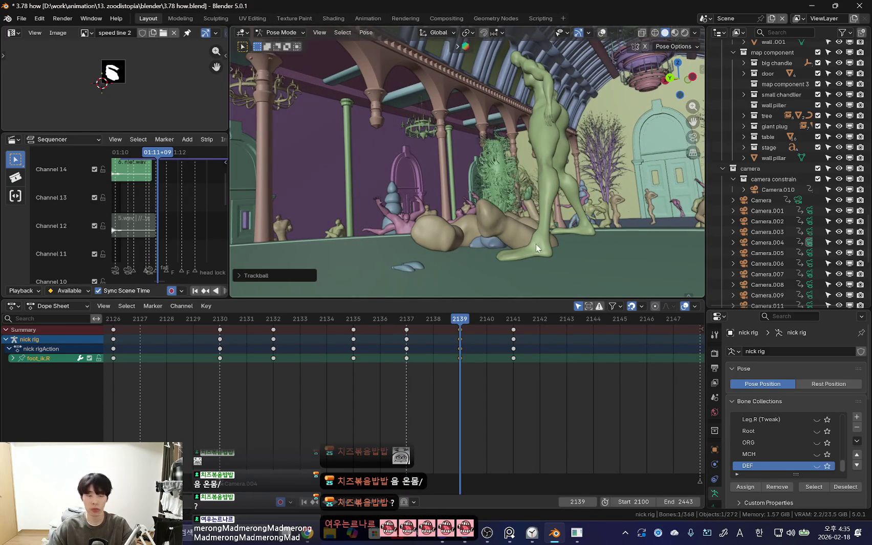
Step: Rotate and move the right foot at frame 2141, then play back
drag(431, 396, 519, 349)
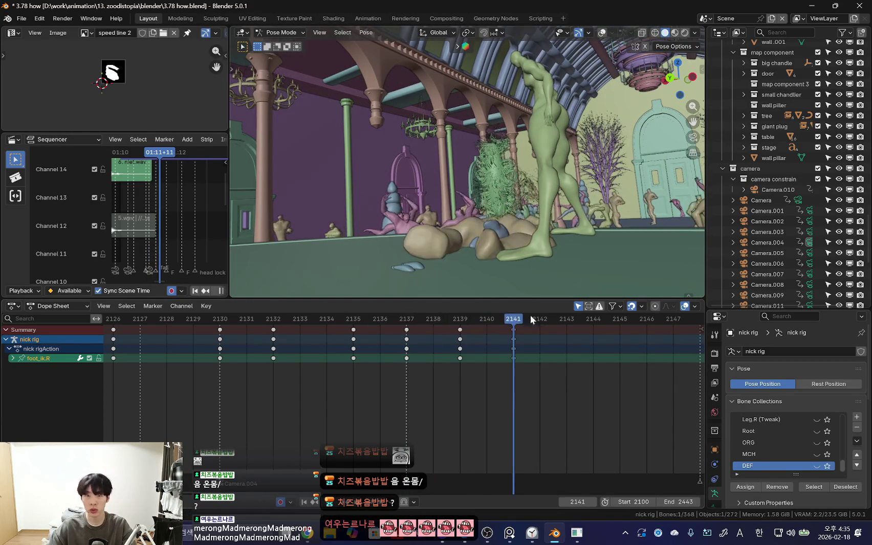
key(r)
key(r)
click(482, 242)
middle_drag(483, 242, 513, 201)
key(g)
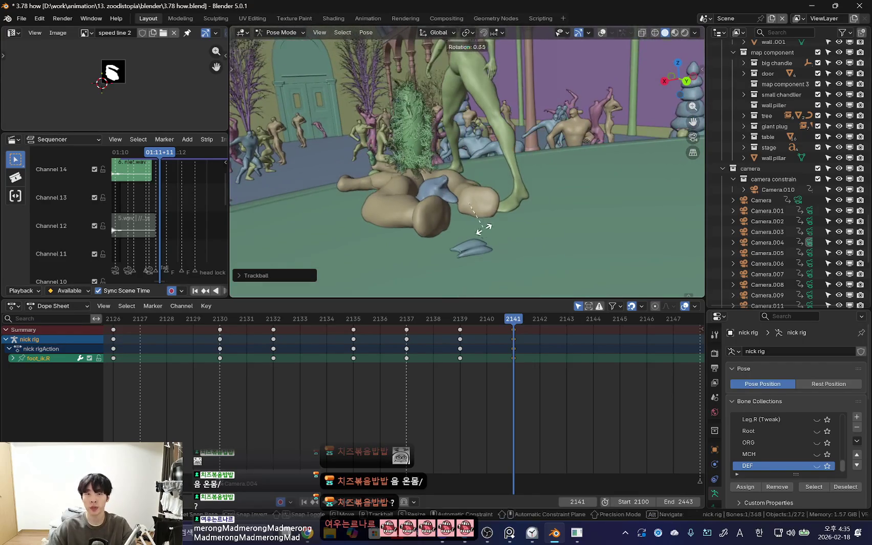
click(485, 221)
key(space)
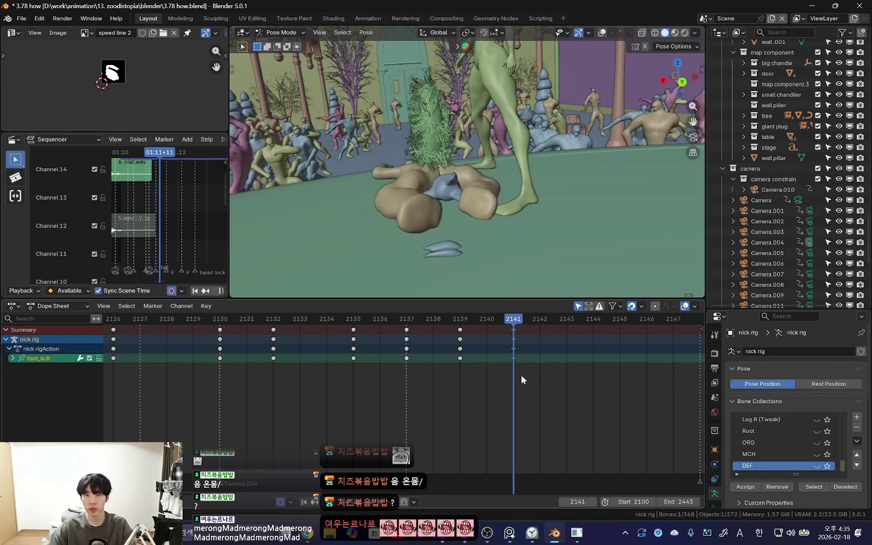
Step: Key right foot poses at frames 2140, 2142 and 2144
key(g)
click(529, 209)
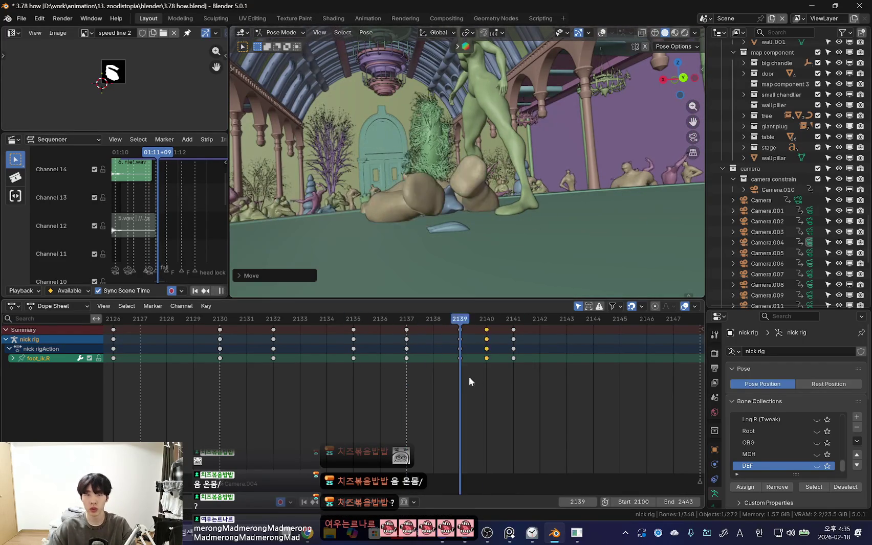
key(space)
click(587, 250)
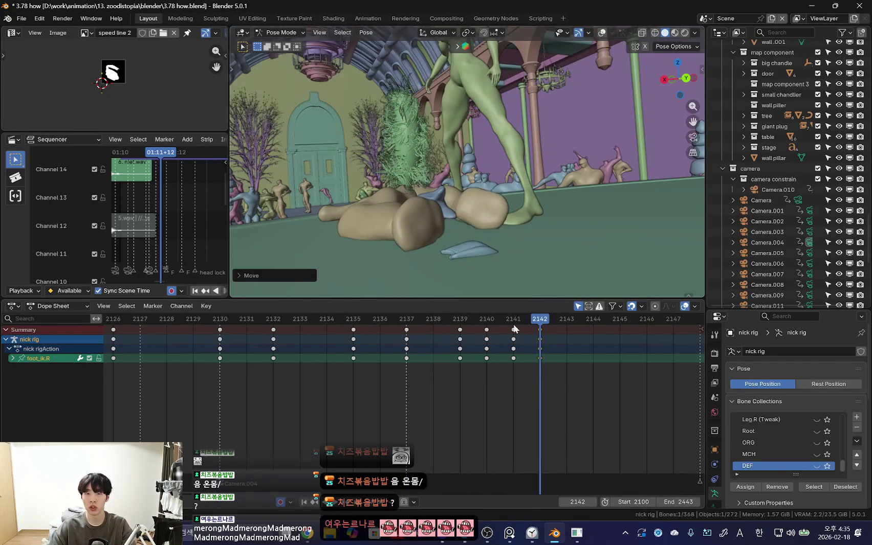
key(Right)
Step: Rotate the right foot at frame 2145, review playback both ways, and show overlays
key(Right)
key(r)
click(595, 189)
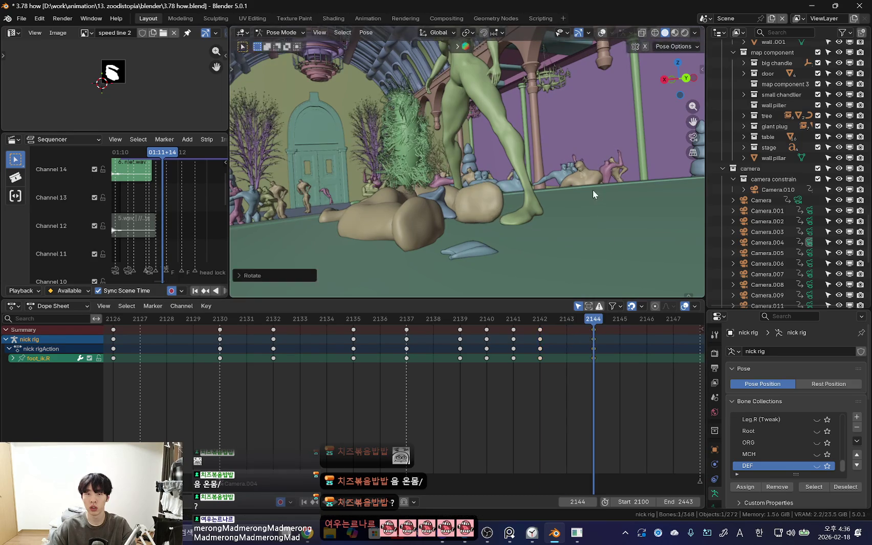
key(Right)
key(r)
click(585, 222)
key(ctrl+shift+space)
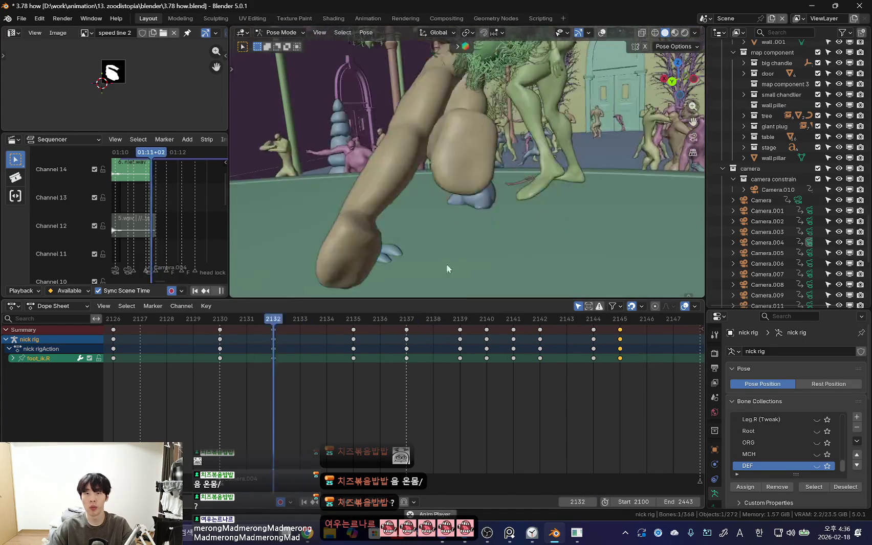
key(space)
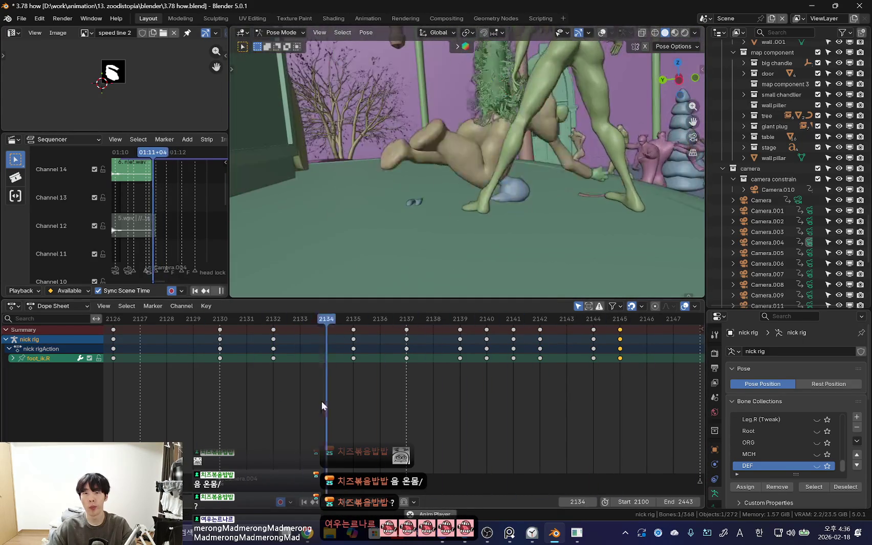
key(shift+alt+z)
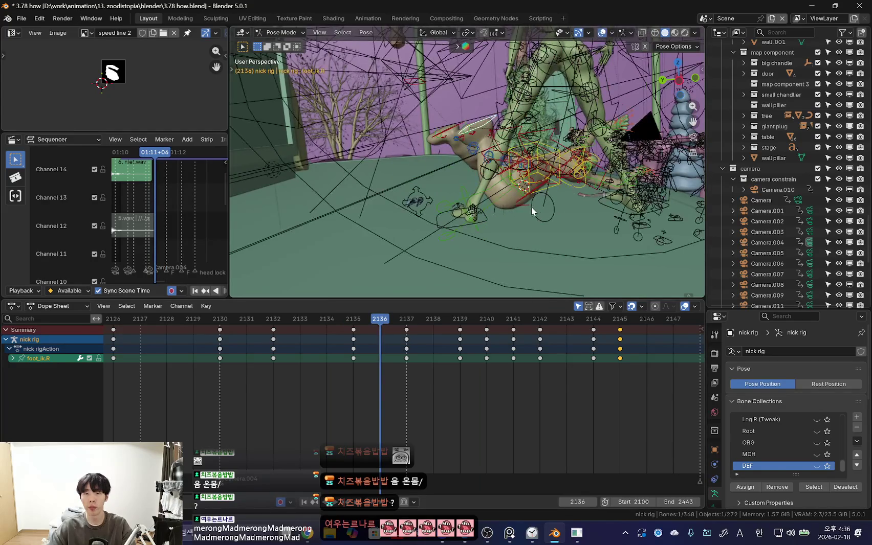
Step: Select Nick's right thigh IK bone and compare its pose across neighbouring frames
middle_drag(536, 210, 573, 193)
click(567, 201)
key(shift+alt+z)
key(Left)
key(Right)
key(Right)
mouse_move(536, 208)
middle_down()
mouse_move(467, 269)
mouse_move(519, 233)
mouse_move(473, 257)
middle_up()
key(r)
key(r)
key(Escape)
Step: Key the thigh_ik.R pose at frame 2136, then re-rotate it at frame 2137
key(Left)
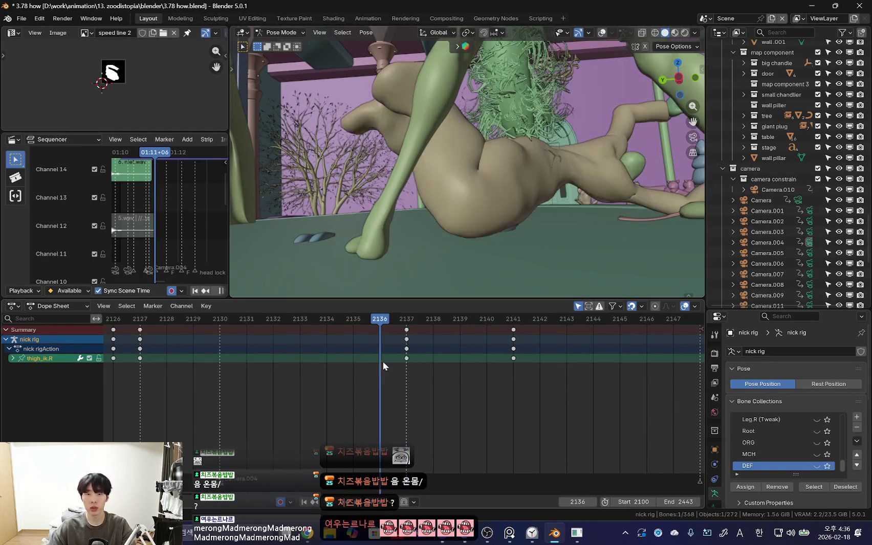
key(i)
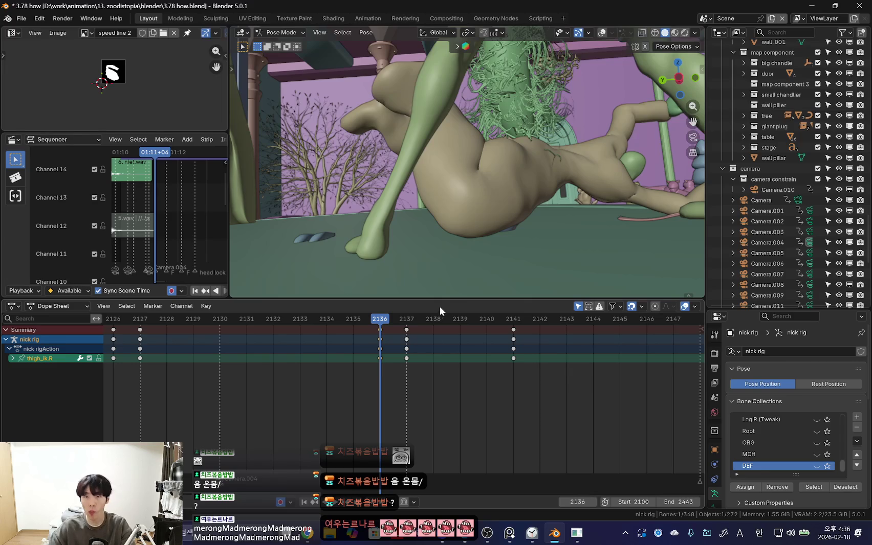
key(Right)
key(r)
key(r)
click(471, 252)
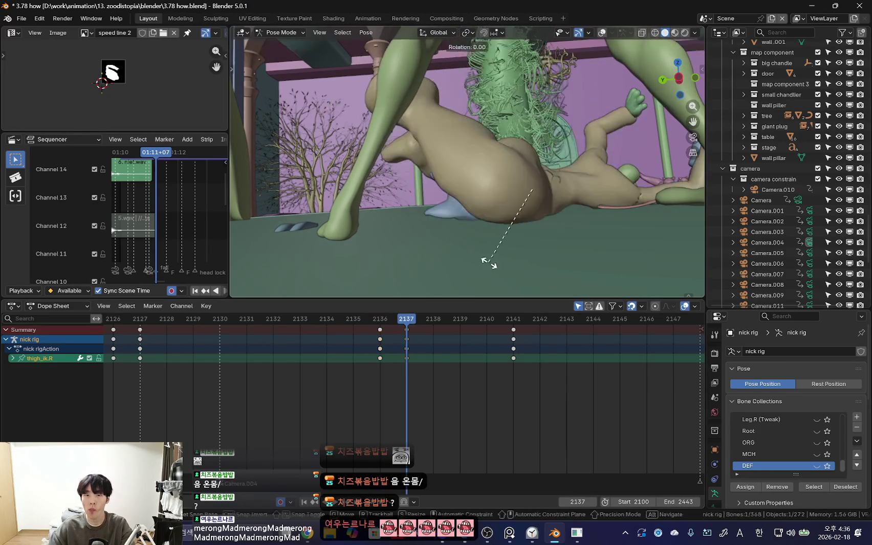
click(489, 262)
Step: Rotate the right thigh IK bone into new poses at frames 2139 and 2141
key(Left)
key(Right)
key(Right)
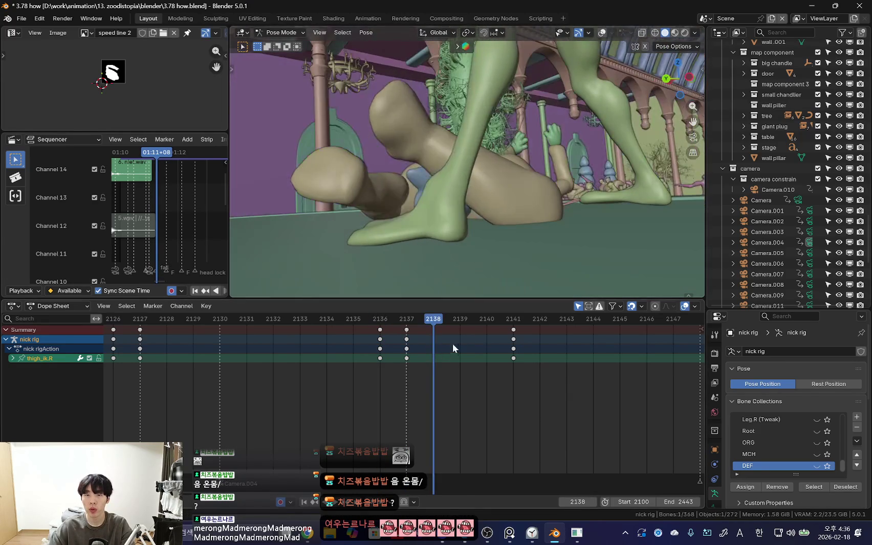
key(Right)
key(r)
click(601, 227)
key(Right)
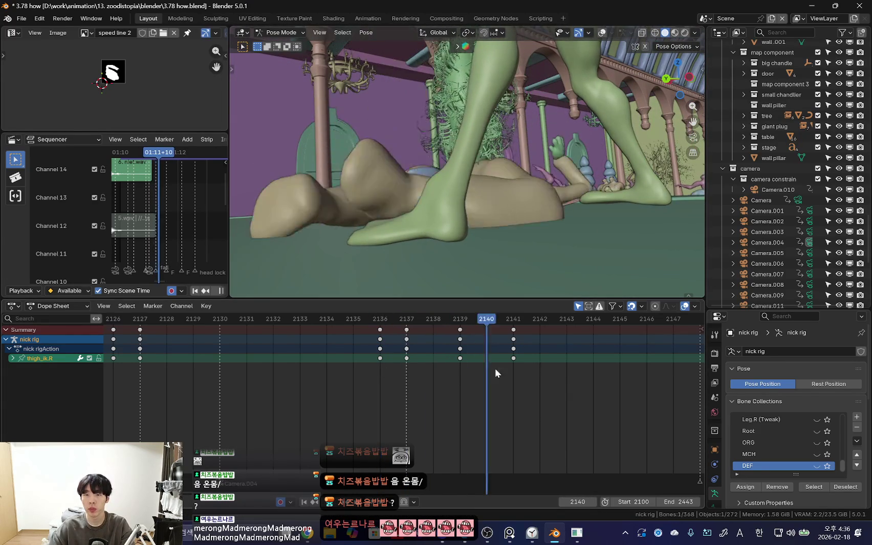
key(Right)
key(r)
click(575, 248)
key(Left)
key(Left)
key(Right)
key(Right)
key(r)
click(601, 264)
Step: Rotate the right thigh IK bone into its final sprawled pose at frame 2146
scroll(380, 371, down, 2)
key(Left)
click(595, 380)
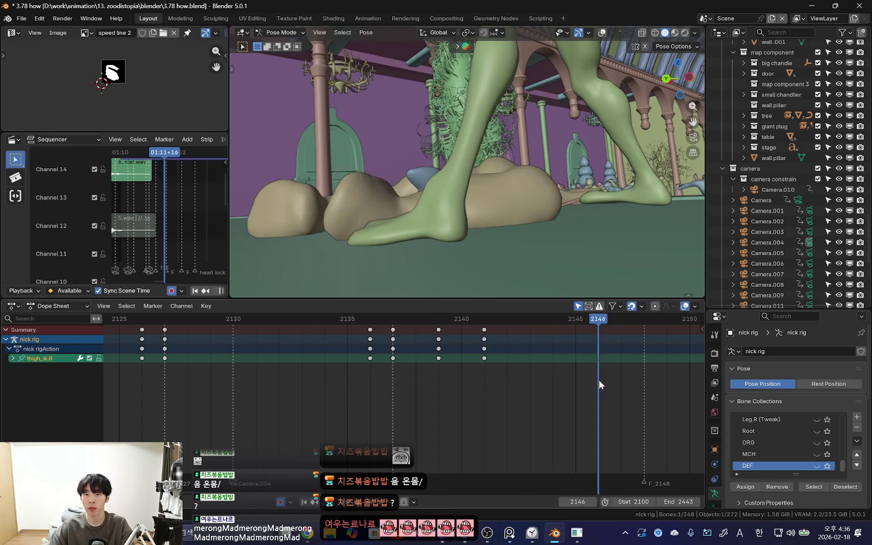
key(r)
click(634, 229)
Step: Adjust the thigh rotation again at 2136 and scrub frames 2136–2146 to check the motion
click(370, 378)
key(r)
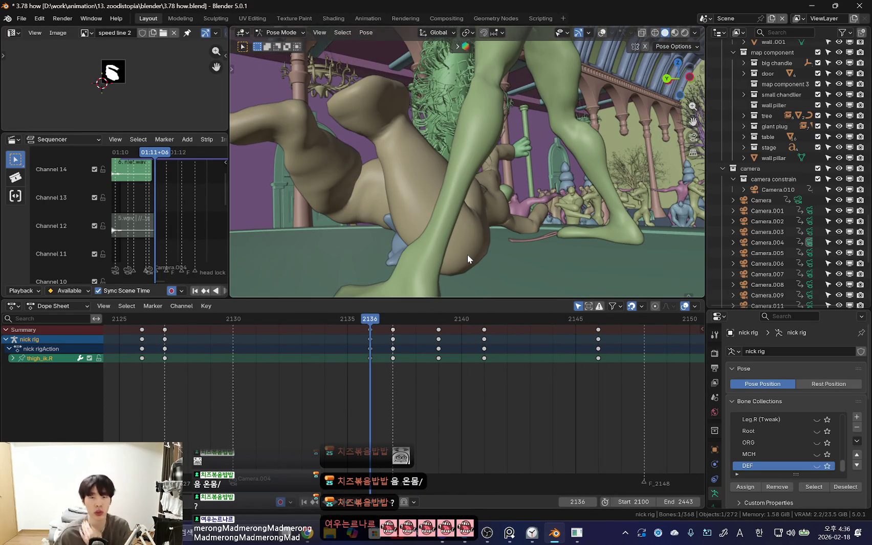
mouse_move(397, 198)
middle_down()
mouse_move(438, 225)
mouse_move(458, 220)
middle_up()
mouse_move(366, 364)
mouse_down()
mouse_move(588, 381)
mouse_move(321, 381)
mouse_move(527, 381)
mouse_move(422, 383)
mouse_up()
mouse_move(506, 220)
shift+middle_down()
mouse_move(450, 257)
mouse_move(456, 241)
mouse_move(458, 253)
mouse_move(414, 239)
mouse_move(571, 228)
mouse_move(536, 179)
shift+middle_up()
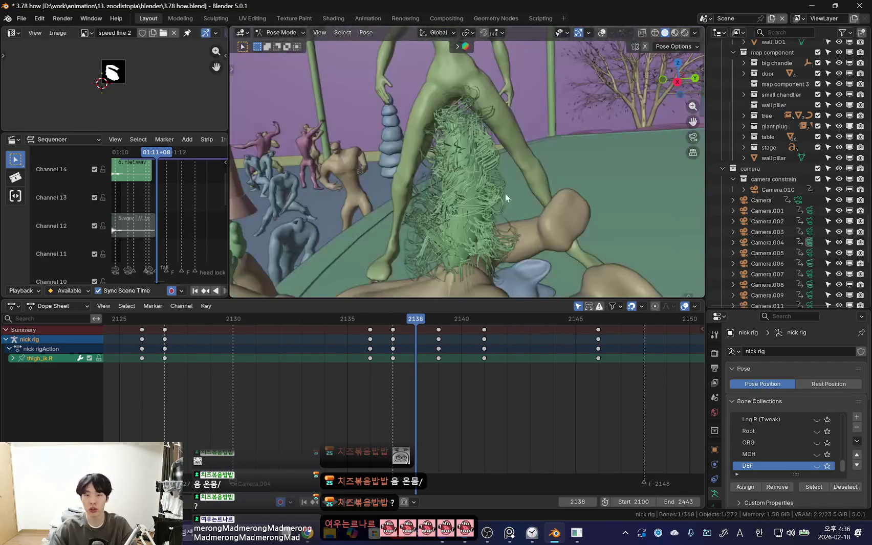
Step: Scrub the timeline through frames 2126, 2129 and 2132 to review Nick's fall
scroll(358, 369, down, 3)
mouse_move(321, 360)
mouse_down()
mouse_move(295, 363)
mouse_move(389, 374)
mouse_move(304, 378)
mouse_up()
scroll(296, 364, down, 1)
alt+scroll(502, 232, down, 5)
alt+scroll(441, 240, up, 5)
alt+scroll(432, 317, down, 10)
alt+scroll(520, 214, up, 7)
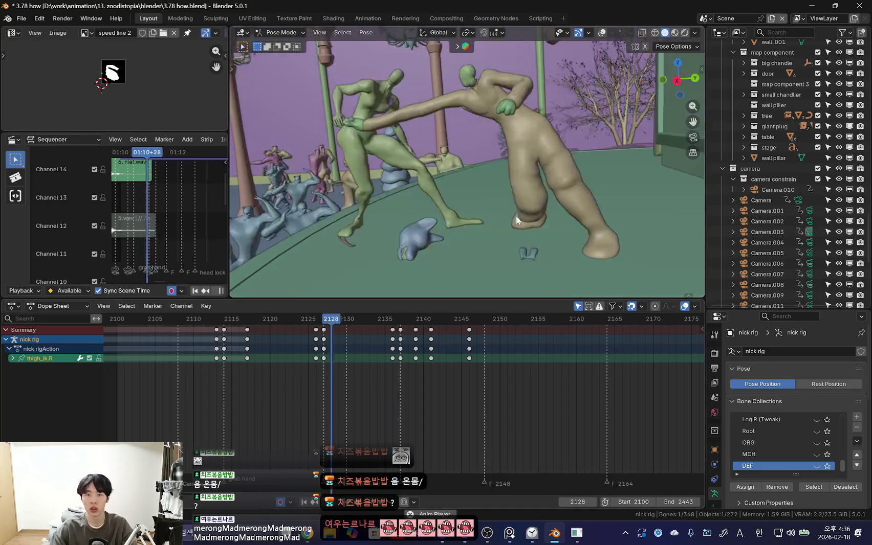
drag(331, 362, 320, 358)
alt+scroll(448, 224, down, 2)
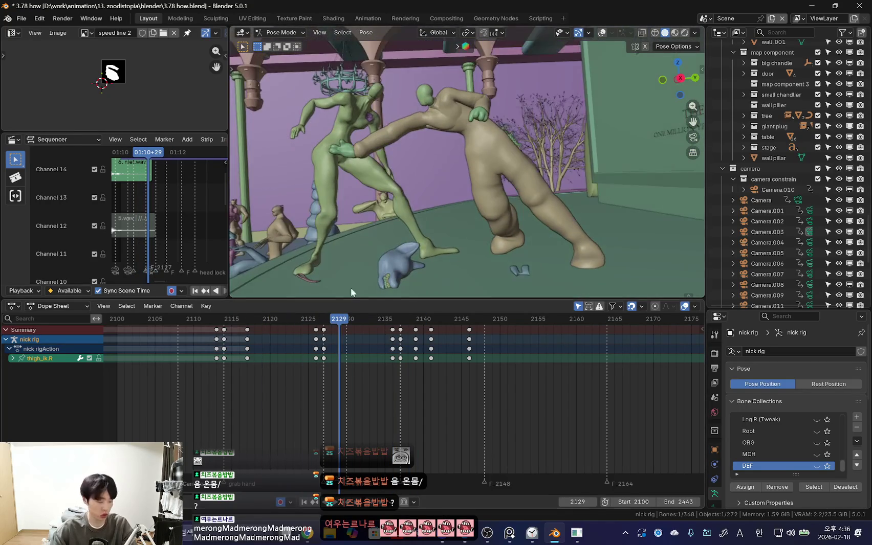
drag(331, 420, 362, 426)
Step: Play back the fall, then return to Object Mode with Rendered viewport shading
key(space)
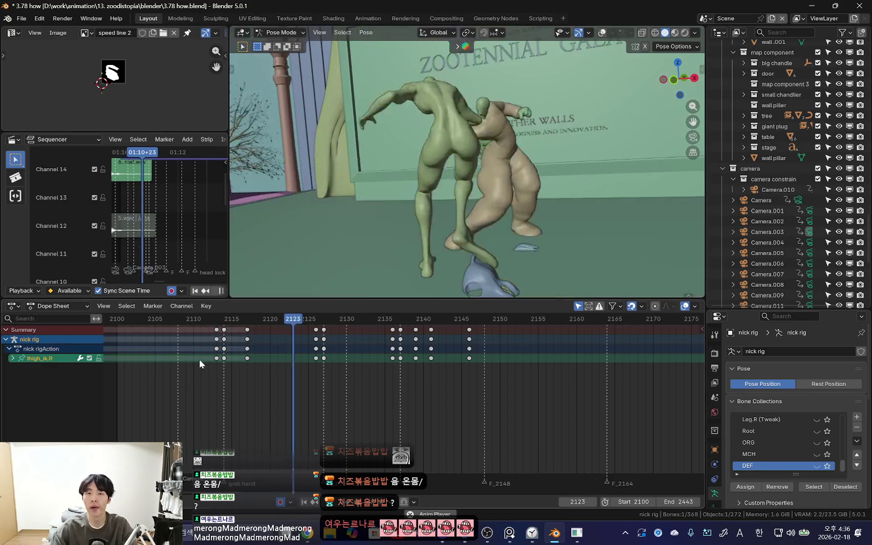
scroll(306, 349, down, 3)
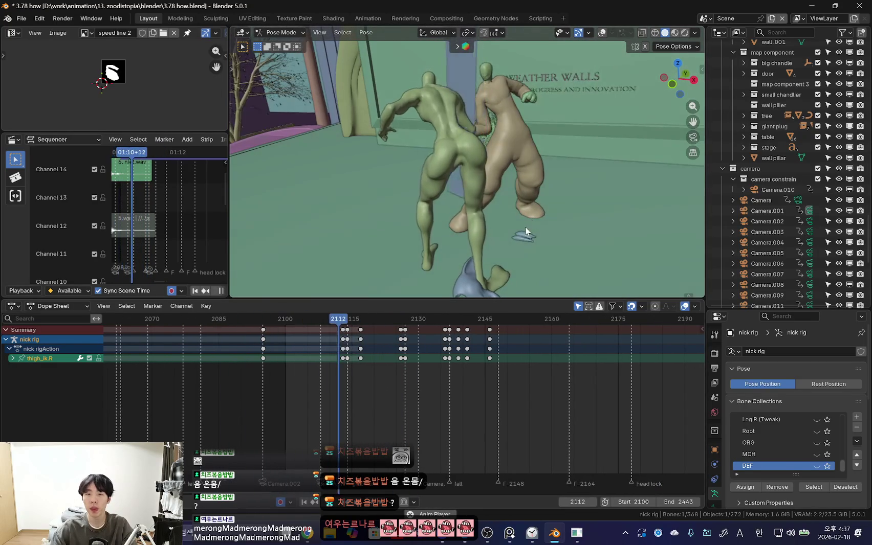
key(space)
key(ctrl+Tab)
click(685, 32)
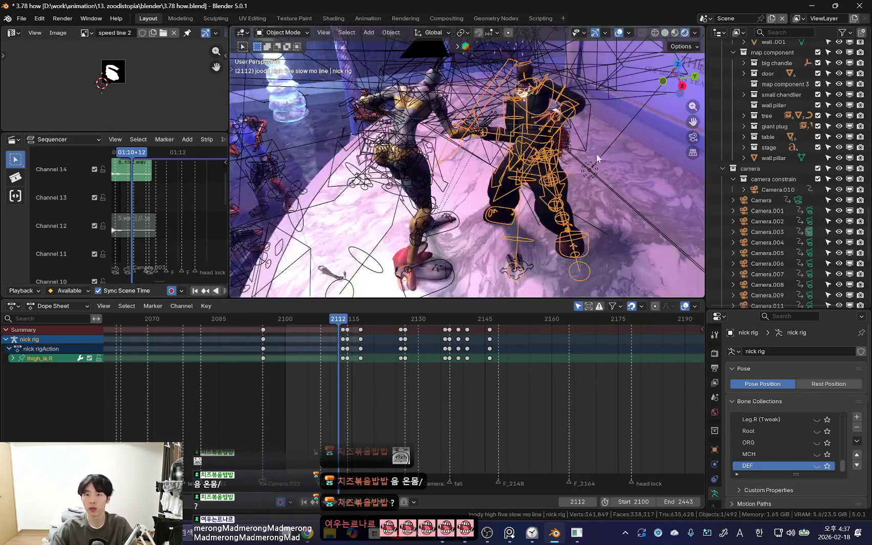
Step: Dismiss the focus timer, put Nick's rig back in Pose Mode, and hide overlays
key(shift+alt+z)
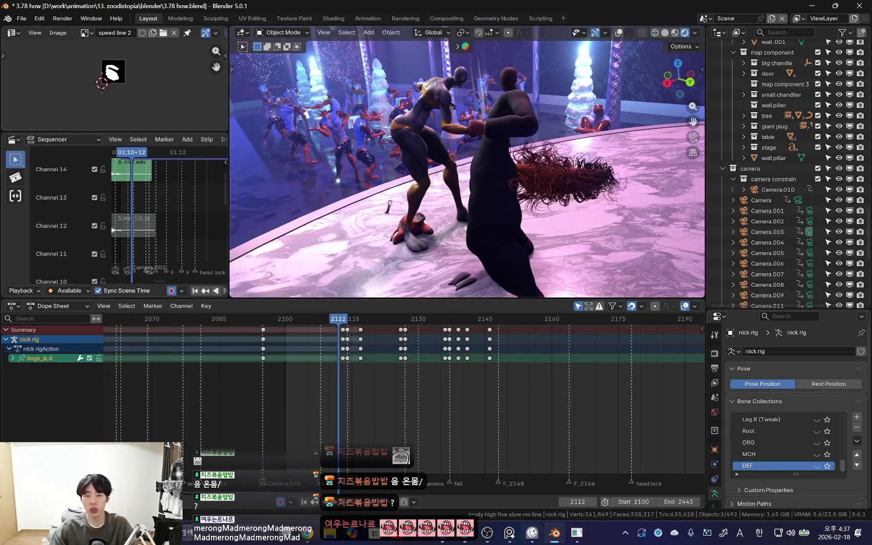
click(532, 535)
click(532, 537)
key(shift+alt+z)
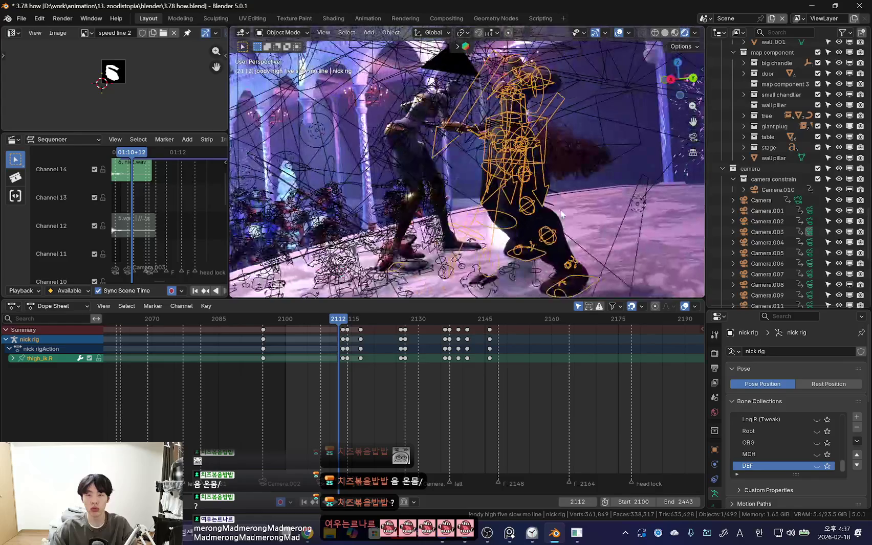
key(ctrl+Tab)
key(space)
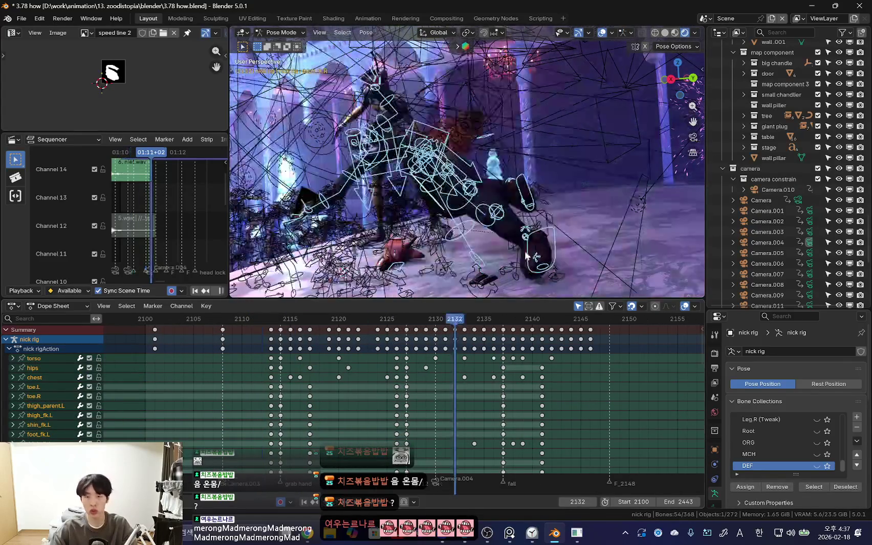
key(shift+alt+z)
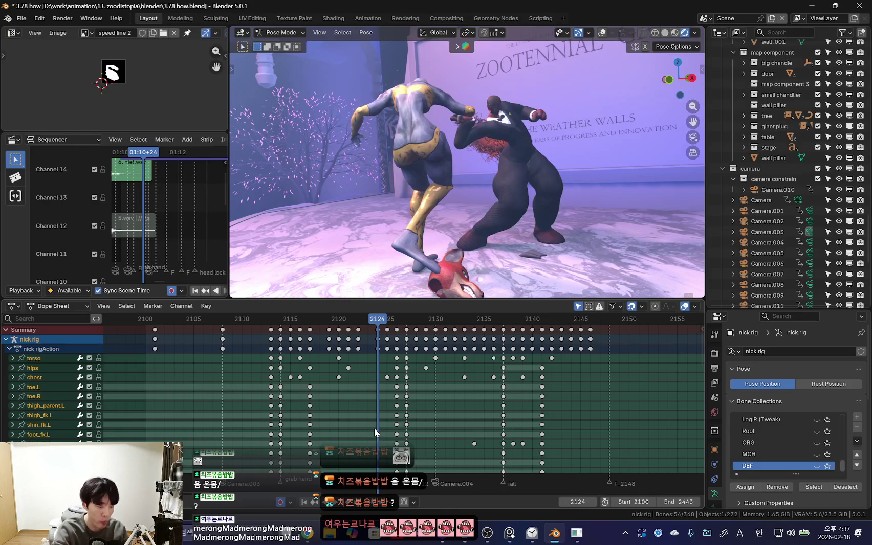
Step: Play the fall from frame 2112, stop, and scrub to frame 2139
scroll(374, 428, up, 3)
click(290, 319)
key(space)
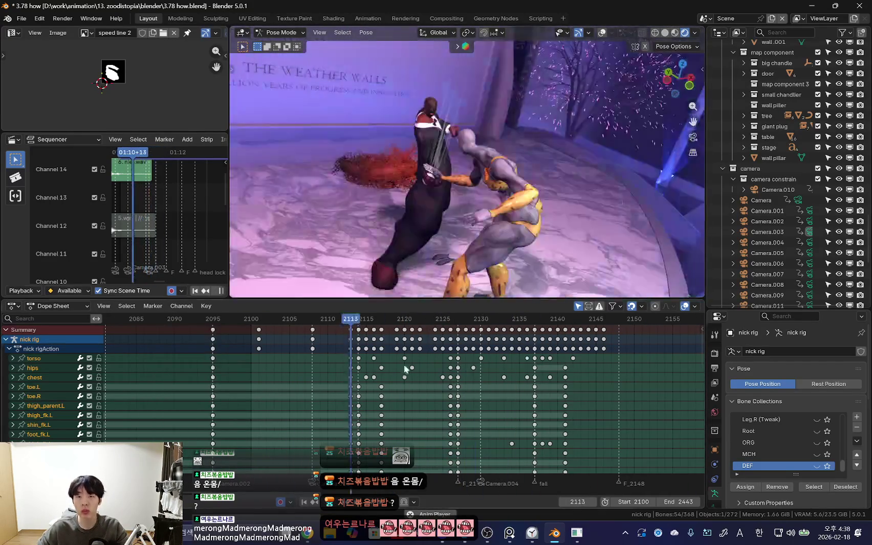
right_click(463, 253)
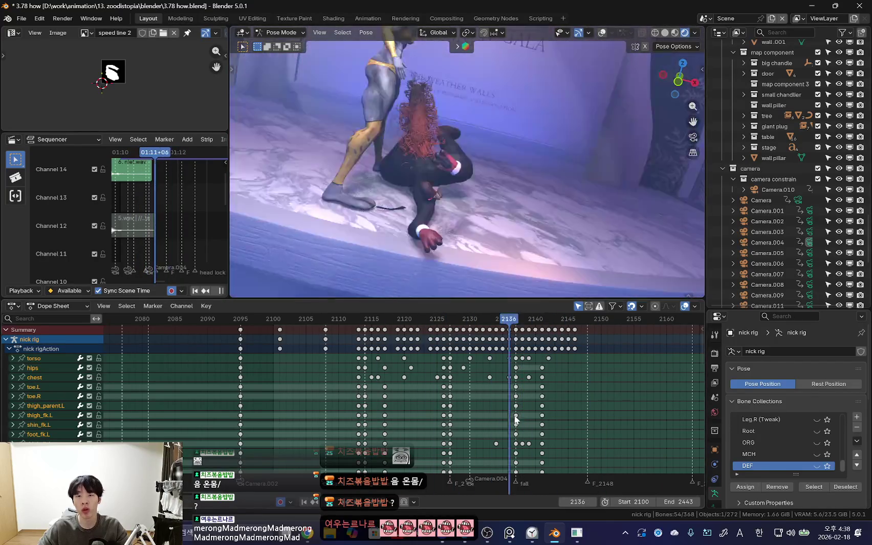
key(space)
key(space)
scroll(484, 423, up, 3)
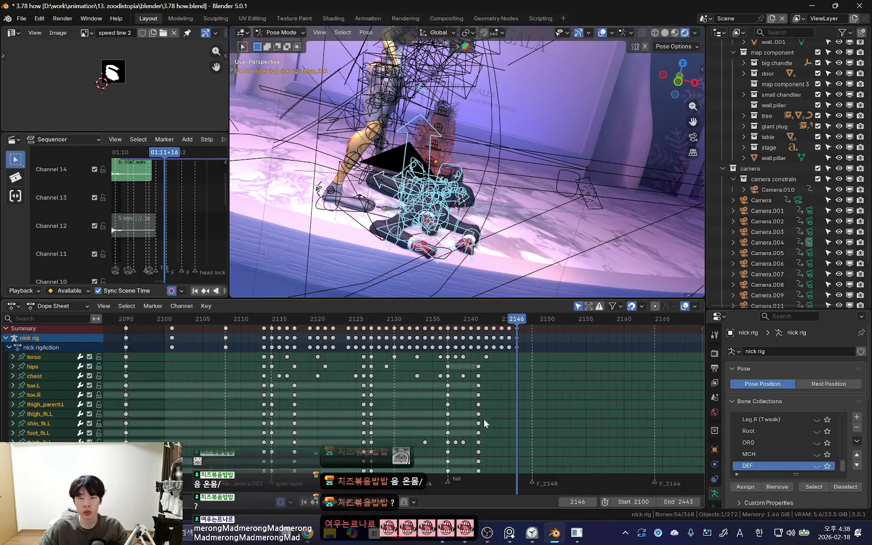
mouse_move(493, 387)
mouse_down()
mouse_move(462, 417)
mouse_move(560, 432)
mouse_up()
Step: Add the F_2189 timeline marker at frame 2189 in the Dope Sheet
key(shift+alt+z)
scroll(349, 407, down, 3)
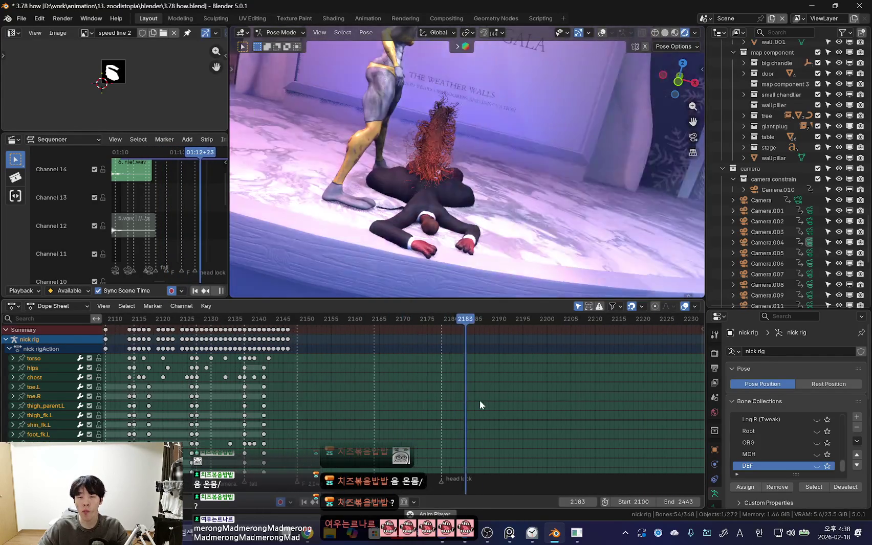
scroll(409, 428, down, 1)
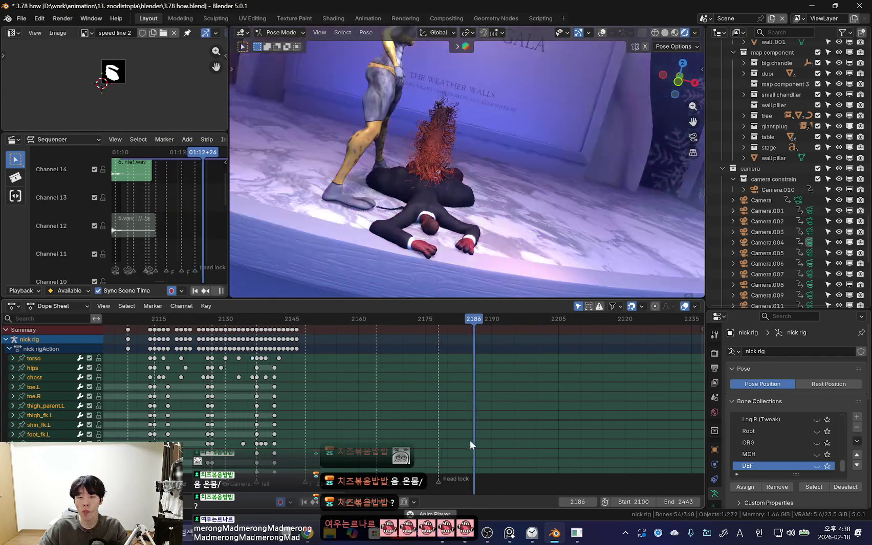
key(m)
key(Escape)
scroll(385, 410, down, 2)
drag(267, 411, 314, 412)
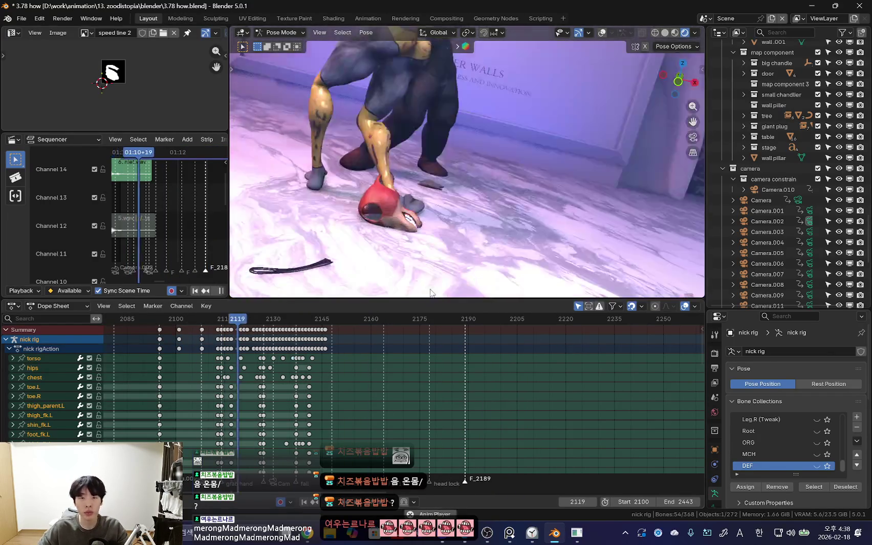
Step: Replay the fall several times from the start frame with overlays back on
scroll(314, 413, up, 2)
key(space)
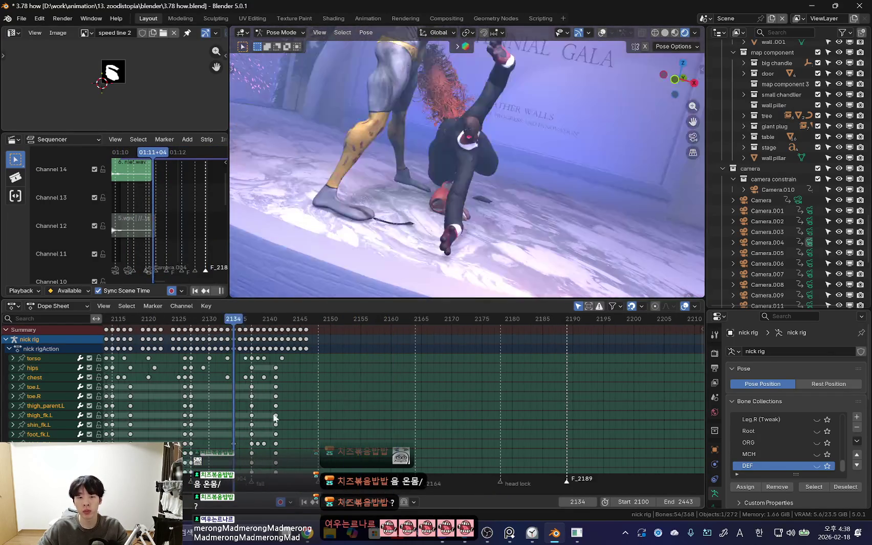
scroll(292, 414, up, 2)
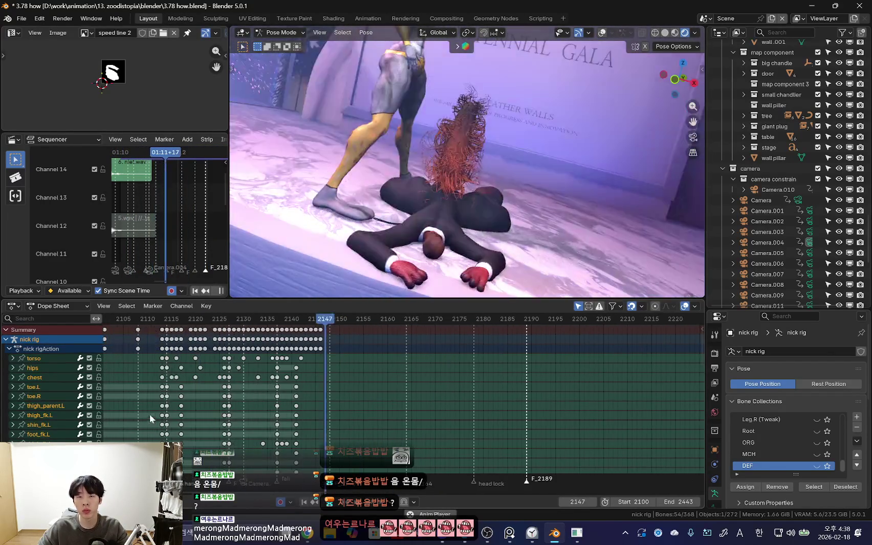
scroll(191, 415, down, 2)
key(shift+Left)
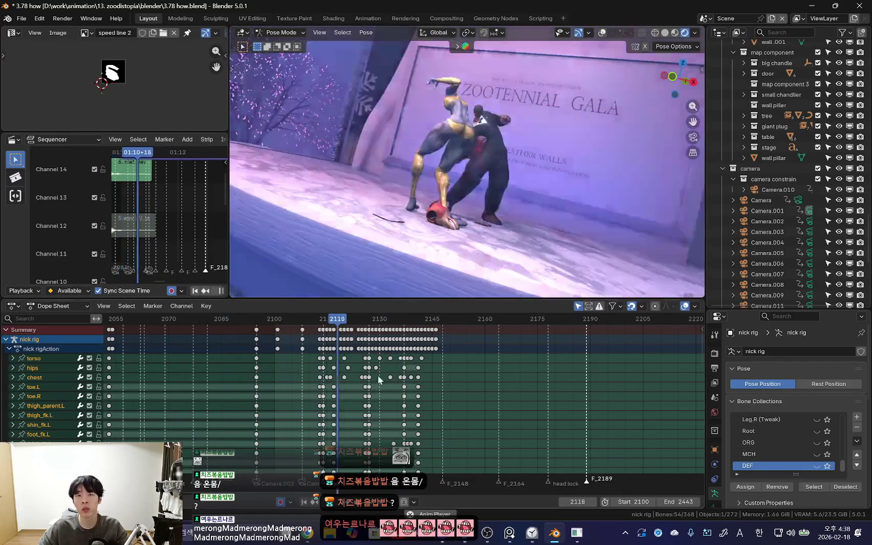
key(shift+Left)
key(shift+Left)
scroll(432, 396, up, 2)
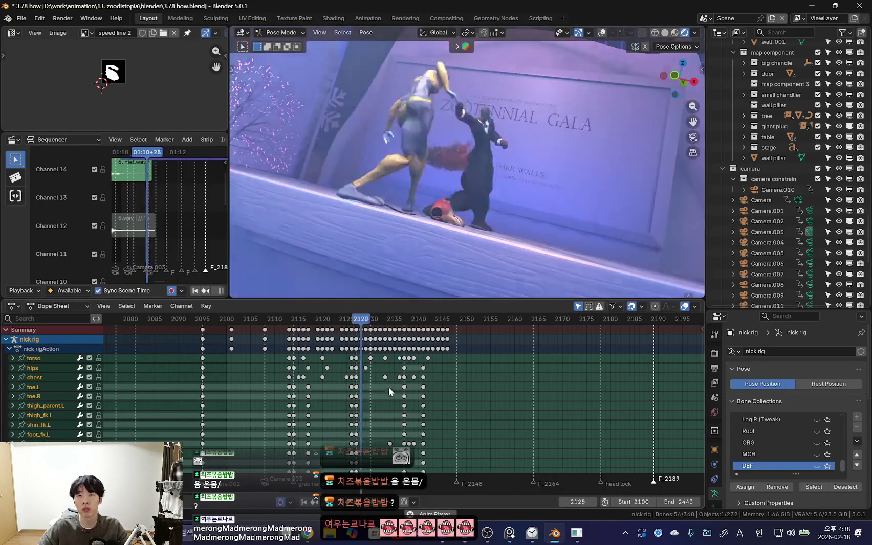
key(shift+Left)
scroll(337, 429, up, 1)
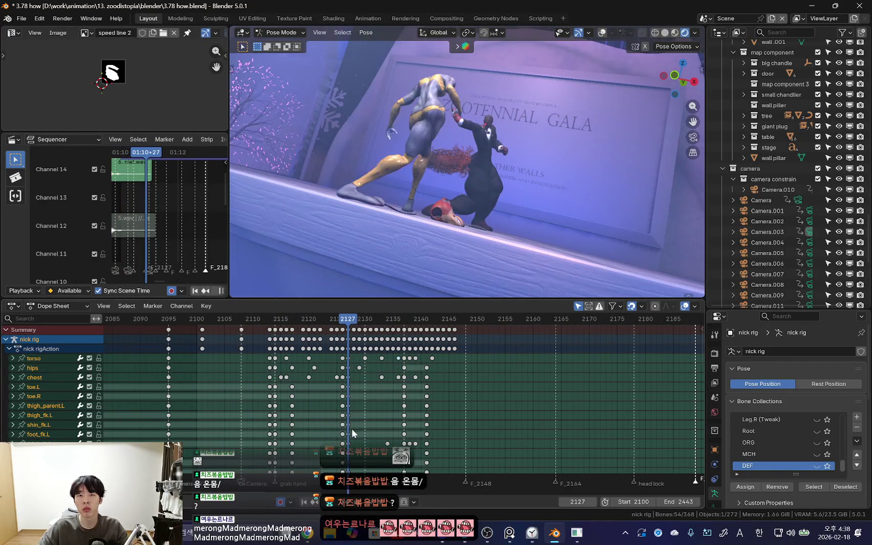
key(shift+Left)
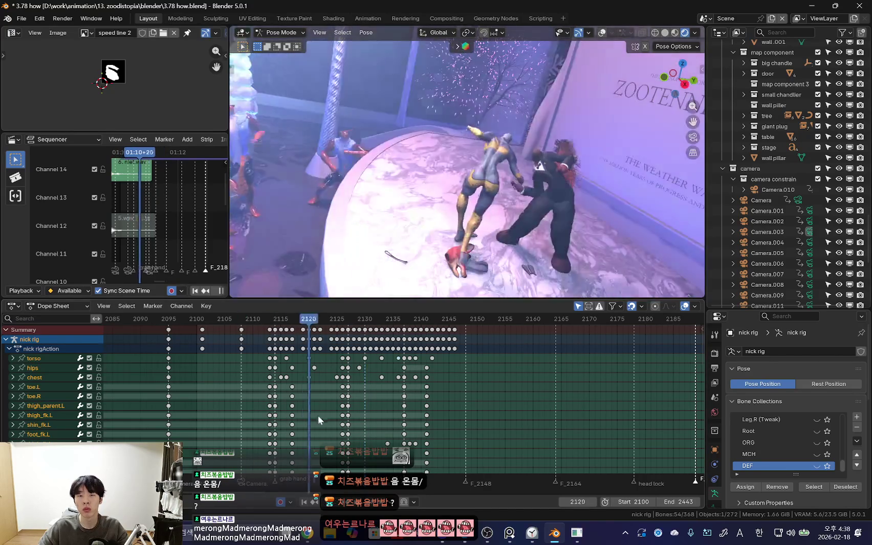
key(shift+alt+z)
click(433, 160)
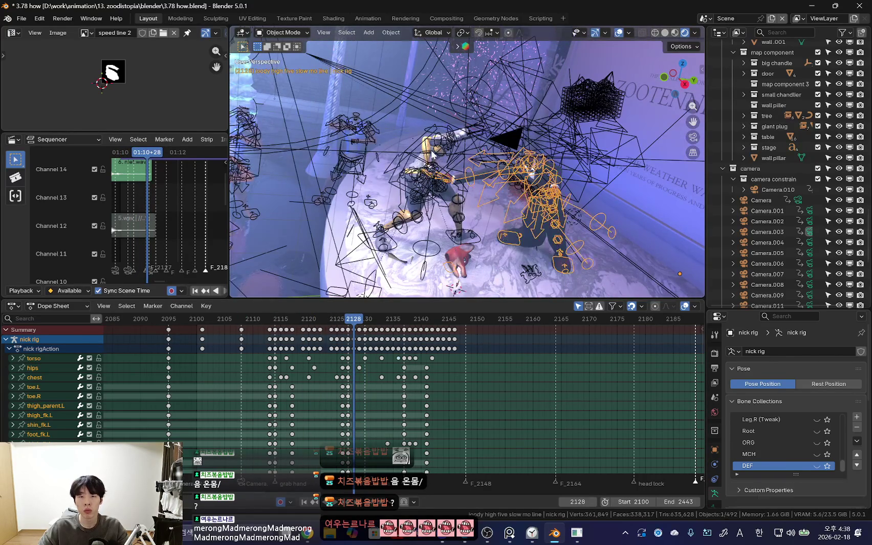
Step: Frame Zoodi's right arm at frame 2129 and select her right forearm bone
key(KP_Decimal)
scroll(379, 397, up, 1)
scroll(378, 397, up, 1)
drag(262, 349, 319, 363)
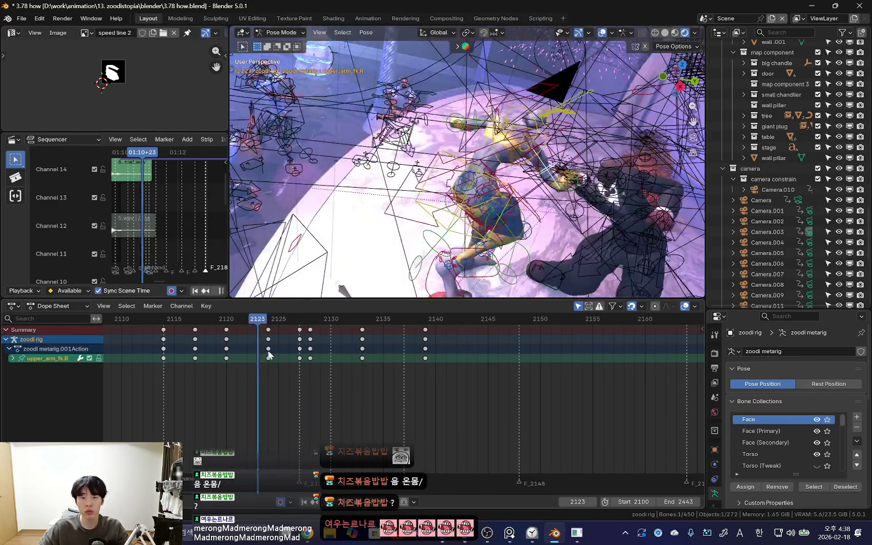
key(shift+alt+z)
key(shift+alt+z)
click(428, 153)
Step: Trackball-rotate Zoodi's right forearm and upper arm to a new reaching angle, checking from another view
key(shift+alt+z)
key(r)
click(418, 146)
key(shift+alt+z)
key(shift+alt+z)
key(r)
click(552, 138)
mouse_move(494, 170)
middle_down()
mouse_move(410, 217)
mouse_move(389, 196)
middle_up()
key(shift+alt+z)
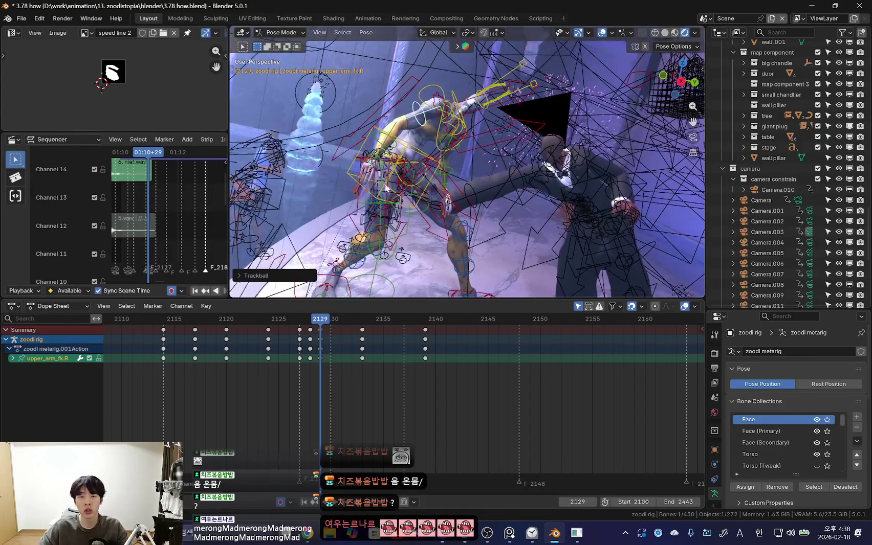
click(389, 146)
middle_drag(390, 146, 410, 204)
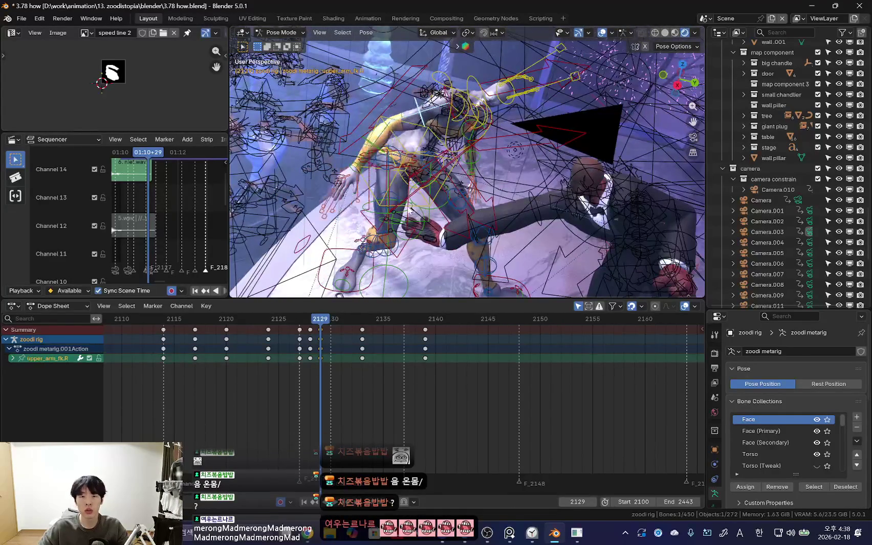
click(21, 18)
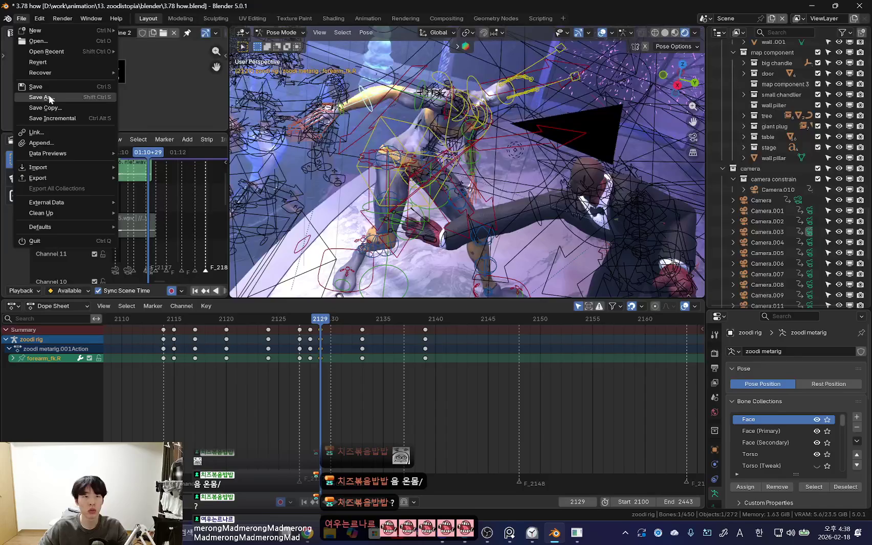
Step: Save As '3.79 lets make let go timing slower.blend' under the new name
click(49, 97)
click(357, 390)
text(3.79 lets make let go timing slow)
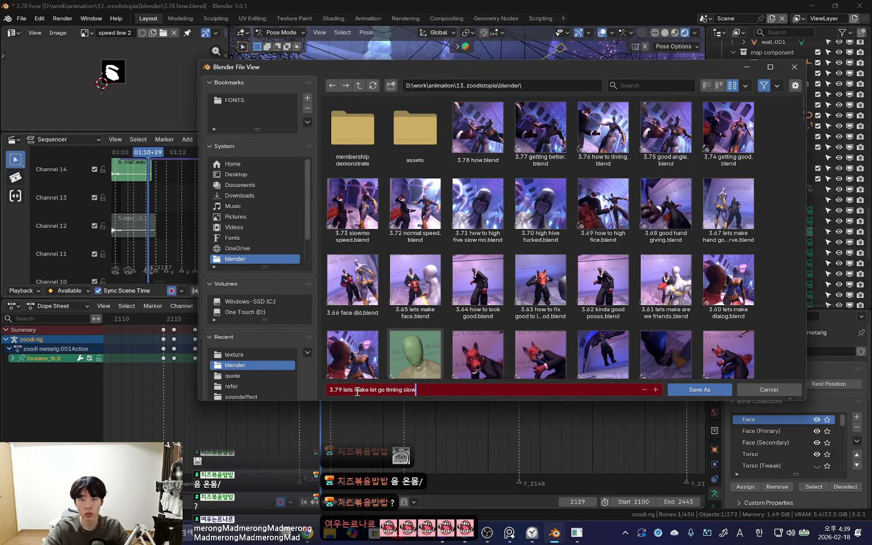
key(Return)
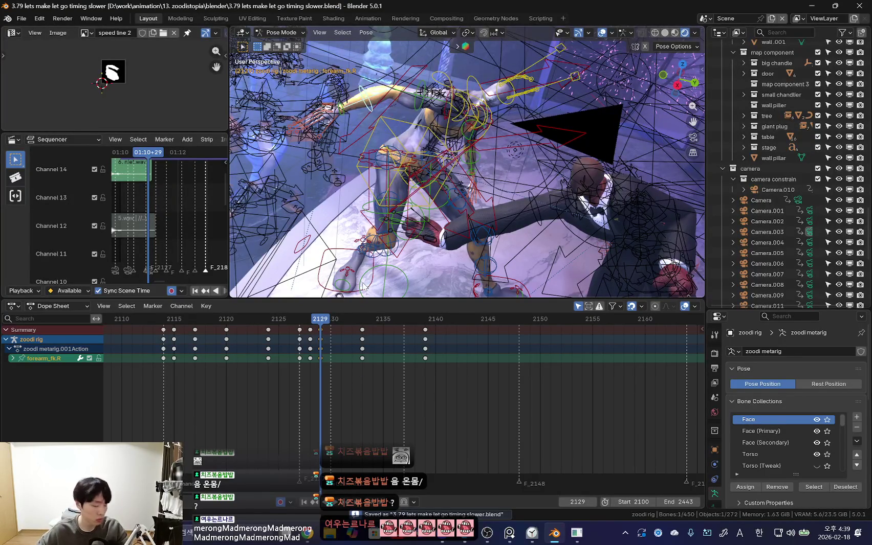
middle_drag(361, 290, 420, 262)
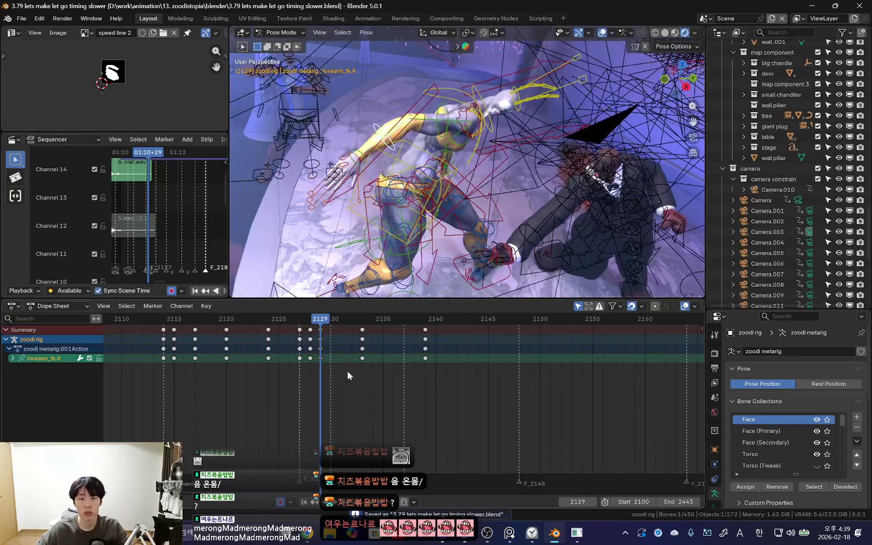
Step: Try re-rotating Zoodi's right arm at frame 2130, then undo the forearm rotation
drag(247, 400, 328, 405)
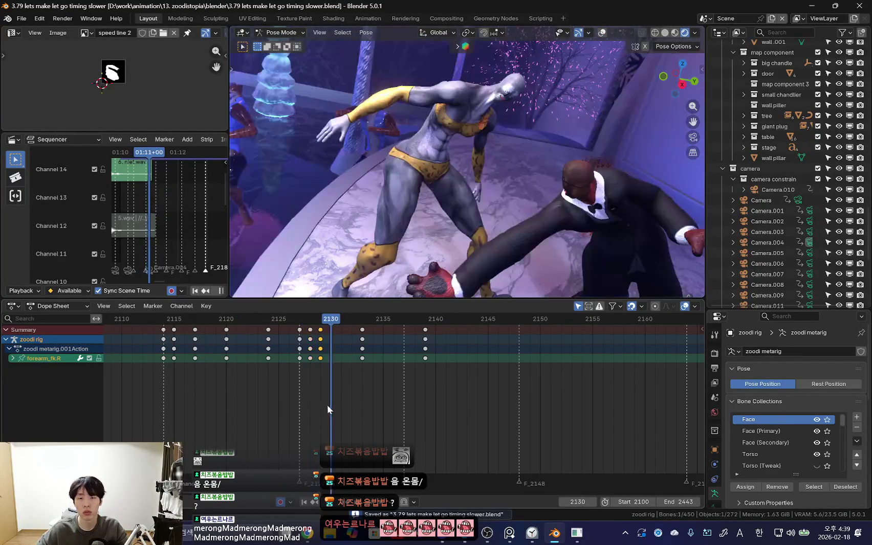
middle_drag(433, 260, 457, 182)
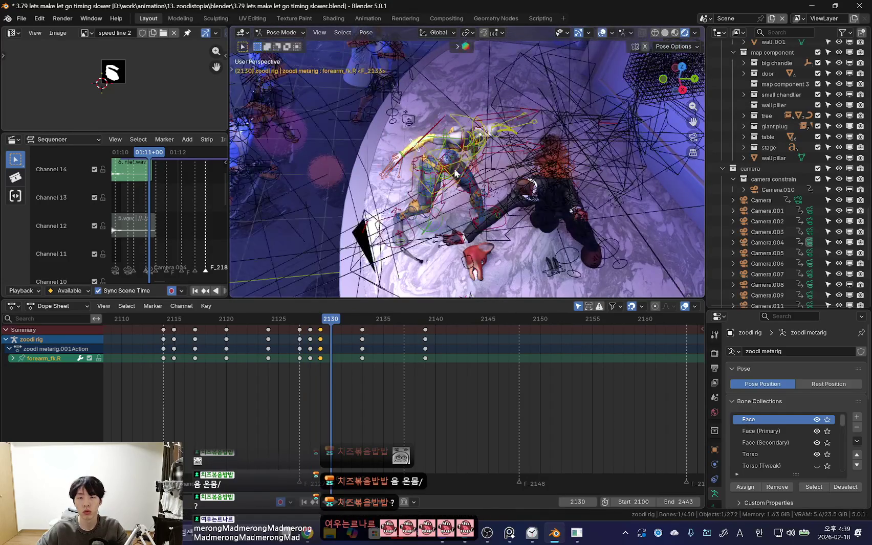
click(448, 137)
mouse_move(448, 137)
middle_down()
mouse_move(507, 190)
mouse_move(539, 178)
middle_up()
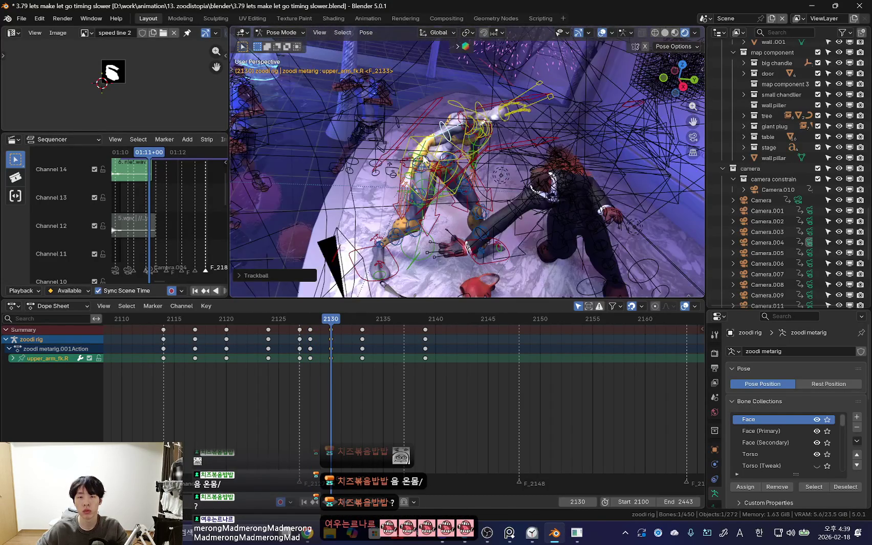
click(539, 178)
key(r)
key(x)
key(x)
key(ctrl+z)
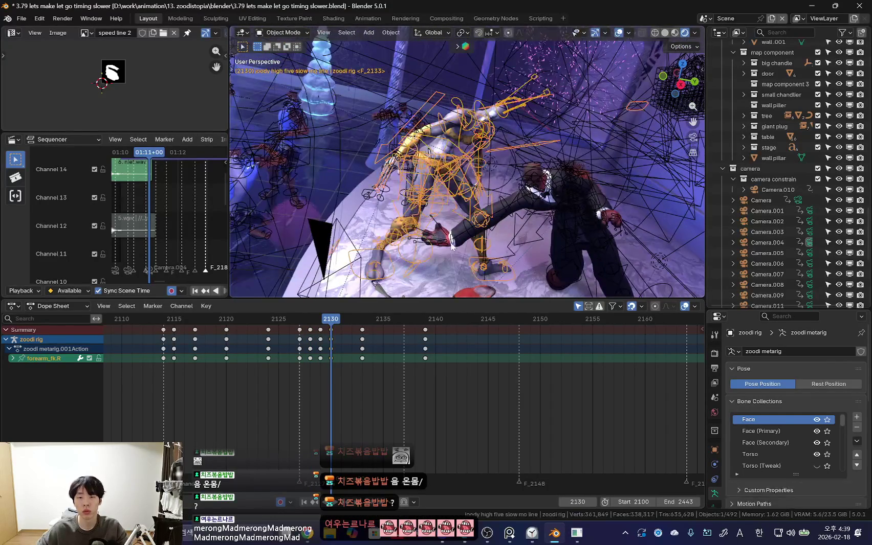
Step: Select Nick's right-hand IK control and its hand_ik.R keyframes in the Dope Sheet
click(457, 227)
middle_drag(458, 228, 465, 208)
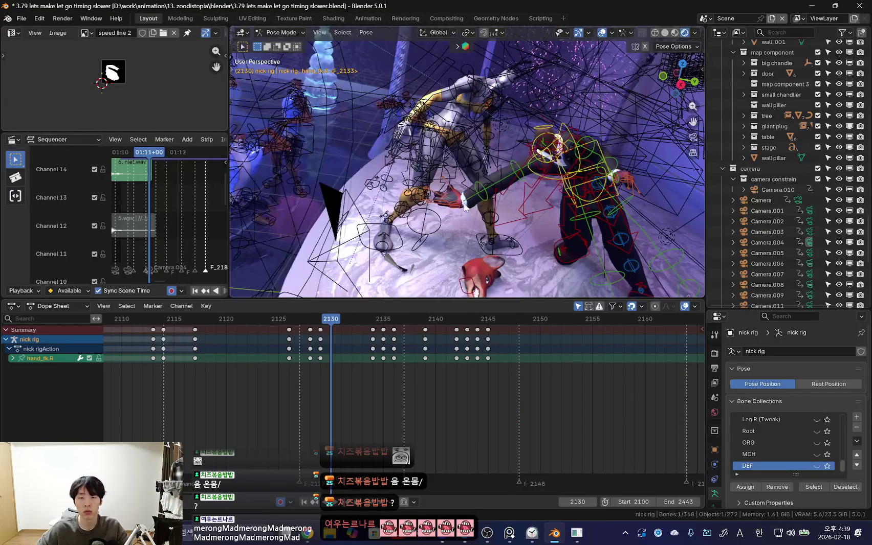
drag(316, 366, 247, 360)
click(573, 230)
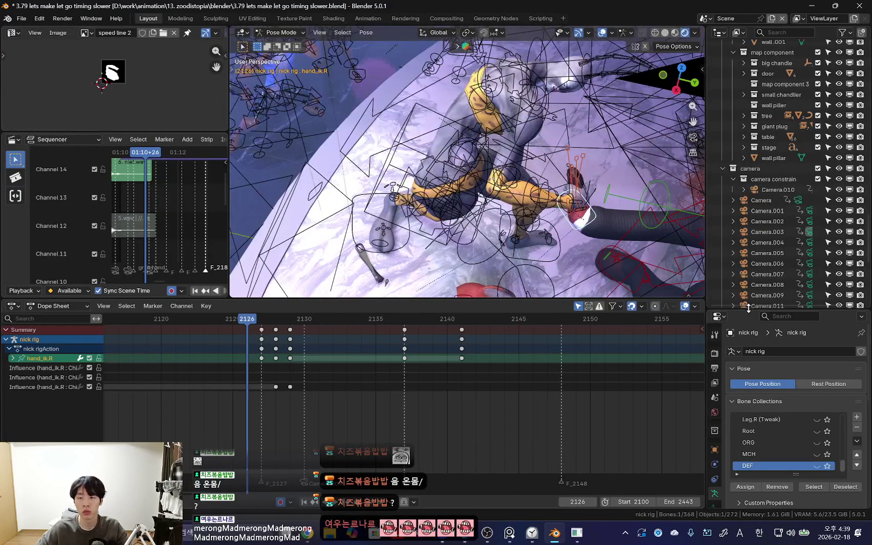
drag(749, 309, 729, 257)
key(shift+alt+z)
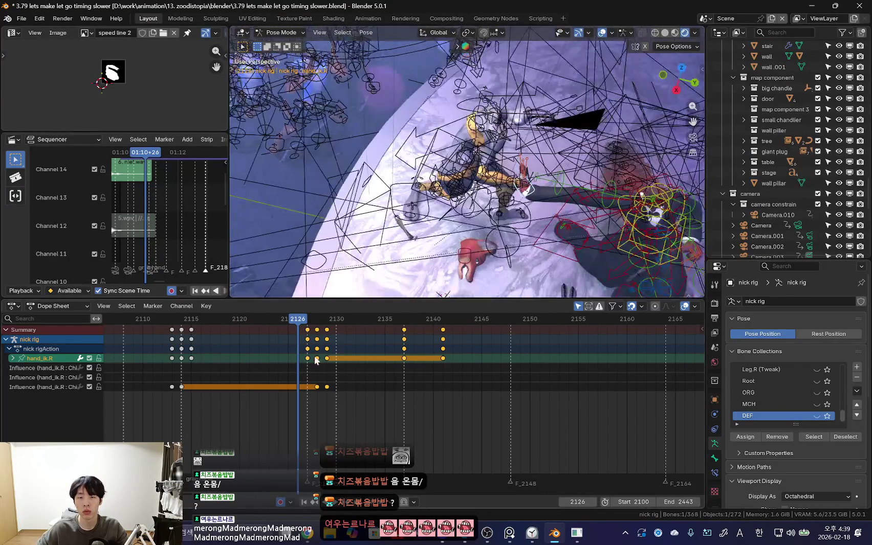
click(326, 358)
drag(368, 363, 346, 365)
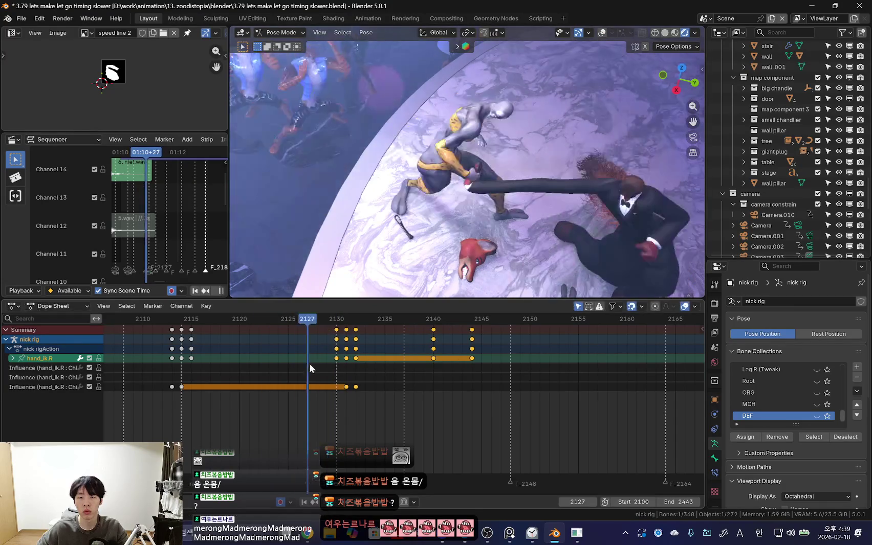
key(shift+alt+z)
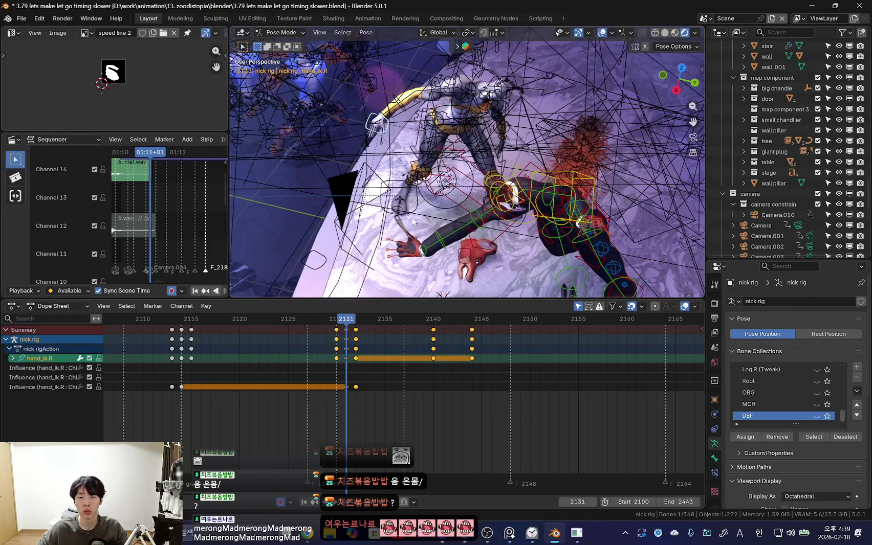
Step: Shift the hand_ik.R keys one frame earlier and play back to check the timing
key(space)
click(314, 371)
mouse_move(313, 370)
mouse_down()
mouse_move(332, 372)
mouse_move(305, 368)
mouse_move(340, 381)
mouse_move(292, 360)
mouse_move(327, 366)
mouse_up()
key(g)
click(325, 374)
key(space)
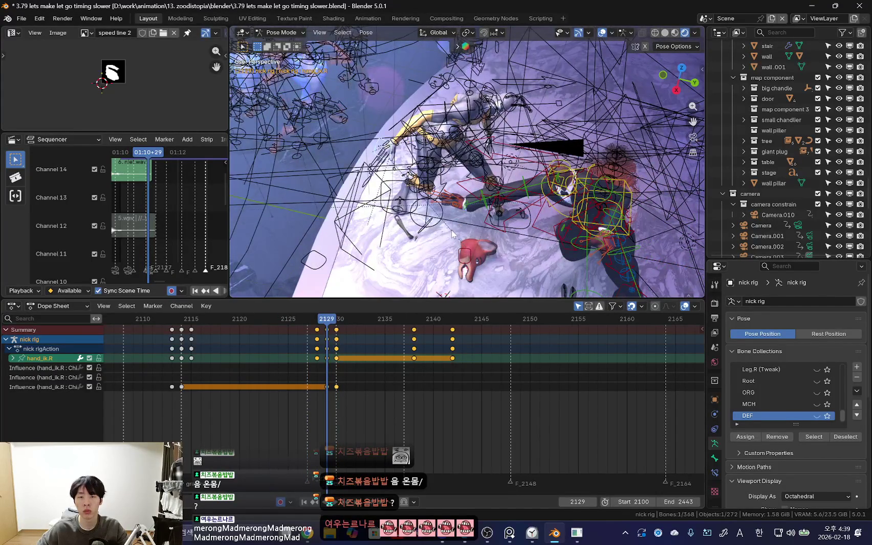
middle_drag(399, 220, 494, 205)
Step: Select Nick's right upper arm FK bone and show the sidebar's IK/FK switch at 0.000
key(shift+alt+z)
key(shift+alt+z)
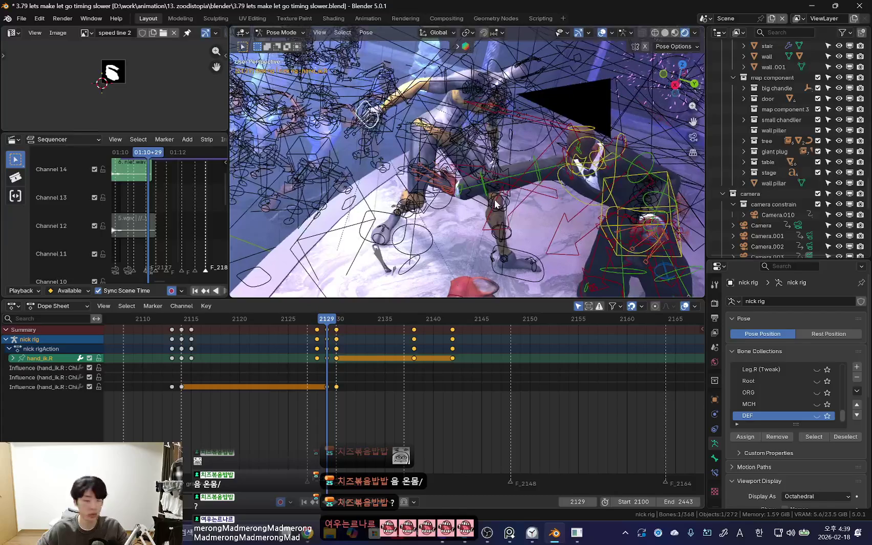
key(shift+alt+z)
key(shift+alt+z)
click(538, 174)
middle_drag(538, 174, 566, 200)
key(shift+alt+z)
key(shift+alt+z)
key(shift+alt+z)
key(shift+alt+z)
key(n)
scroll(667, 215, down, 5)
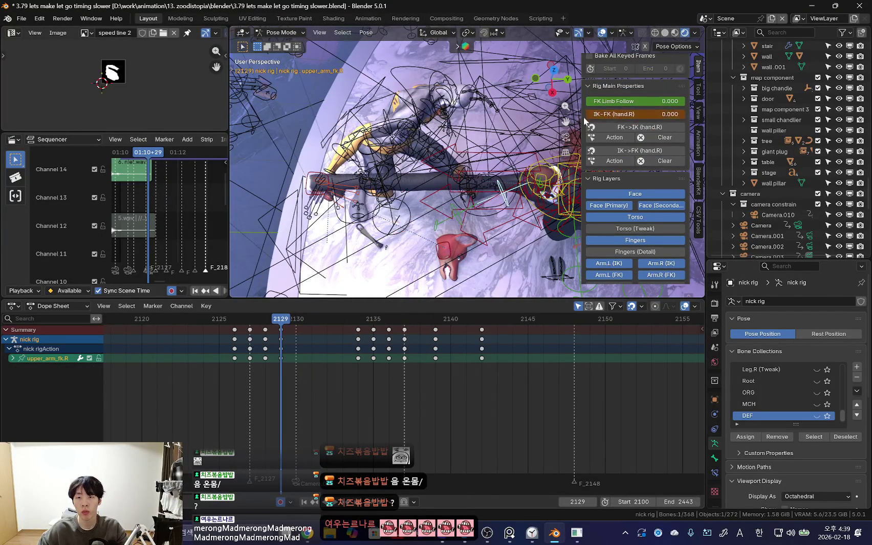
key(shift+alt+z)
middle_drag(440, 220, 399, 184)
Step: Step back and forth through frames 2127–2130 to compare Nick's fall pose
scroll(304, 362, down, 2)
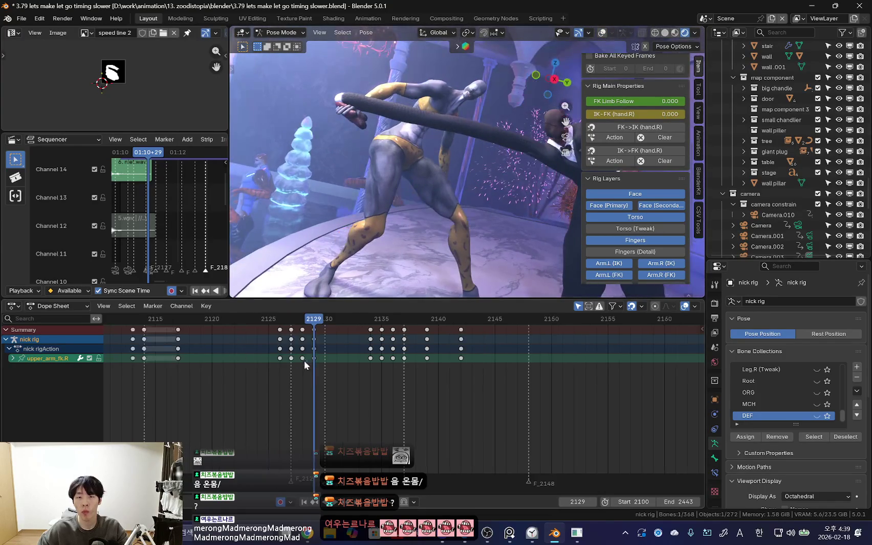
key(Left)
key(Left)
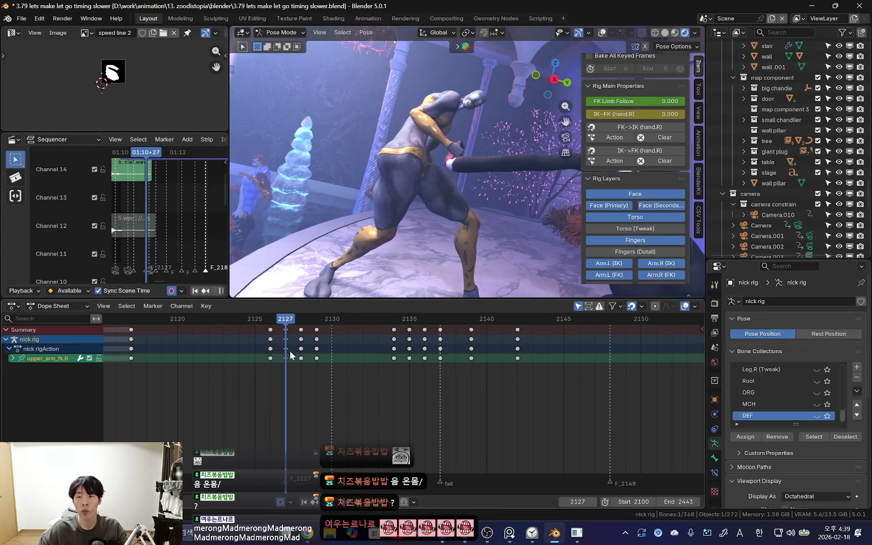
key(Right)
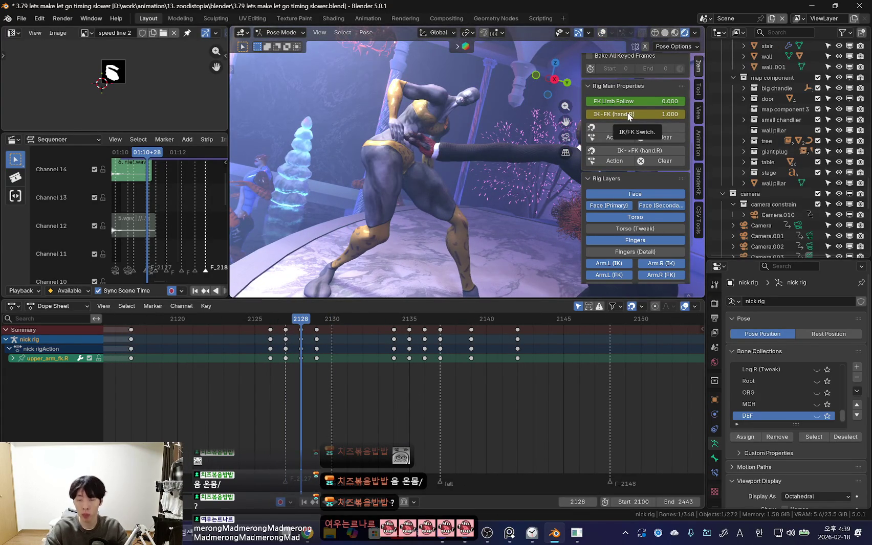
key(Left)
key(Right)
key(Left)
key(Right)
key(Left)
key(Right)
key(Left)
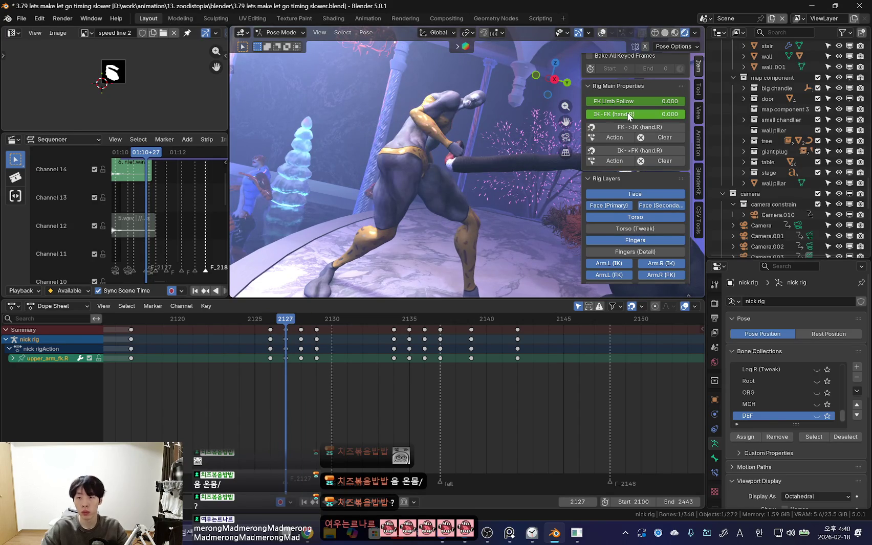
key(Right)
key(Right)
key(Right)
key(Right)
key(Left)
key(Left)
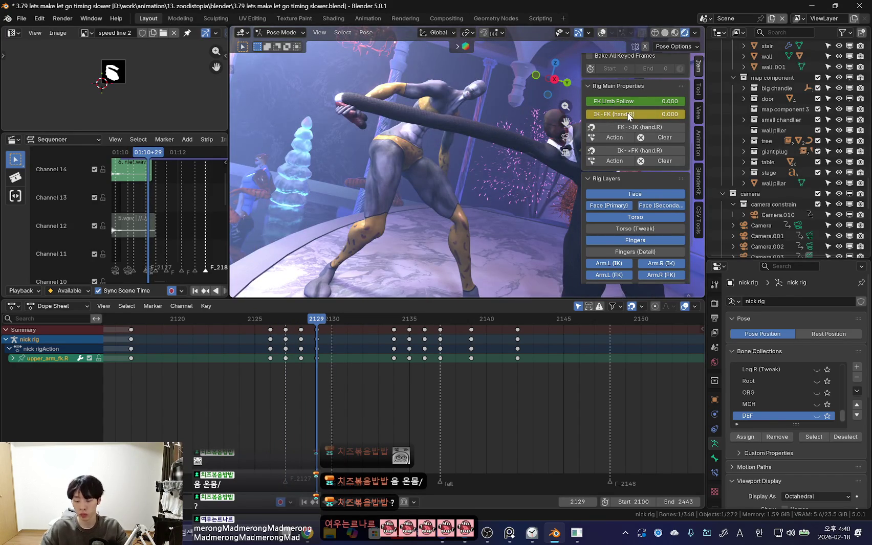
key(Right)
Step: Toggle overlays and key the current pose at frame 2129
key(shift+alt+z)
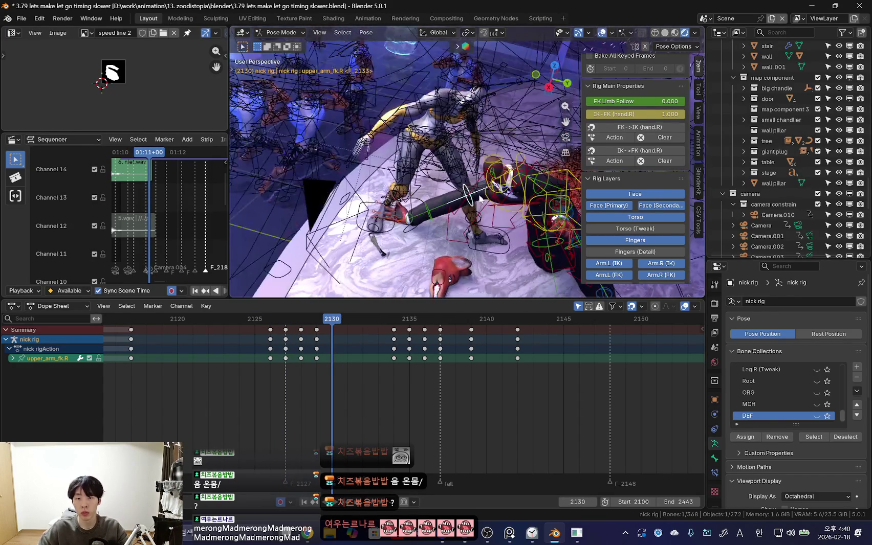
key(Left)
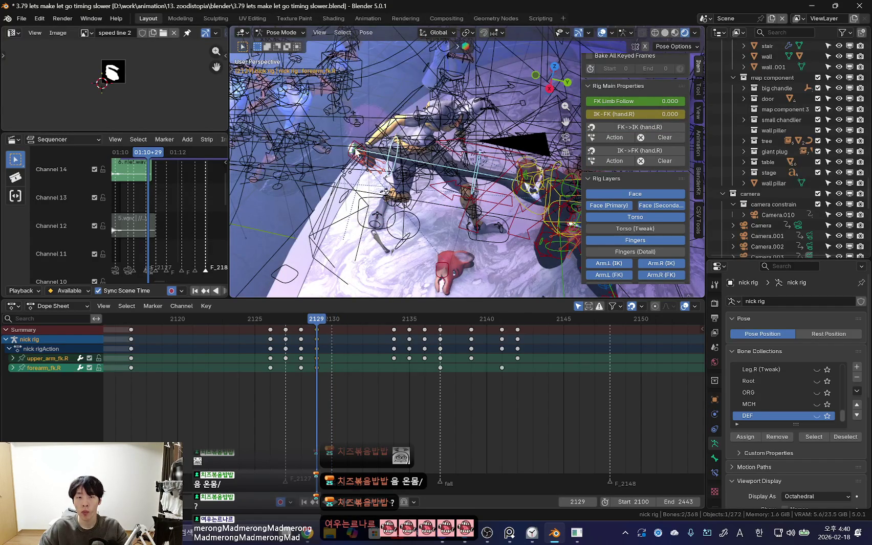
key(Right)
key(shift+alt+z)
key(Left)
key(i)
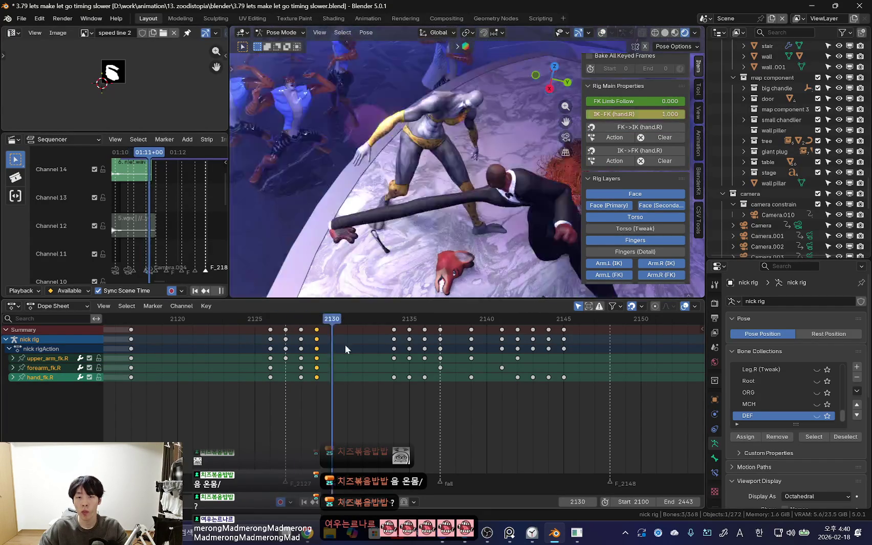
key(Right)
key(Right)
key(Right)
Step: Play the fall through the active camera, then return to the free view with bones shown
key(space)
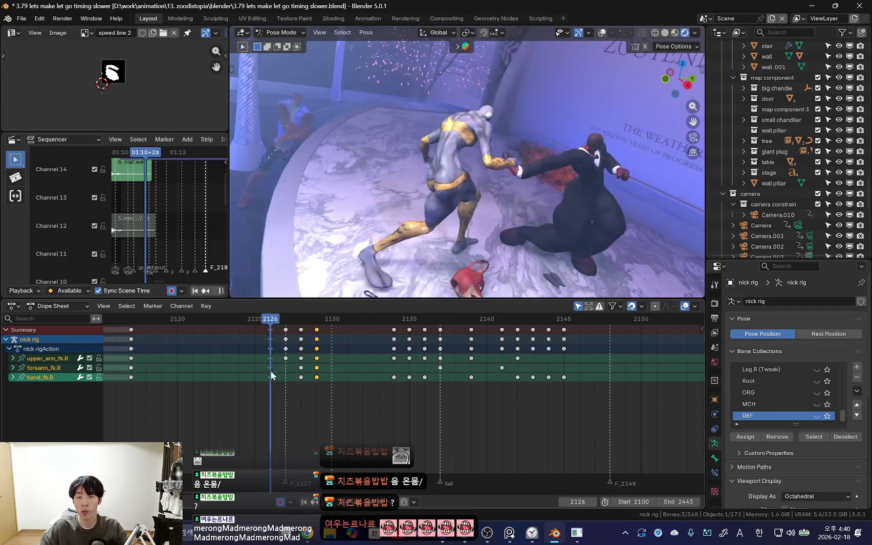
key(KP_0)
key(space)
key(space)
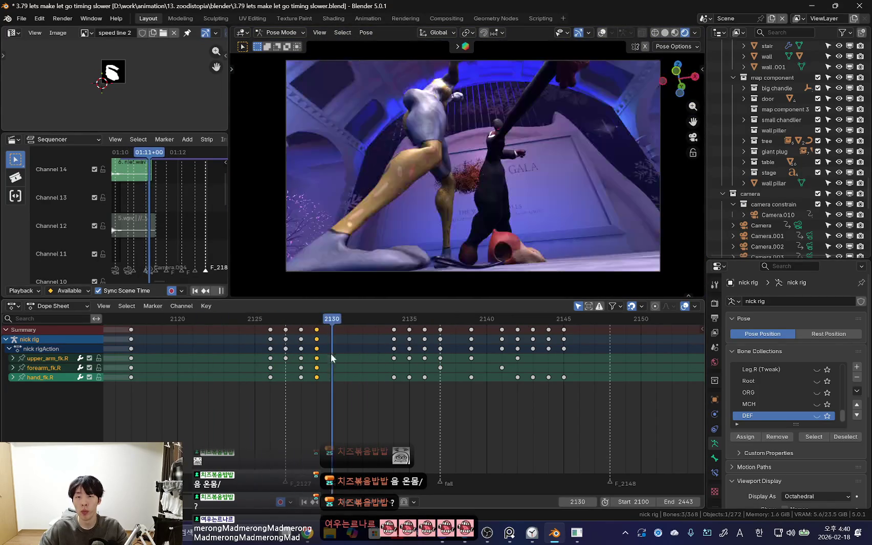
key(KP_0)
key(space)
key(shift+alt+z)
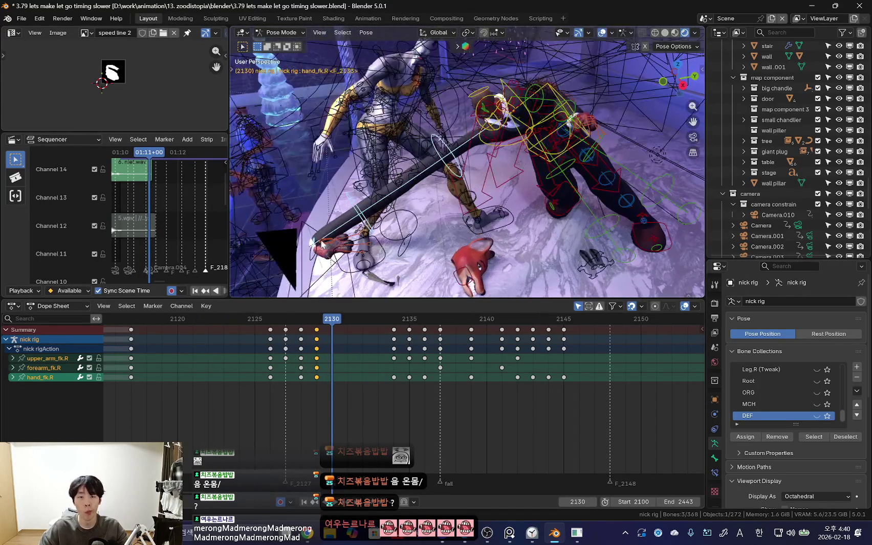
Step: Select Nick's right hand, forearm and upper arm controls and rotate the upper arm into place
click(330, 233)
key(KP_0)
key(shift+alt+z)
key(shift+alt+z)
key(shift+alt+z)
key(Left)
key(Right)
key(KP_0)
key(shift+alt+z)
click(536, 150)
key(shift+alt+z)
click(515, 138)
key(KP_0)
key(shift+alt+z)
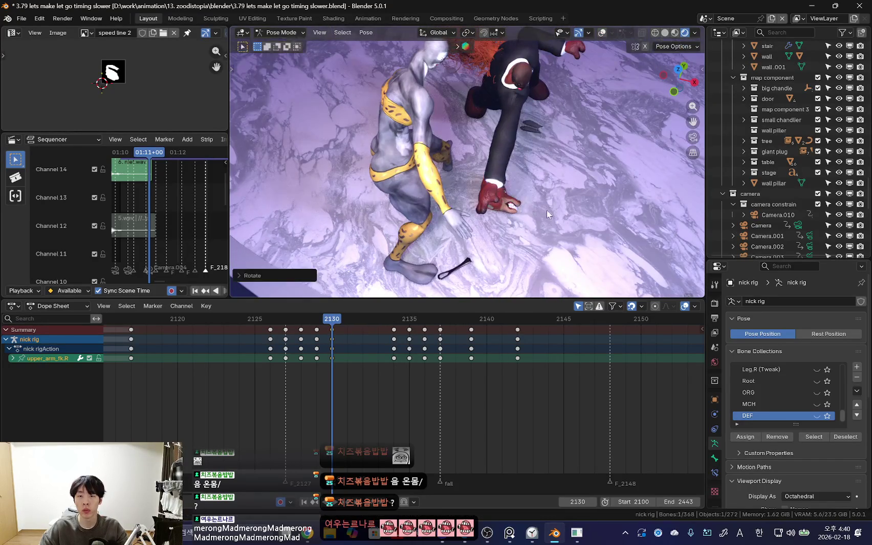
key(KP_0)
Step: Scrub and play back the fall from frame 2128 to review its timing
mouse_move(321, 358)
mouse_down()
mouse_move(311, 375)
mouse_move(381, 370)
mouse_move(259, 345)
mouse_move(346, 364)
mouse_move(233, 359)
mouse_move(347, 383)
mouse_move(239, 368)
mouse_up()
key(space)
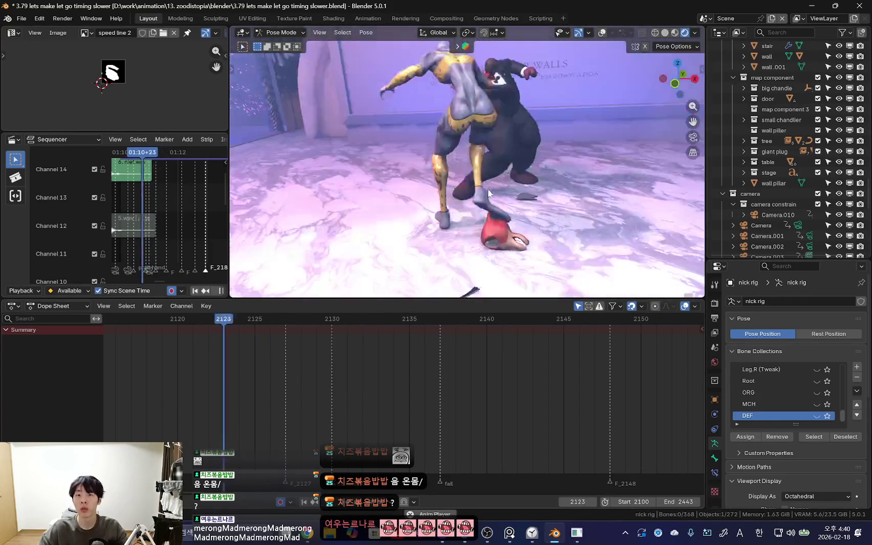
mouse_move(201, 376)
mouse_down()
mouse_move(340, 377)
mouse_move(227, 402)
mouse_move(323, 403)
mouse_up()
key(space)
drag(201, 419, 347, 429)
key(shift+alt+z)
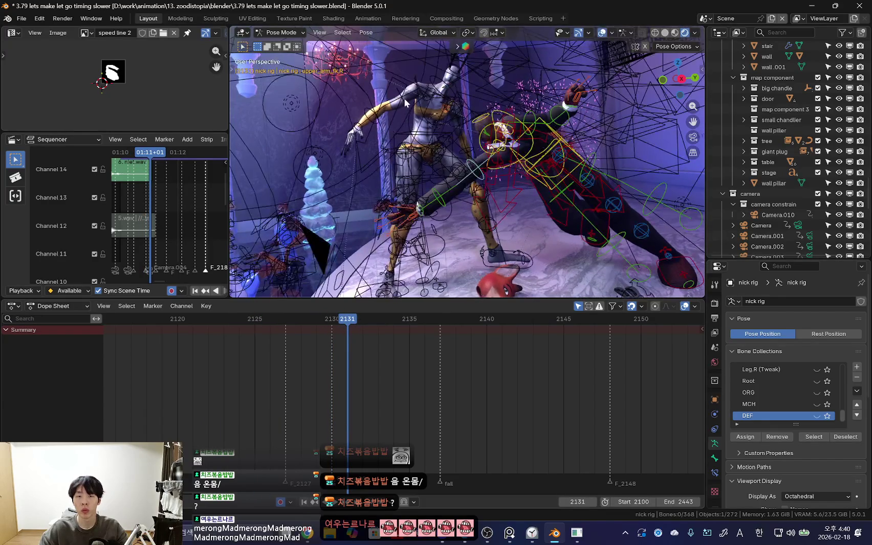
click(404, 102)
key(ctrl+Tab)
Step: Select Zoodi's right upper arm control and review frames 2127–2130 through the shot camera
click(298, 389)
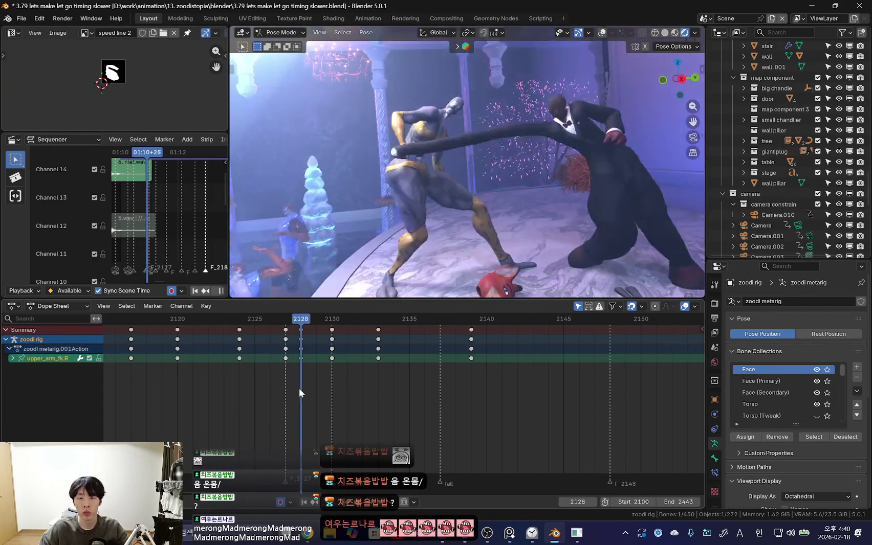
key(shift+alt+z)
key(KP_0)
key(Right)
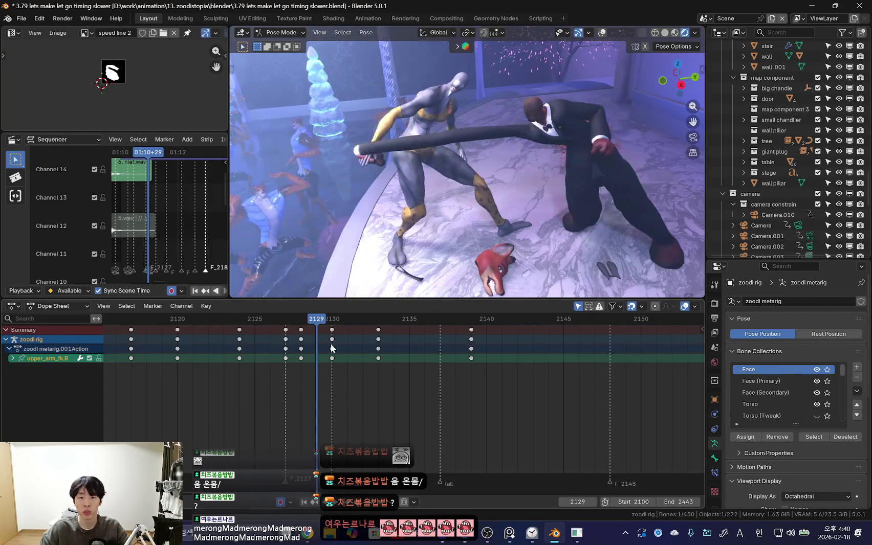
key(Right)
drag(292, 385, 315, 360)
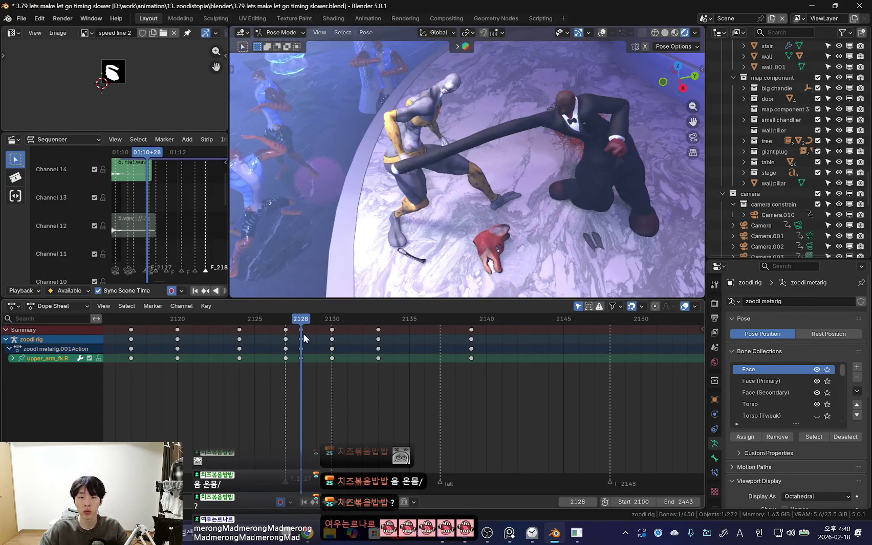
middle_drag(461, 168, 548, 172)
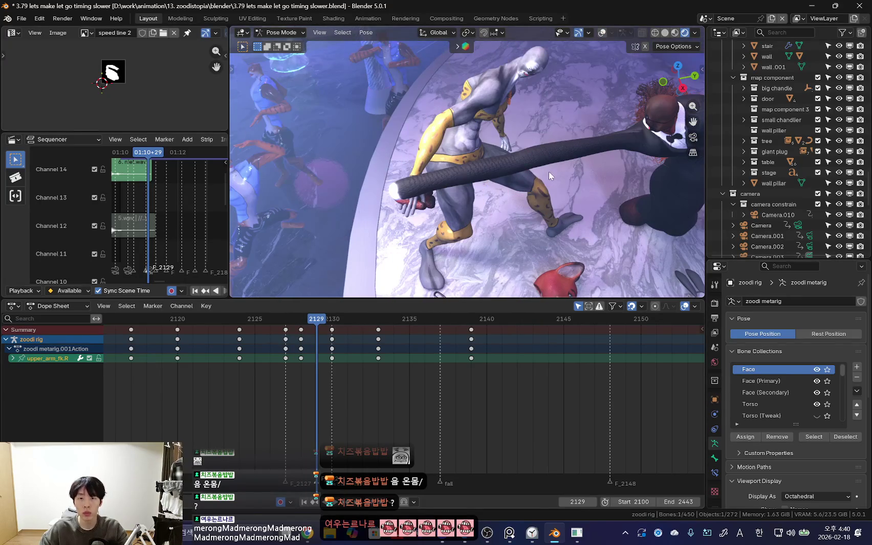
Step: Shift Zoodi's frame 2128 keys to frame 2129 and play back to check timing
drag(303, 350, 318, 350)
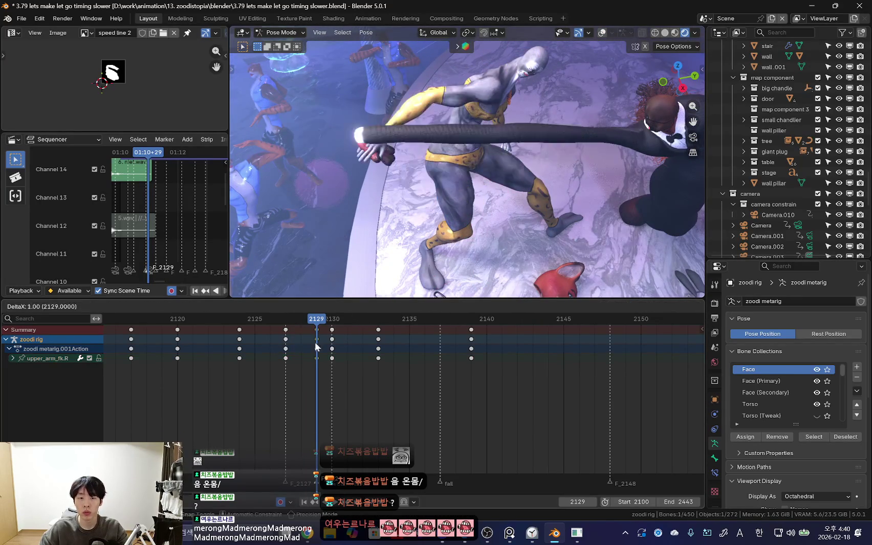
key(Down)
key(Up)
key(Down)
key(space)
click(214, 399)
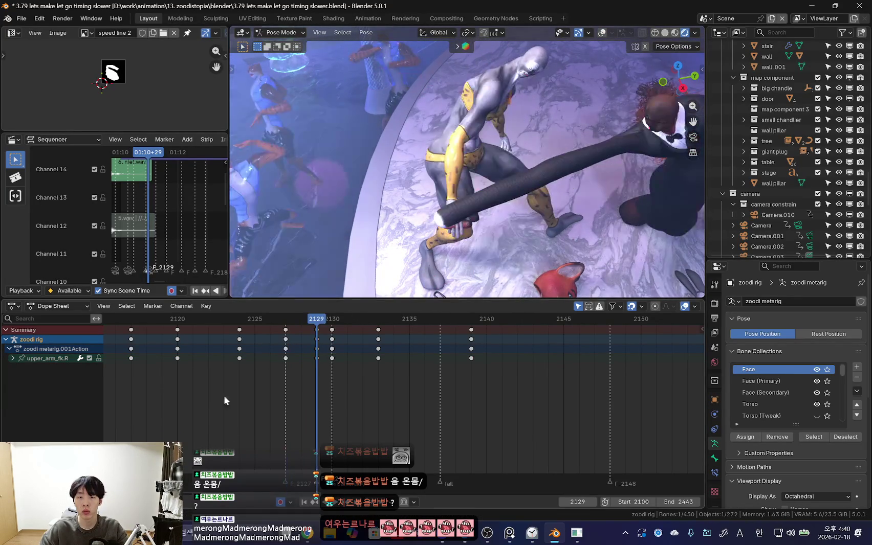
key(space)
Step: Key Zoodi's right hand pose at frame 2129, then rotate the hand at frame 2130
click(497, 190)
key(KP_0)
key(shift+alt+z)
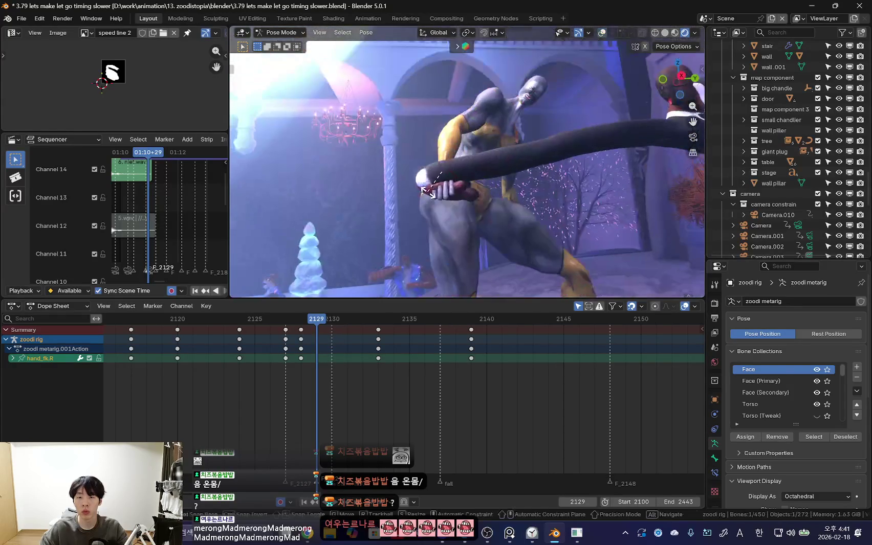
key(i)
key(Right)
key(r)
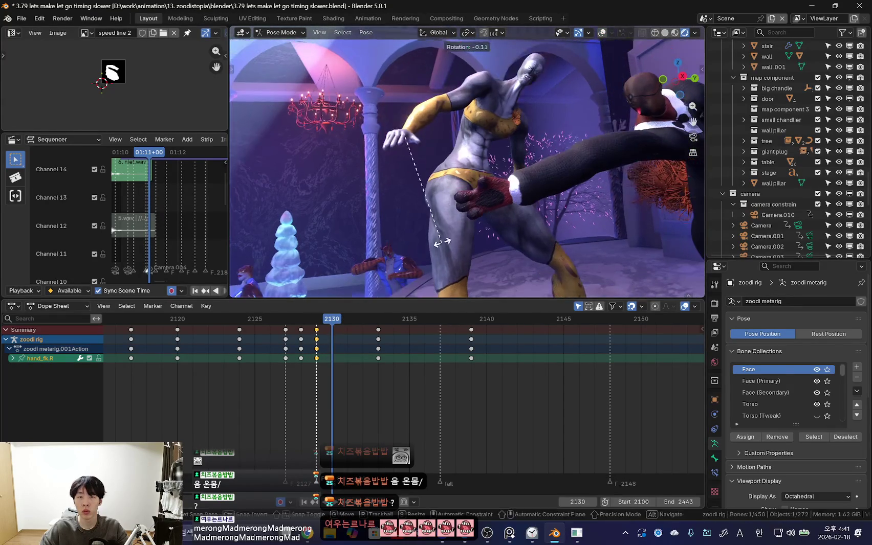
mouse_move(432, 170)
middle_down()
mouse_move(471, 240)
mouse_move(450, 266)
mouse_move(524, 239)
middle_up()
key(shift+alt+z)
Step: Bend Zoodi's index, pinky and ring fingers and turn the thumb into position
click(483, 256)
key(r)
click(434, 275)
click(438, 271)
key(shift+alt+z)
key(r)
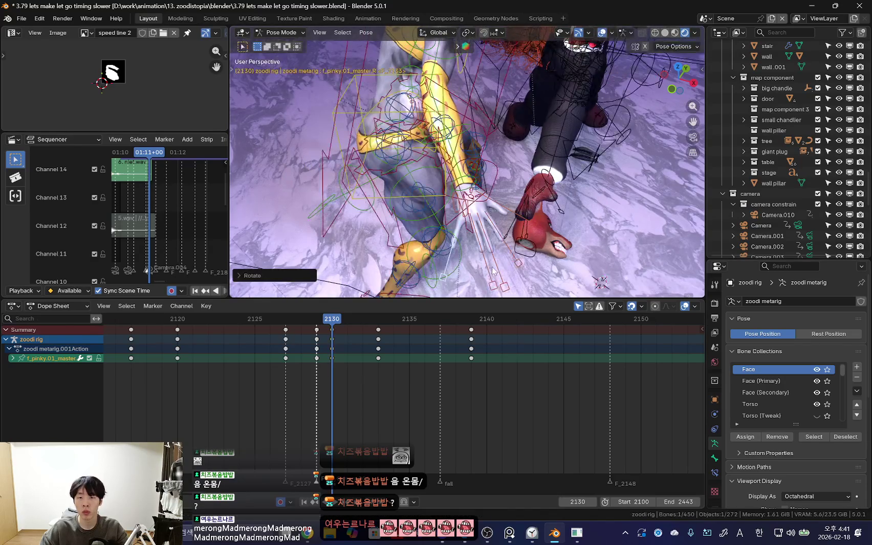
click(491, 283)
key(KP_0)
key(shift+alt+z)
key(r)
key(r)
click(414, 215)
mouse_move(451, 130)
middle_down()
mouse_move(415, 215)
mouse_move(411, 266)
middle_up()
Step: Key the finger poses at frame 2130 and play the animation to check the hand
shift+click(385, 223)
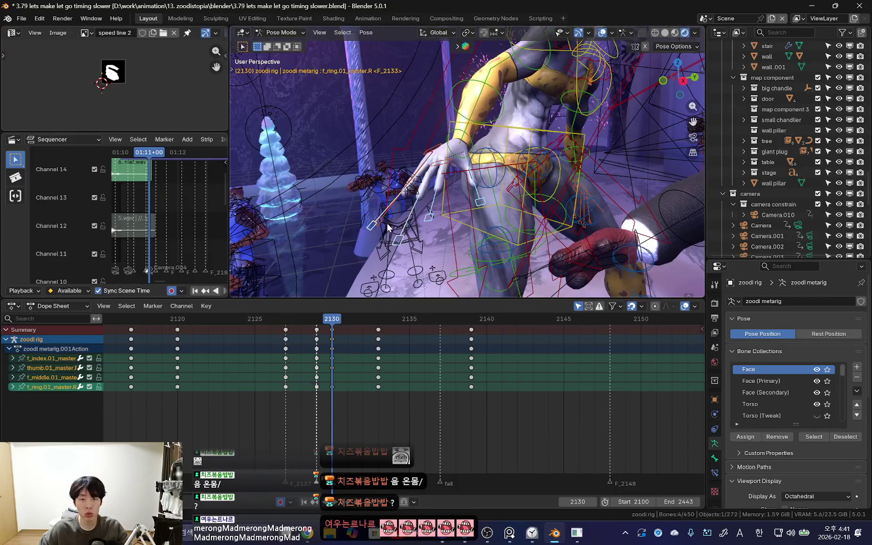
shift+click(393, 230)
key(KP_0)
key(shift+alt+z)
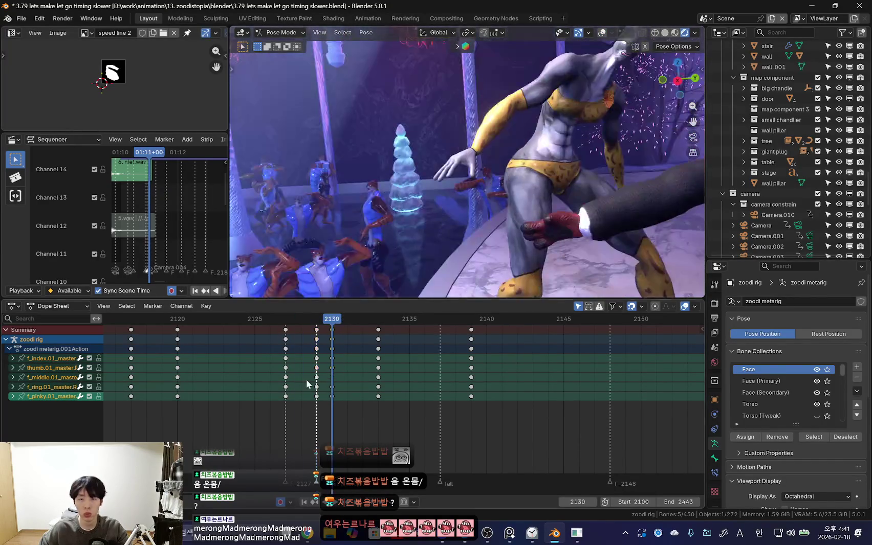
key(space)
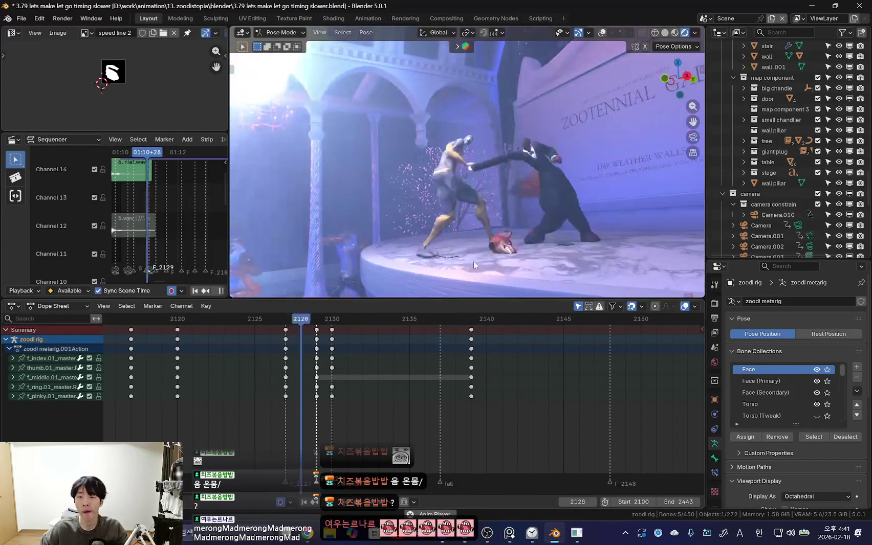
scroll(402, 376, down, 2)
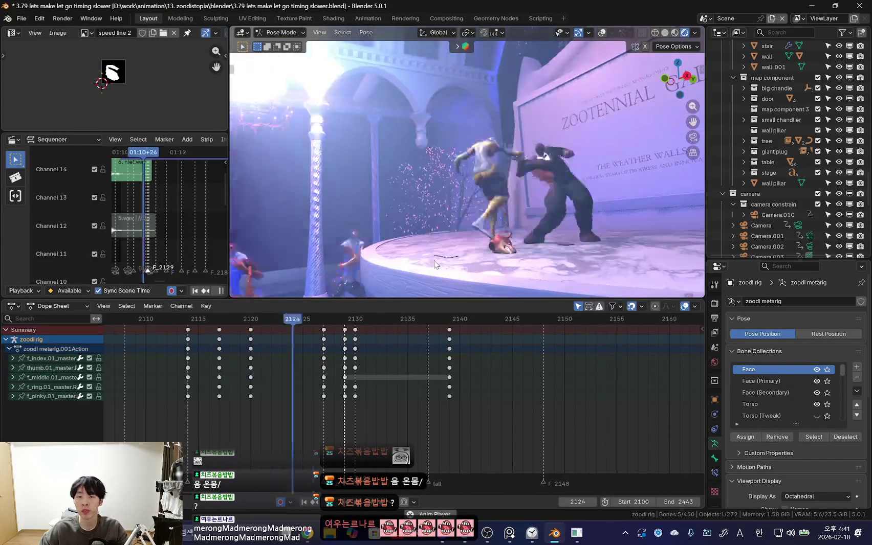
key(space)
Step: Select Camera.004 and fly it back for a wider shot, then play the move
key(KP_0)
key(space)
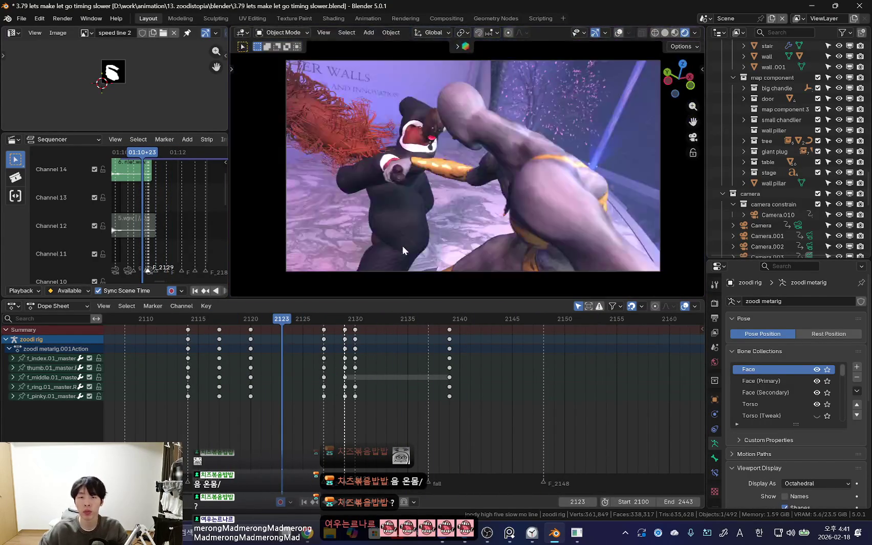
scroll(303, 426, down, 2)
scroll(409, 424, up, 2)
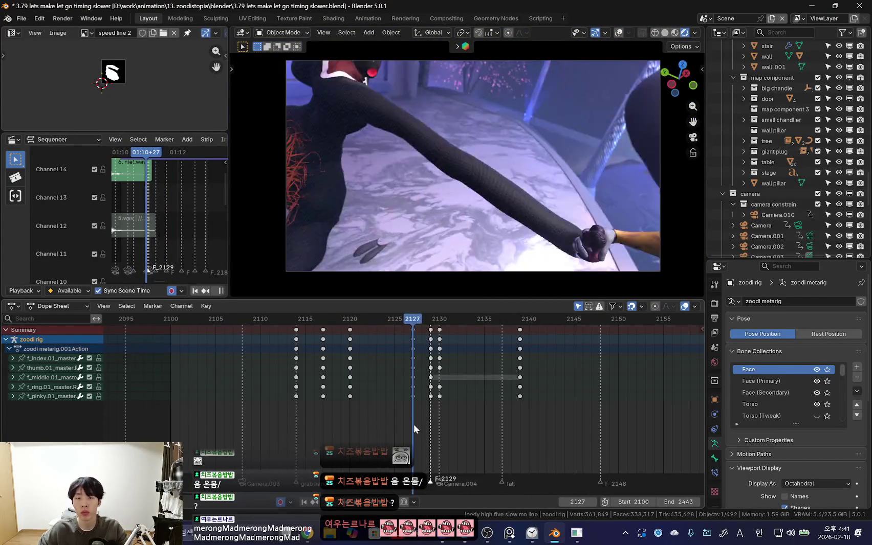
drag(411, 424, 454, 432)
click(584, 271)
key(Down)
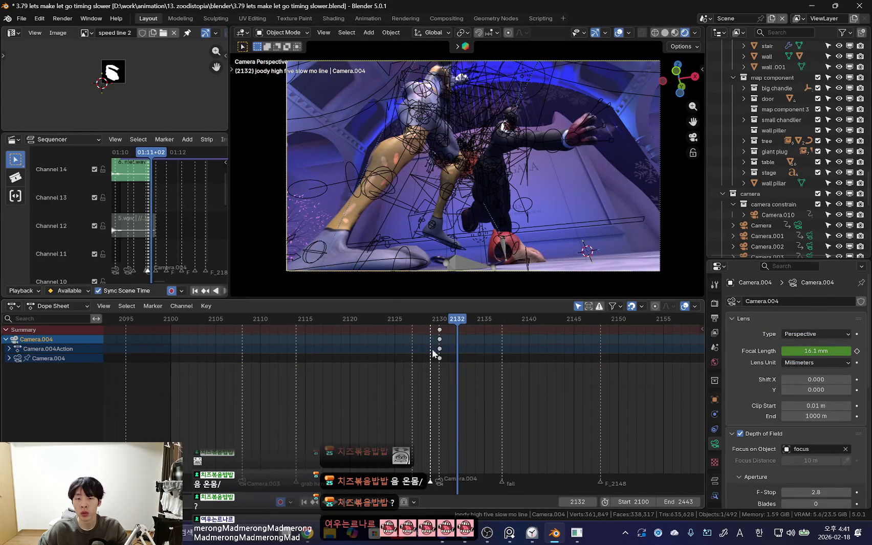
key(space)
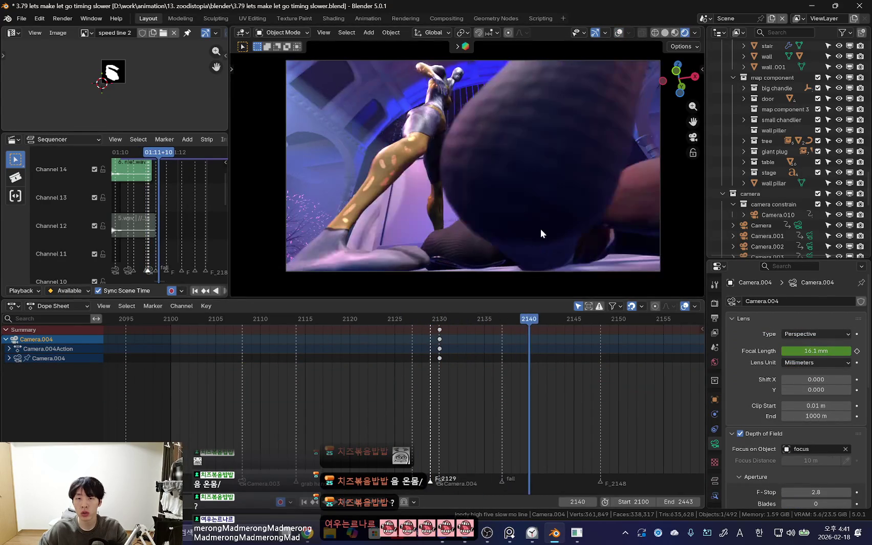
key(shift+grave)
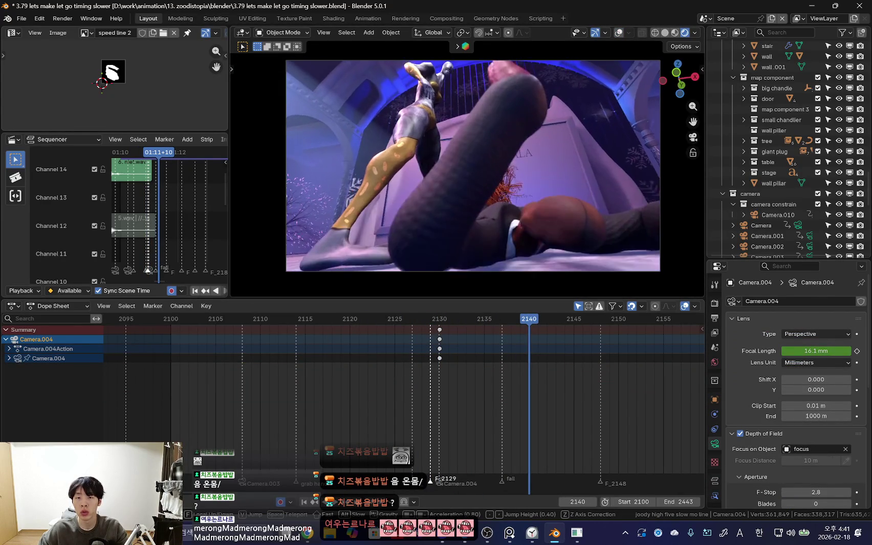
key(s)
key(Down)
key(space)
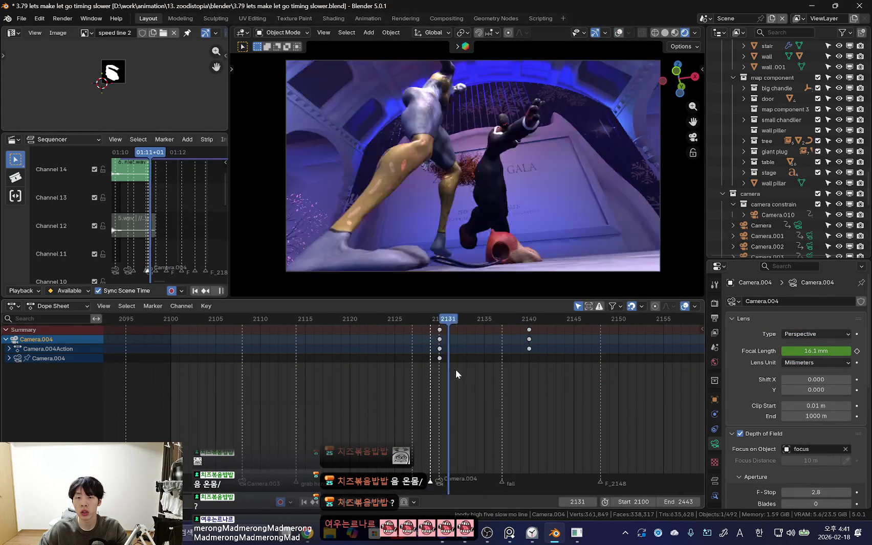
Step: Shift the Camera.004 marker to frame 2129 and review frames around the camera switch
scroll(478, 378, down, 2)
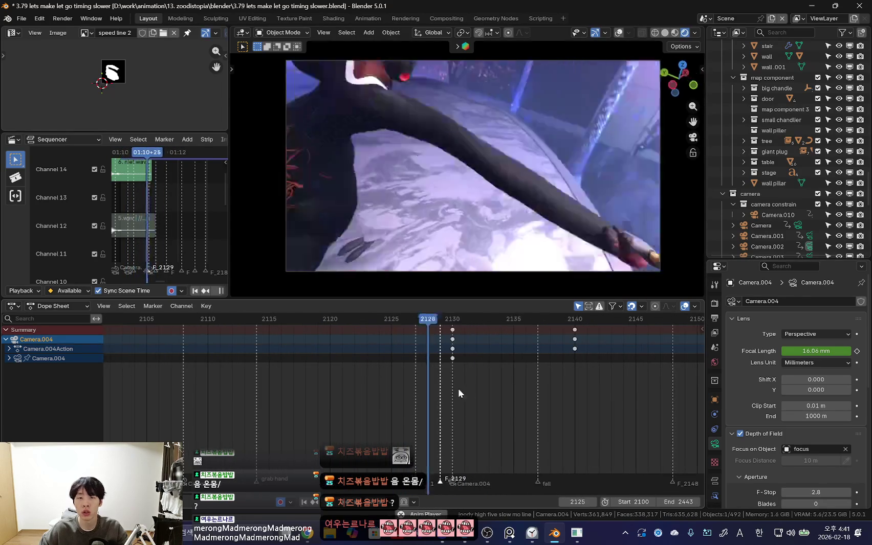
scroll(432, 380, up, 5)
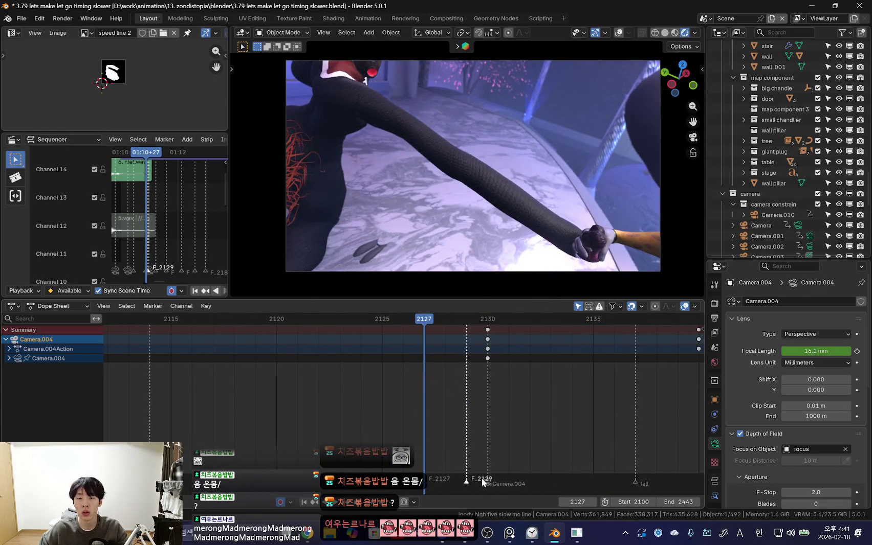
click(462, 481)
mouse_move(322, 416)
ctrl+middle_down()
mouse_move(372, 377)
mouse_move(267, 399)
mouse_move(447, 448)
ctrl+middle_up()
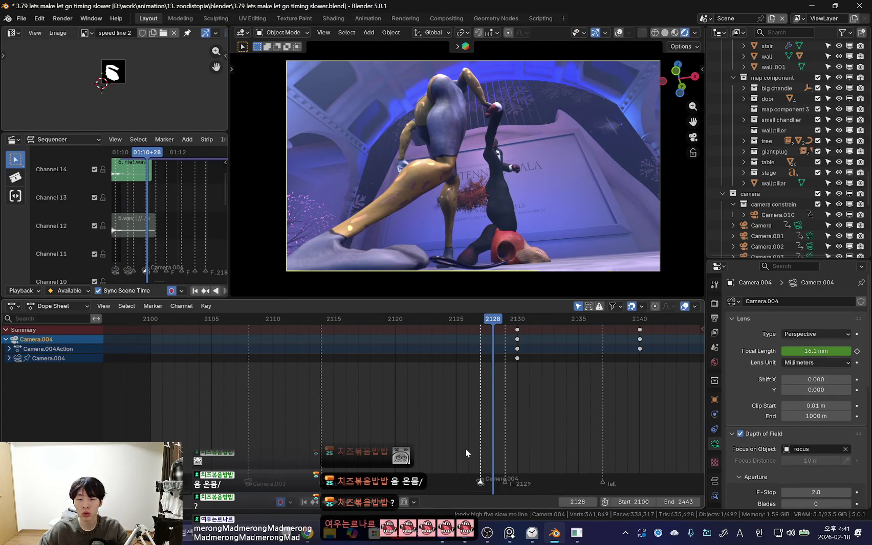
click(482, 484)
drag(436, 467, 467, 396)
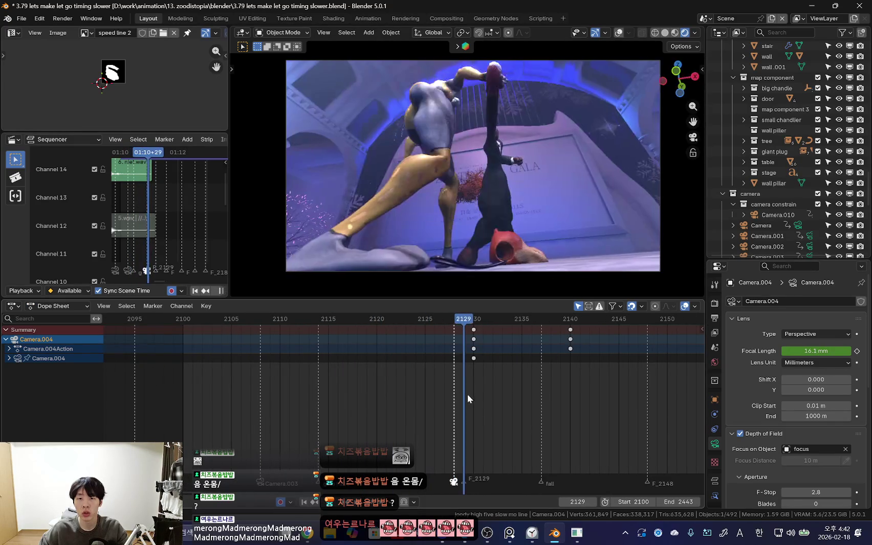
key(shift+ctrl+space)
drag(455, 483, 464, 484)
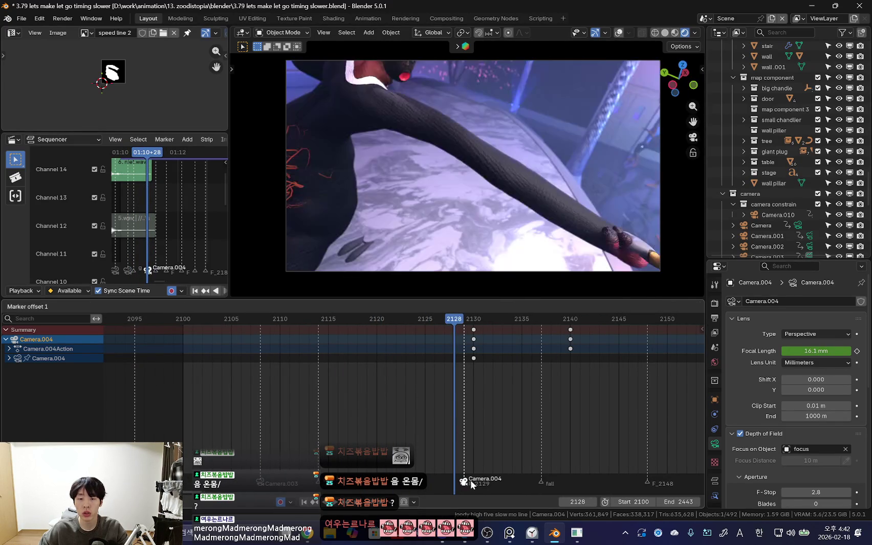
mouse_move(424, 450)
mouse_down()
mouse_move(473, 383)
mouse_move(464, 373)
mouse_up()
key(shift+grave)
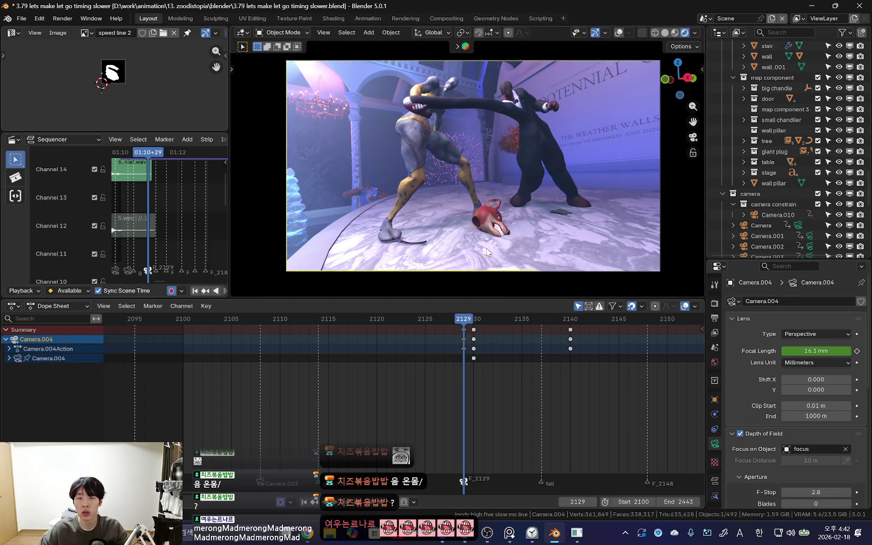
Step: Delete Camera.004's keys near frames 2130 and 2140
key(x)
right_click(481, 361)
key(x)
click(502, 365)
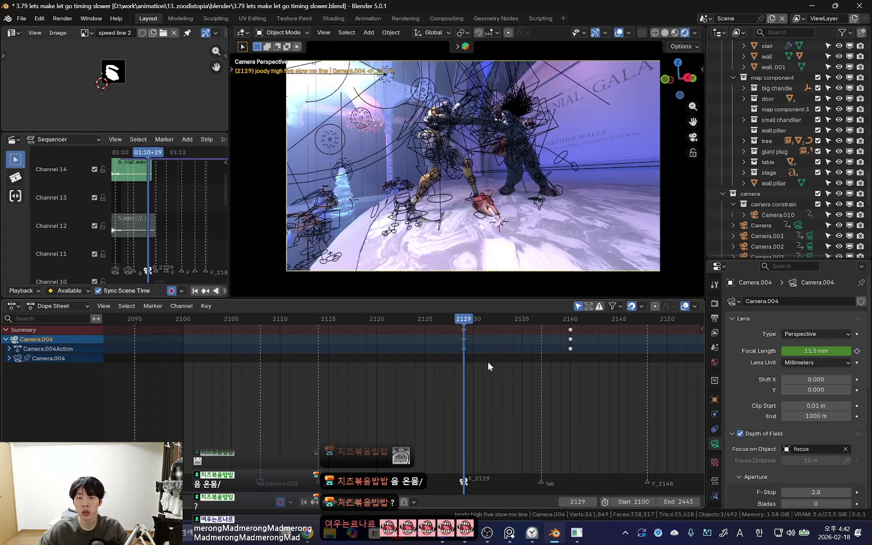
key(space)
key(Escape)
key(space)
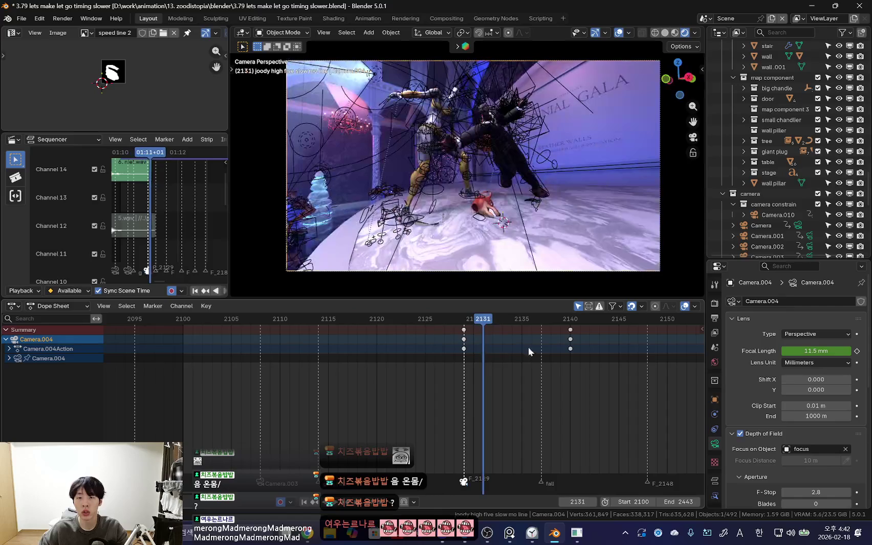
drag(611, 355, 611, 356)
key(Delete)
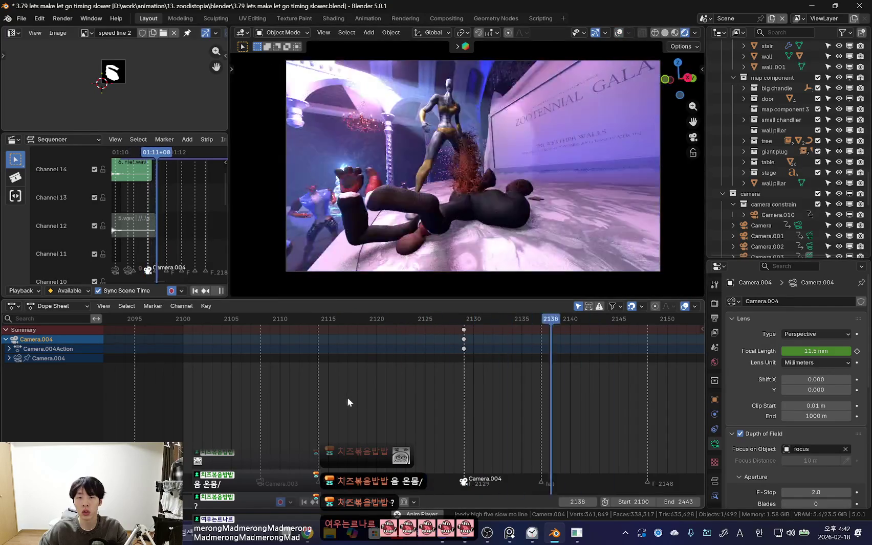
Step: Key Camera.004's focal length at 23 mm on frame 2129 and play back the zoom
scroll(473, 373, down, 3)
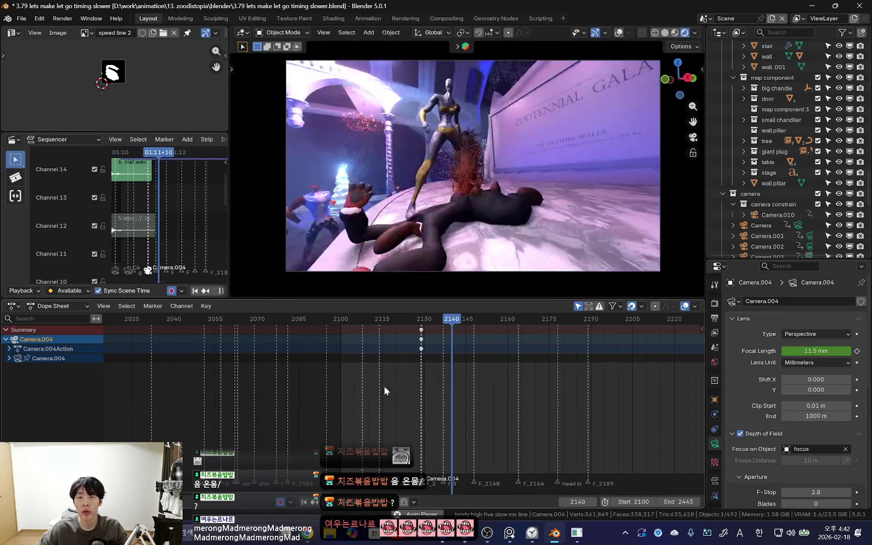
scroll(490, 336, down, 2)
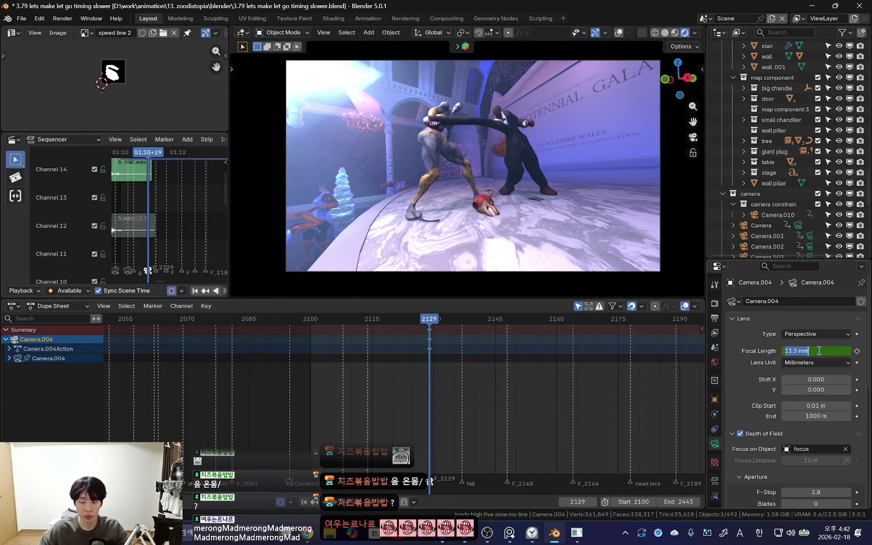
click(816, 351)
text(2)
key(Return)
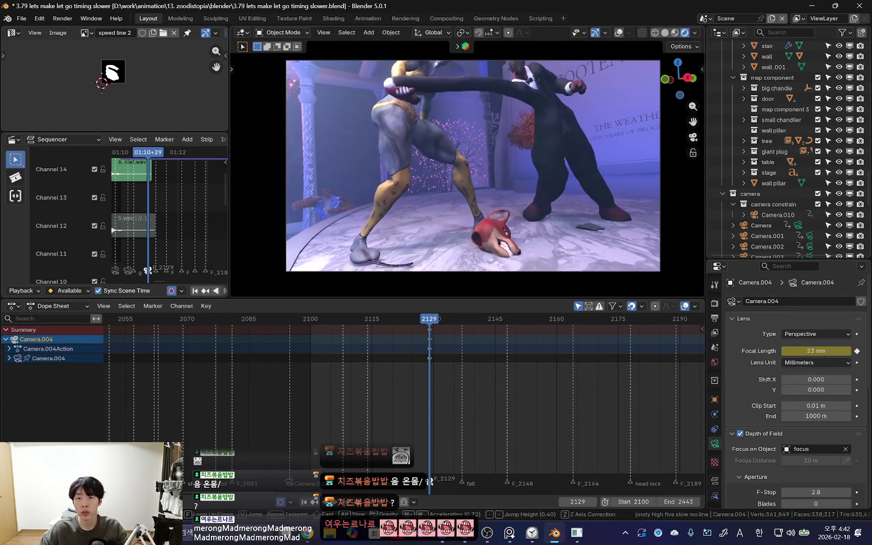
key(shift+ctrl+space)
scroll(349, 378, down, 2)
scroll(395, 393, down, 3)
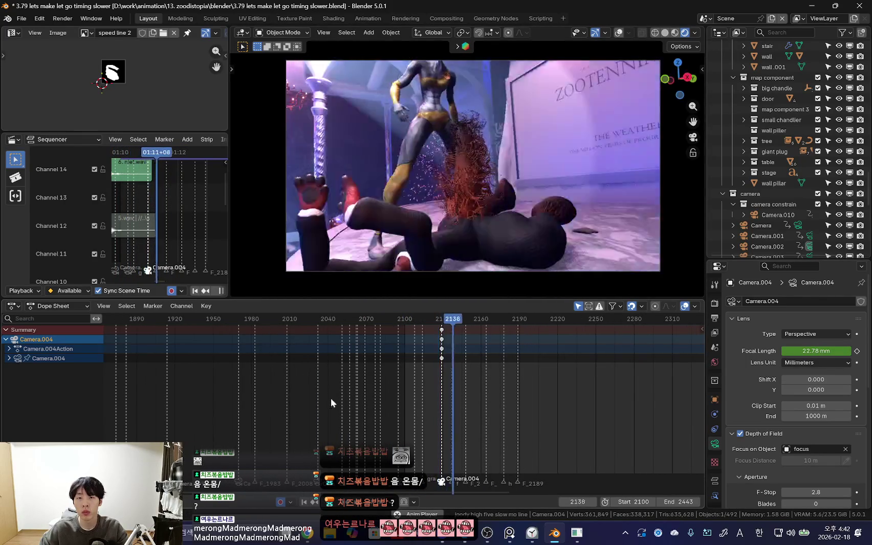
scroll(330, 398, down, 3)
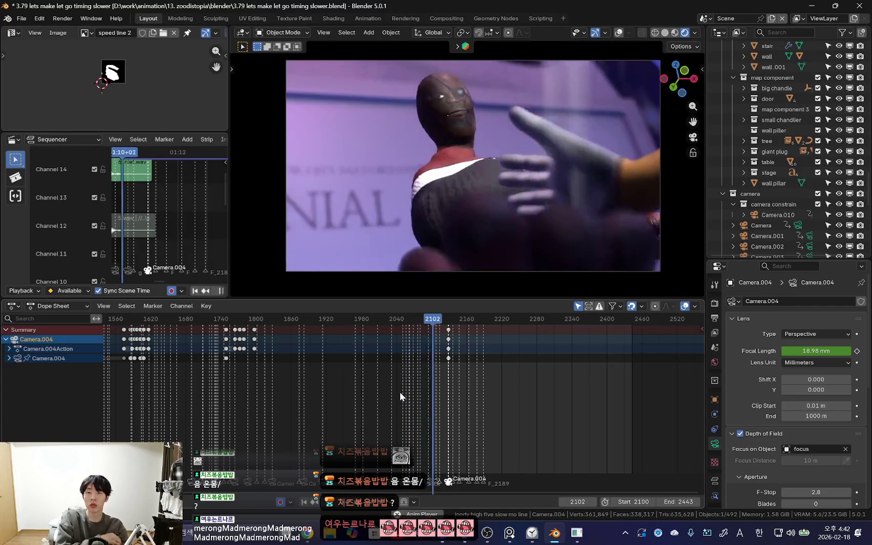
Step: Dismiss the keyframe menu, give the camera view more height, deselect the camera and show overlays
right_click(286, 384)
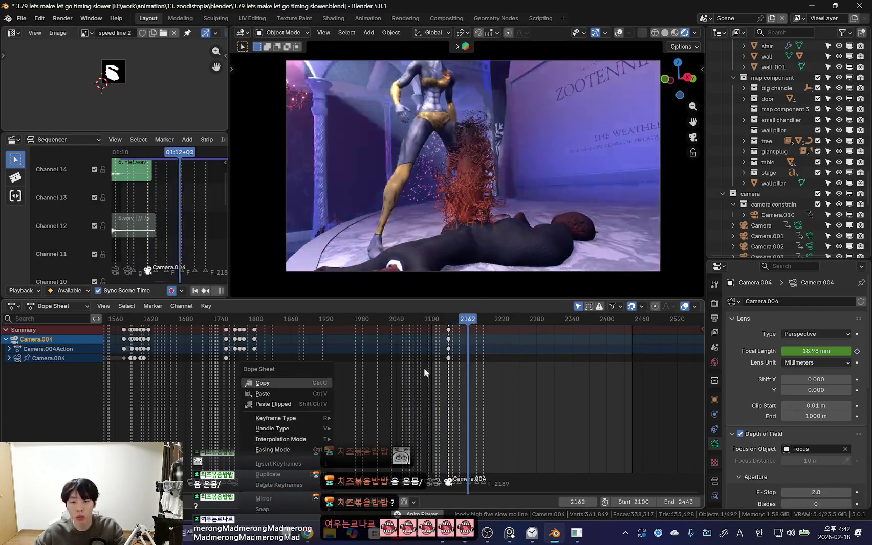
scroll(447, 408, up, 3)
key(shift+Left)
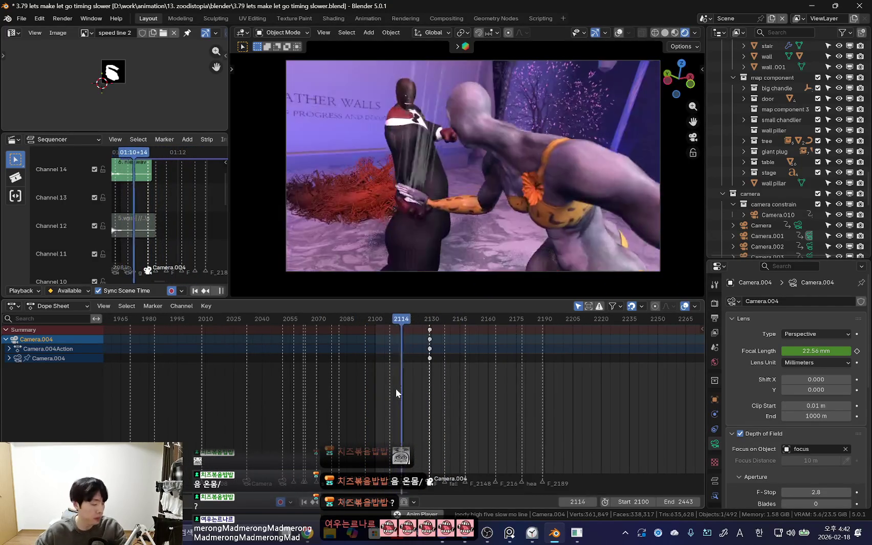
scroll(397, 392, up, 4)
scroll(443, 416, down, 4)
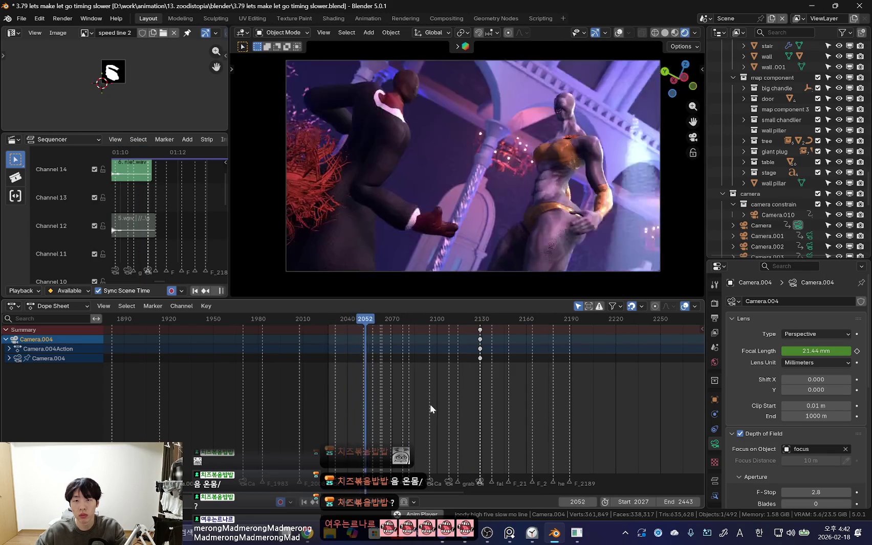
drag(571, 299, 571, 315)
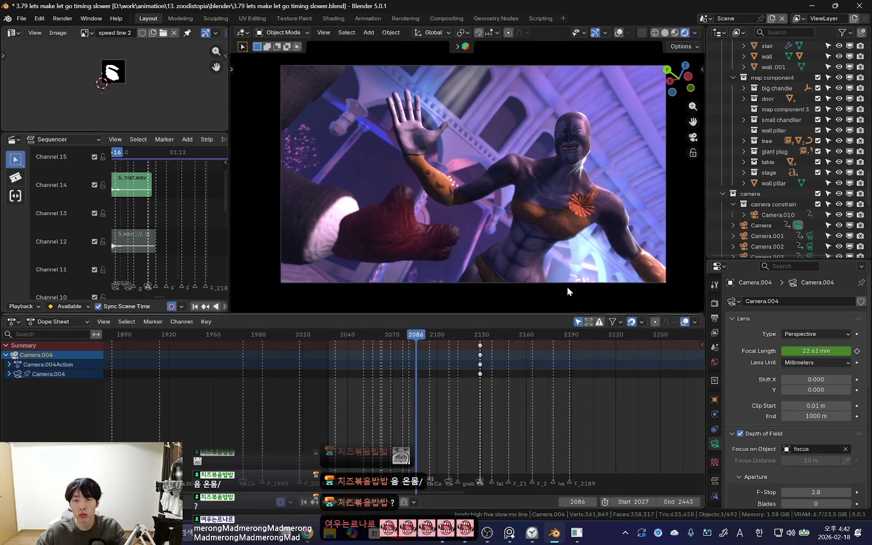
scroll(500, 389, up, 4)
click(668, 195)
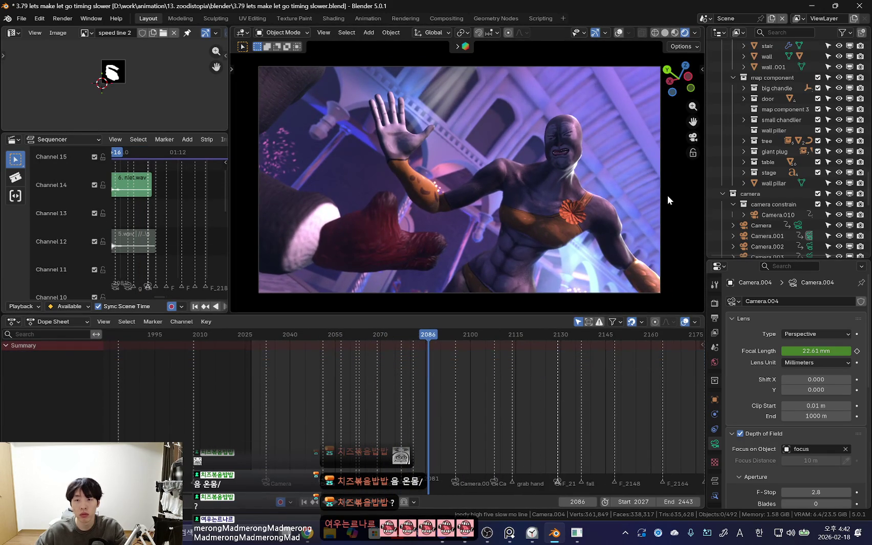
key(shift+alt+z)
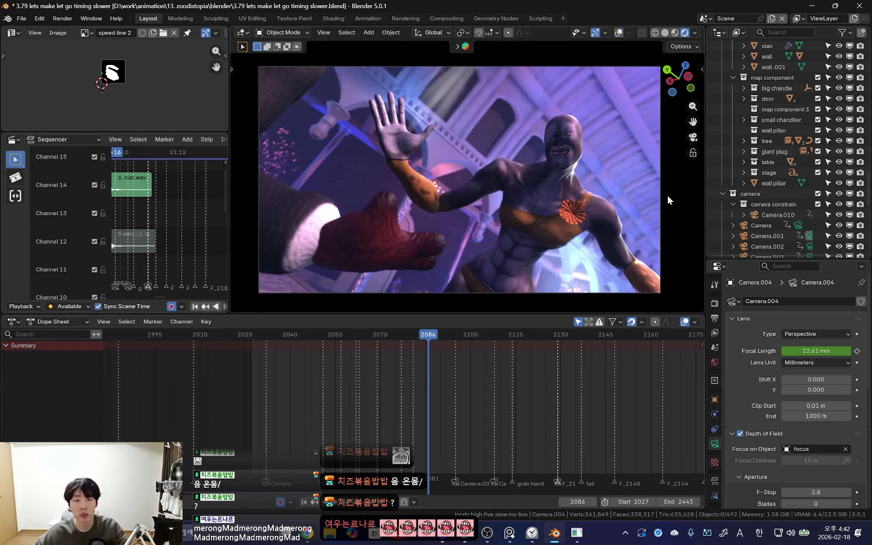
Step: Select the nick rig, then Camera.001, hide overlays and scrub to about frame 2058
click(260, 225)
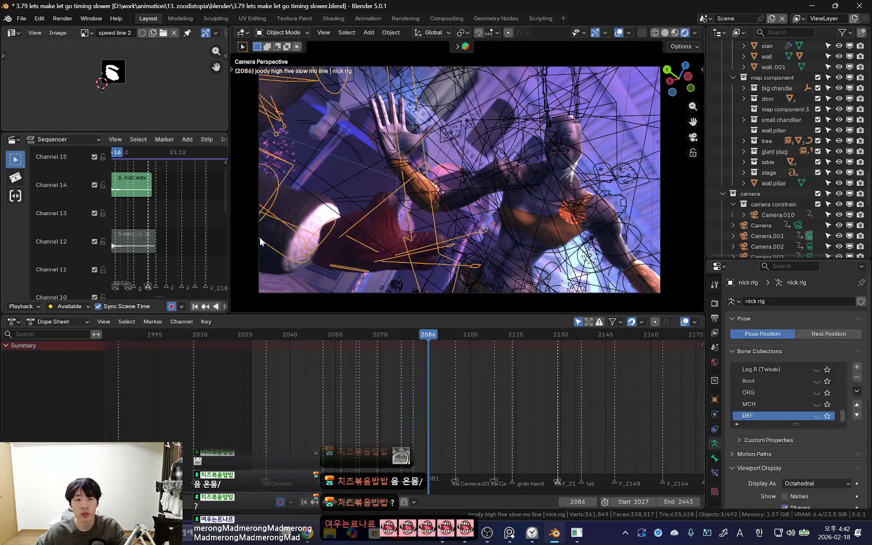
click(257, 259)
key(shift+alt+z)
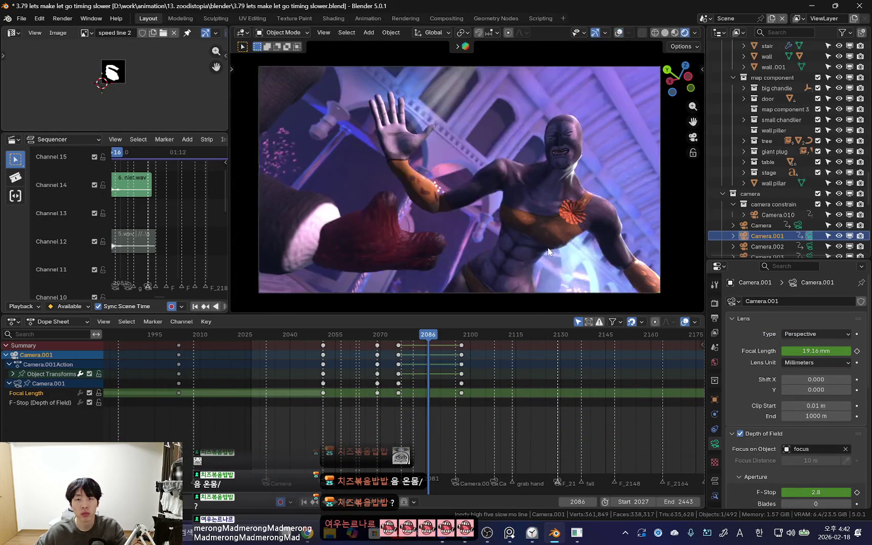
scroll(381, 398, up, 3)
mouse_move(263, 379)
mouse_down()
mouse_move(351, 401)
mouse_move(436, 408)
mouse_up()
scroll(395, 419, up, 2)
Step: Play Camera.001's shot, reviewing it from frames 2097 and 2108
key(space)
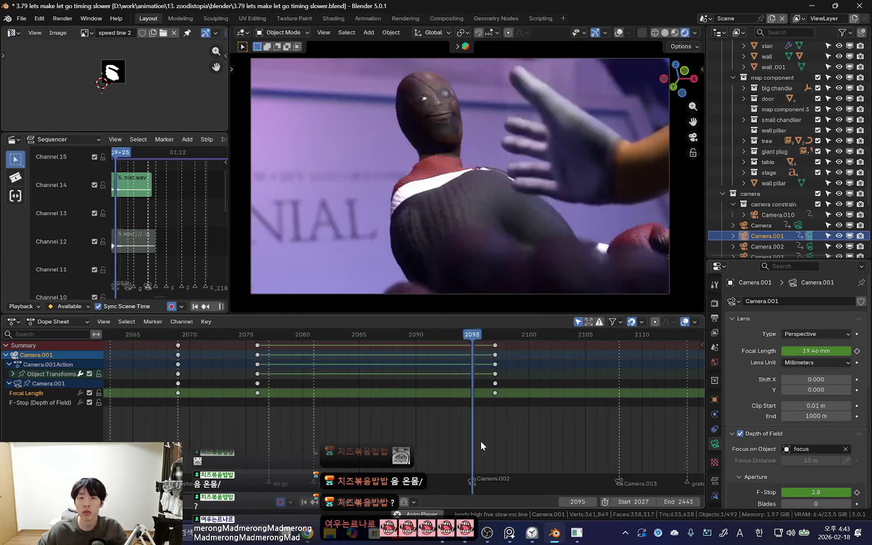
scroll(491, 418, down, 2)
click(430, 426)
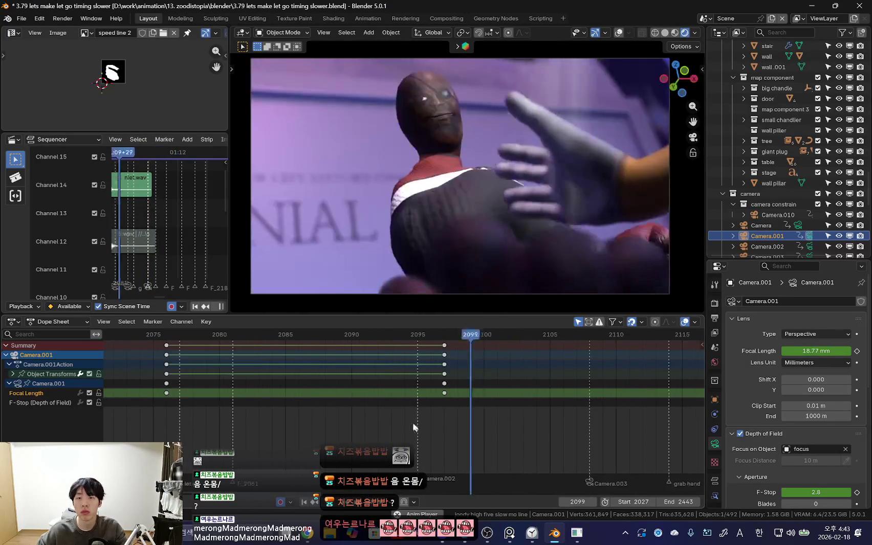
scroll(429, 412, up, 4)
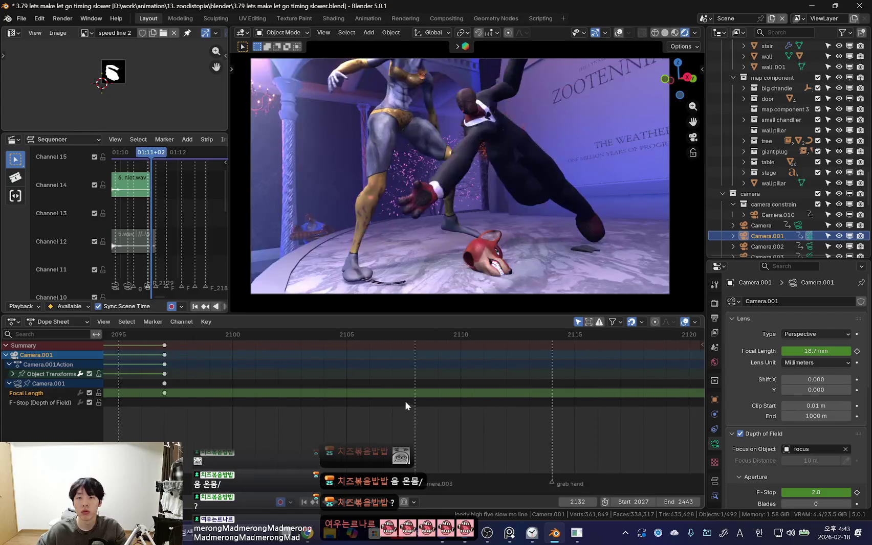
key(space)
drag(389, 392, 415, 399)
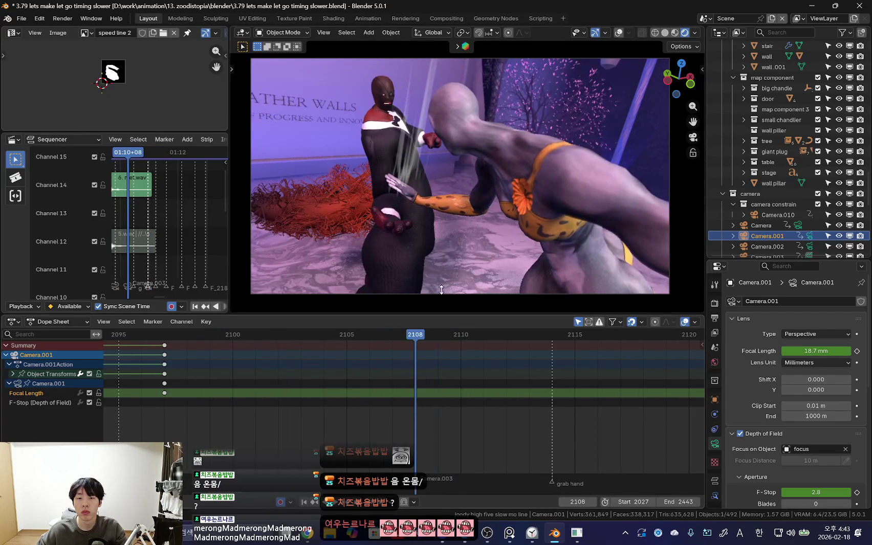
key(space)
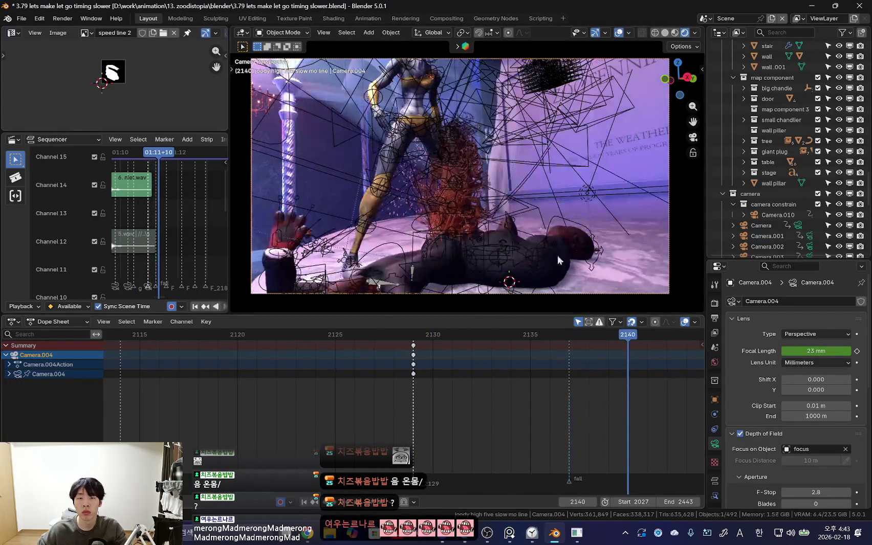
Step: Fly Camera.004 to a new angle and key it at frame 2137
key(shift+grave)
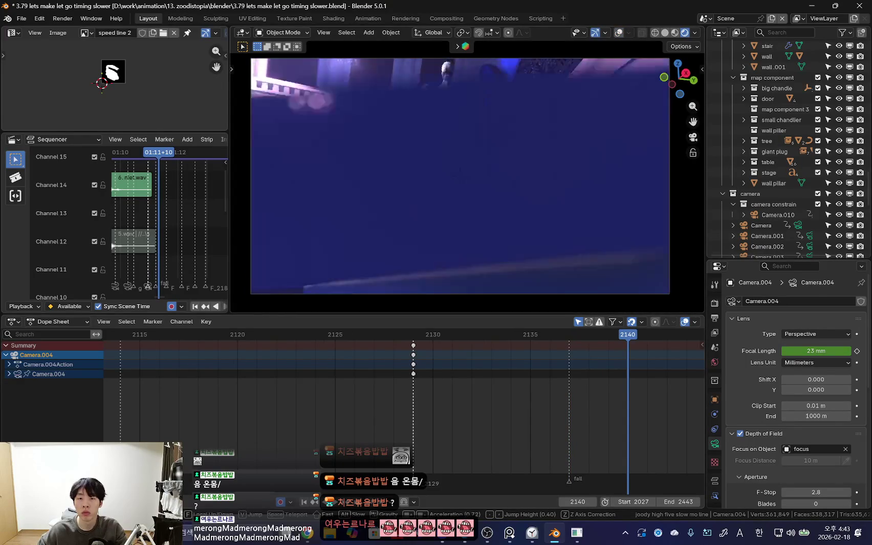
click(537, 225)
key(space)
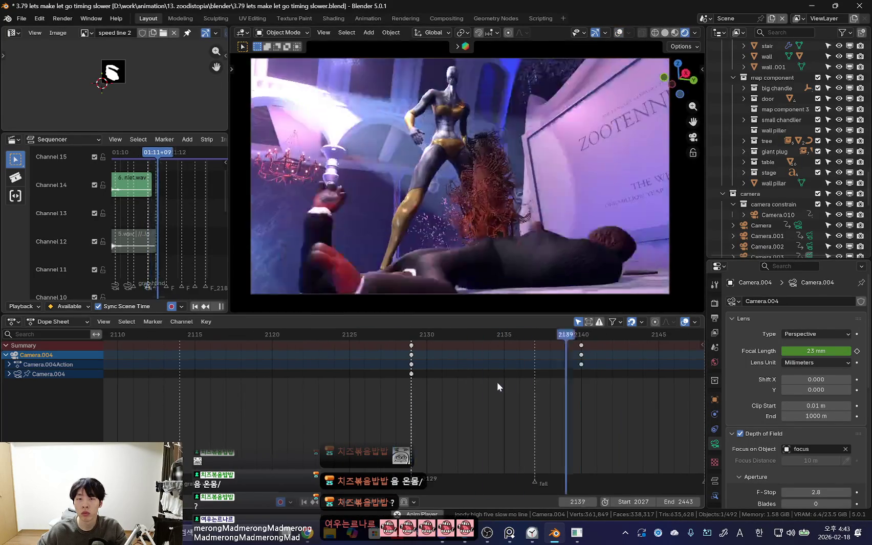
scroll(443, 399, down, 2)
scroll(416, 403, down, 2)
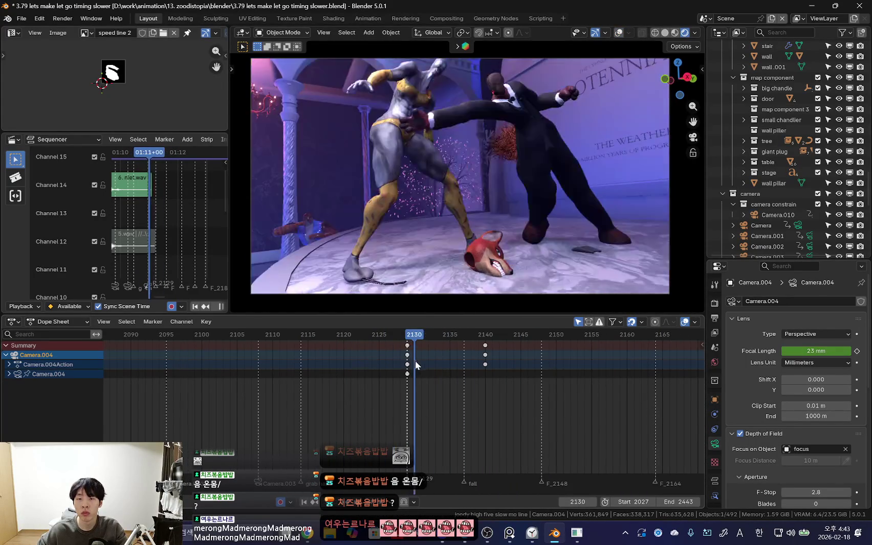
drag(415, 364, 462, 384)
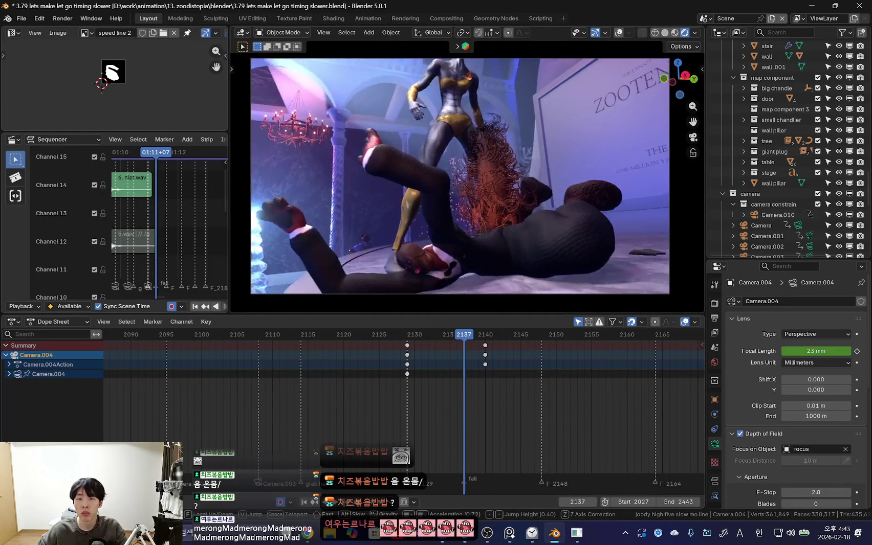
key(Return)
drag(463, 383, 490, 389)
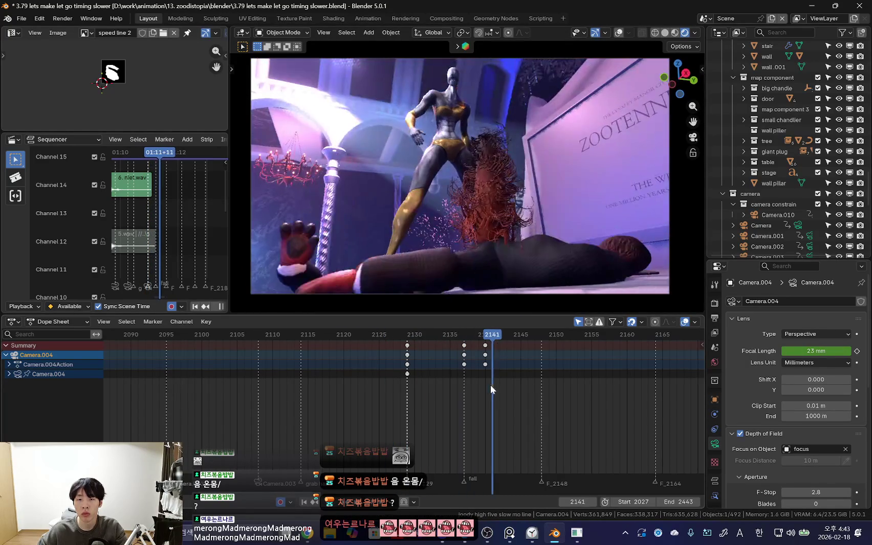
Step: Replace the frame-2141 camera keys with a new camera key at frame 2145
key(Delete)
drag(401, 382, 520, 384)
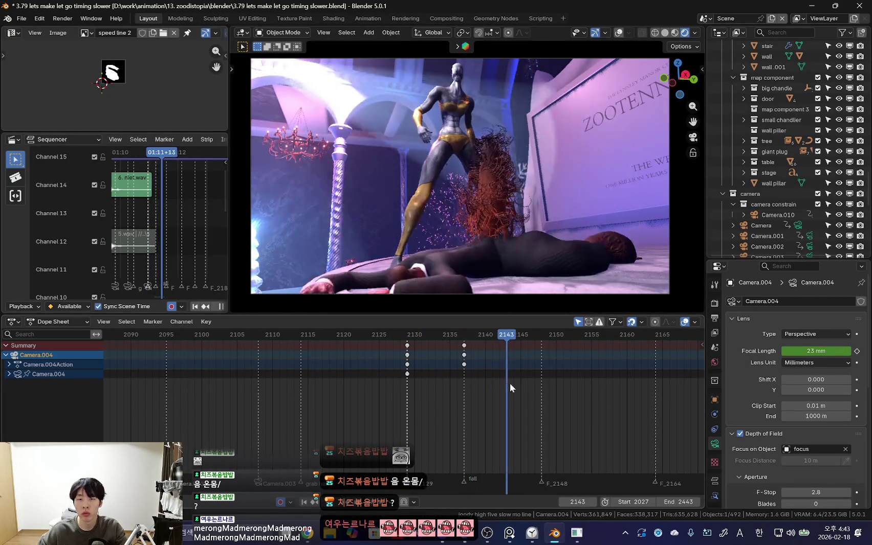
key(Return)
key(space)
scroll(447, 380, down, 1)
key(space)
Step: Rotate the camera, key it at frame 2137, and delete the frame-2145 keys
key(r)
key(r)
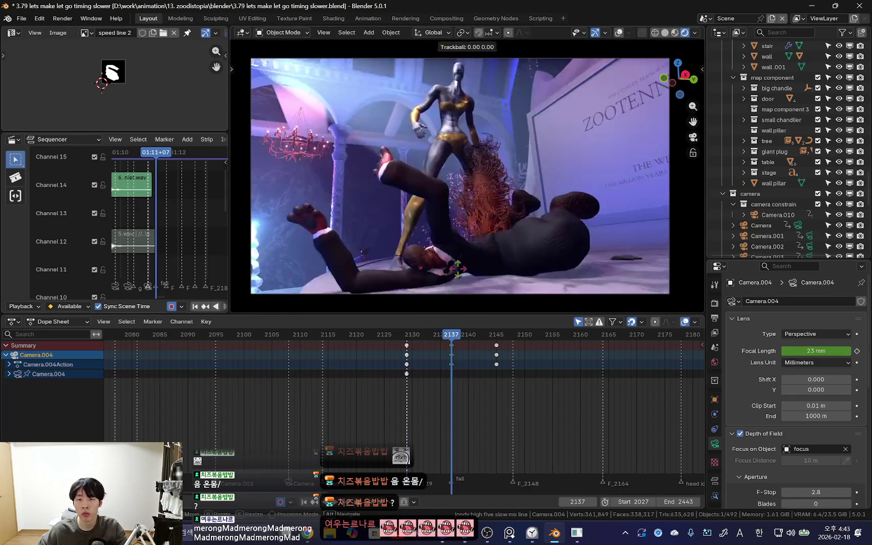
key(Return)
key(space)
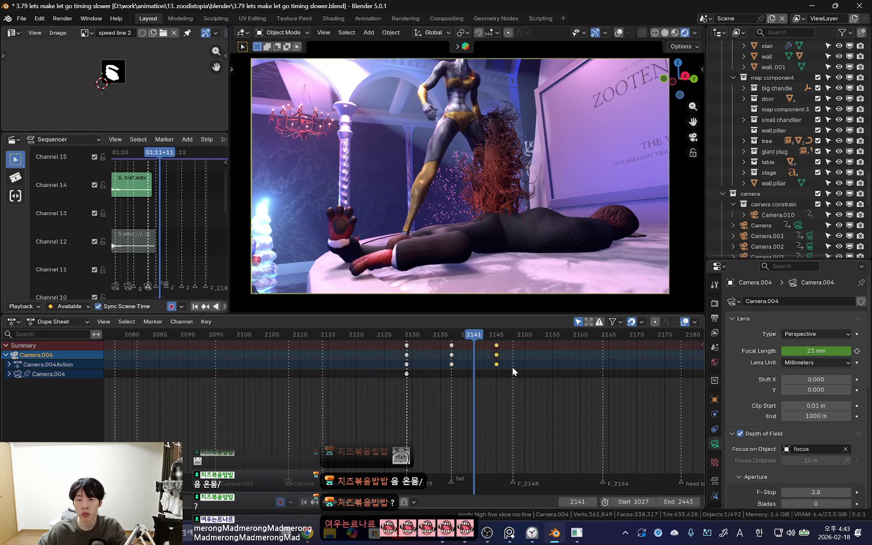
key(Delete)
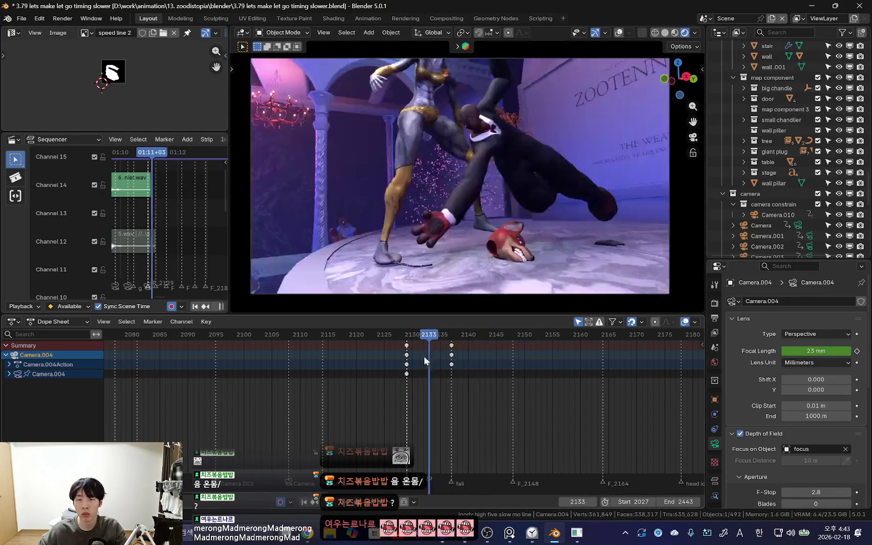
key(space)
Step: Re-aim the camera, key it at frame 2152, then review and stop playback at frame 2129
key(r)
key(r)
key(Return)
key(space)
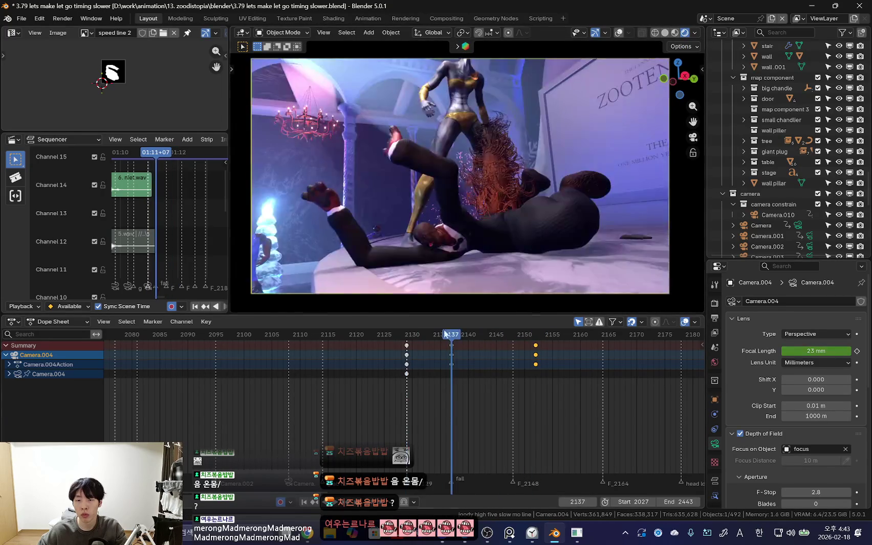
scroll(404, 371, down, 2)
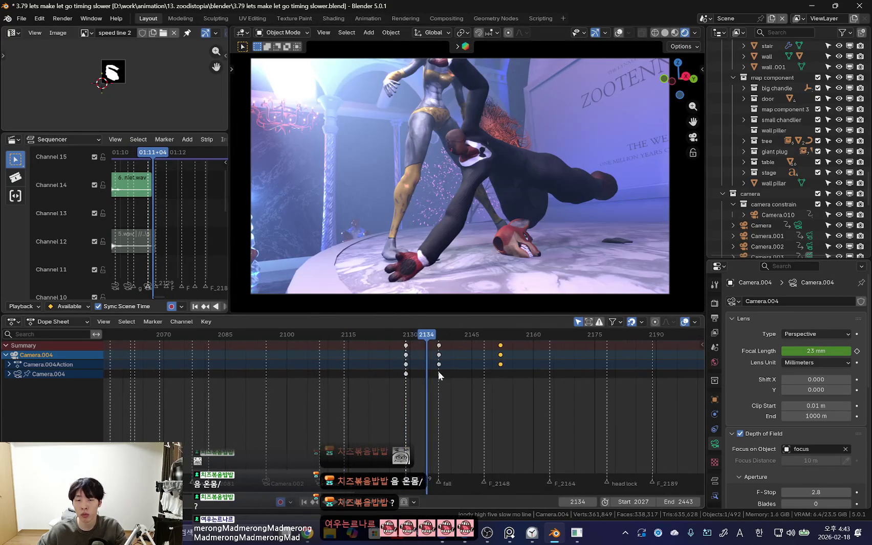
click(409, 360)
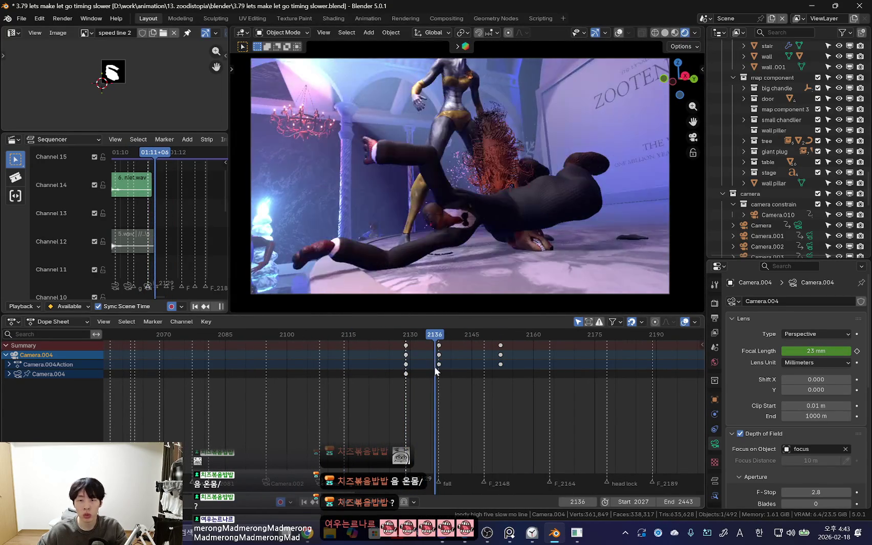
key(Escape)
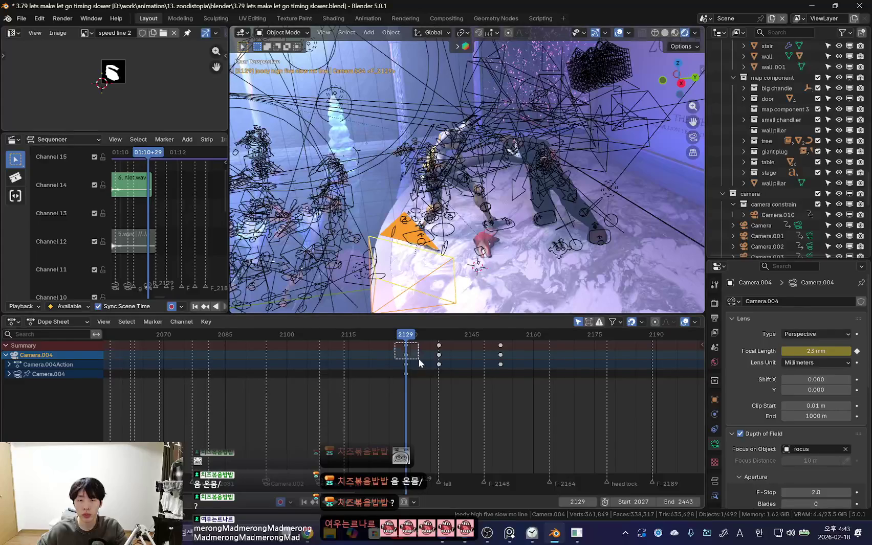
Step: Shift the camera keys near frame 2127 three frames earlier and replay to check timing
key(g)
click(388, 365)
key(r)
key(Escape)
key(space)
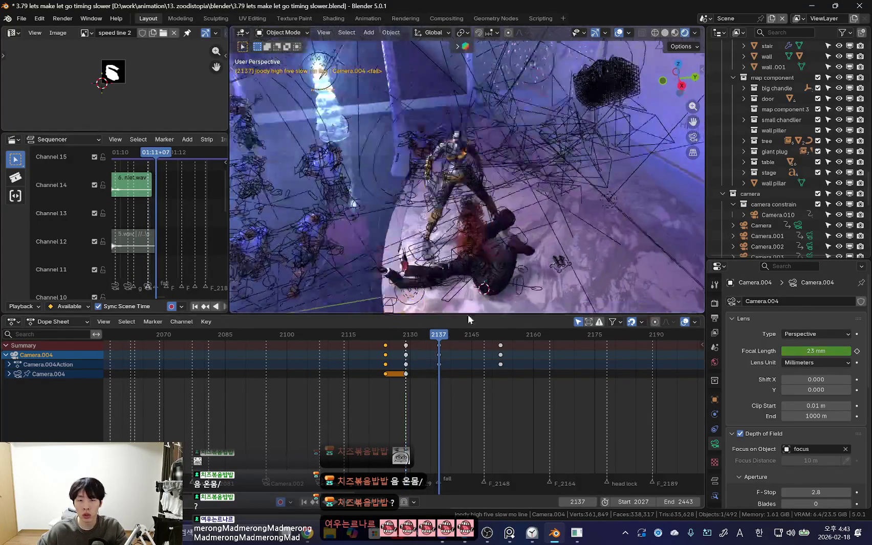
click(388, 366)
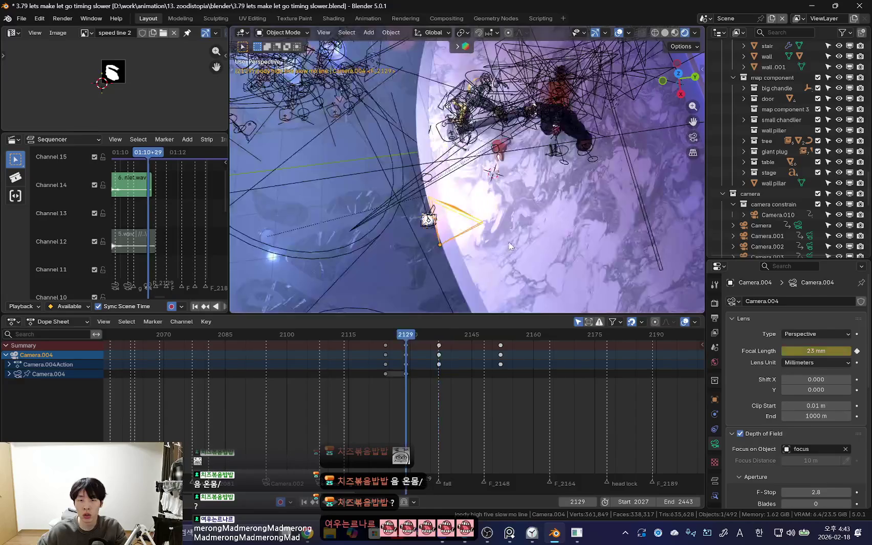
key(shift+alt+z)
key(shift+alt+z)
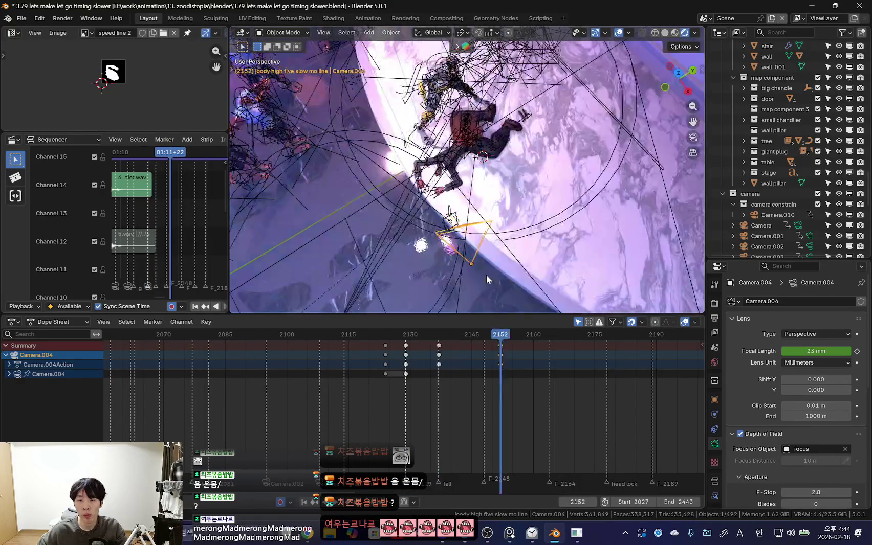
Step: Look through Camera.004 with overlays hidden and fly it to reframe the shot
key(KP_0)
key(shift+alt+z)
key(i)
key(space)
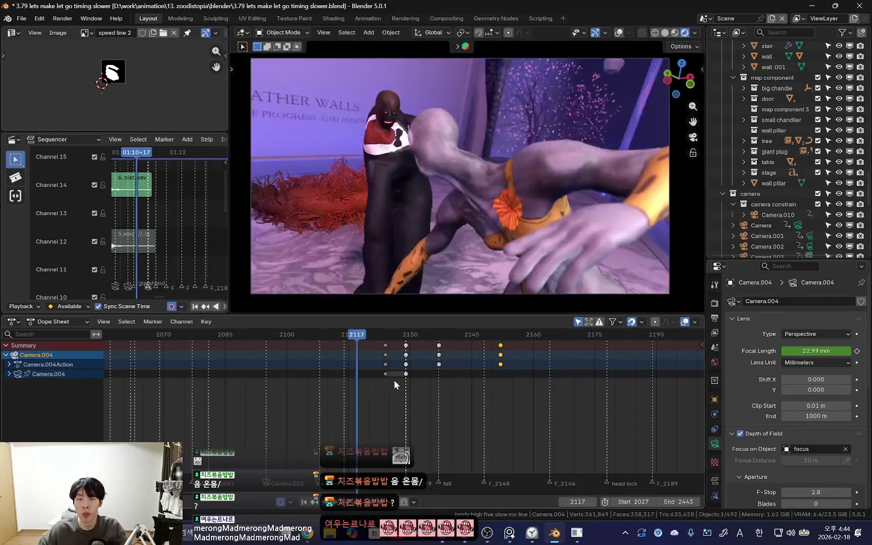
click(424, 363)
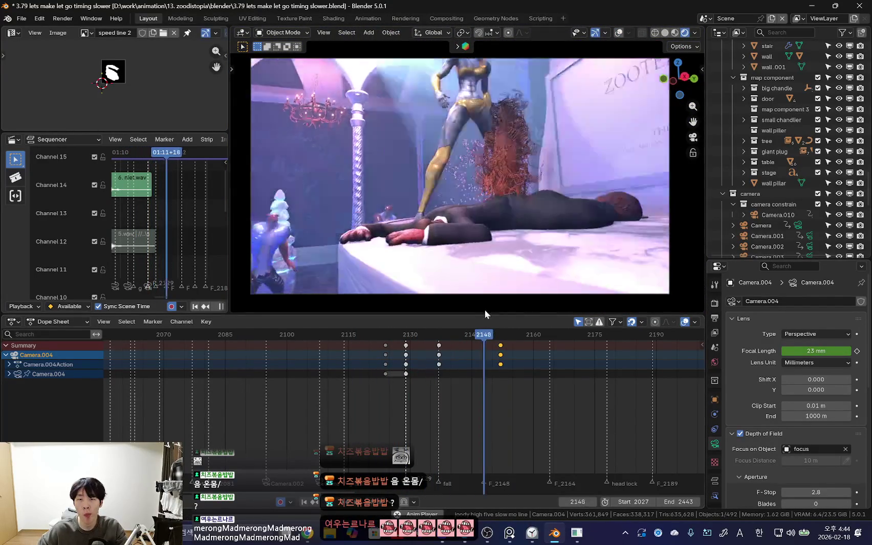
key(shift+grave)
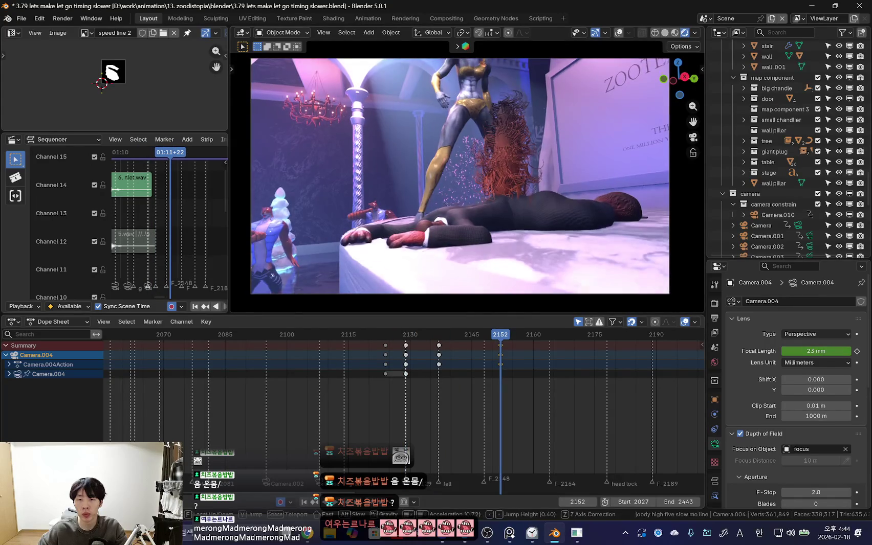
key(Escape)
key(Escape)
key(space)
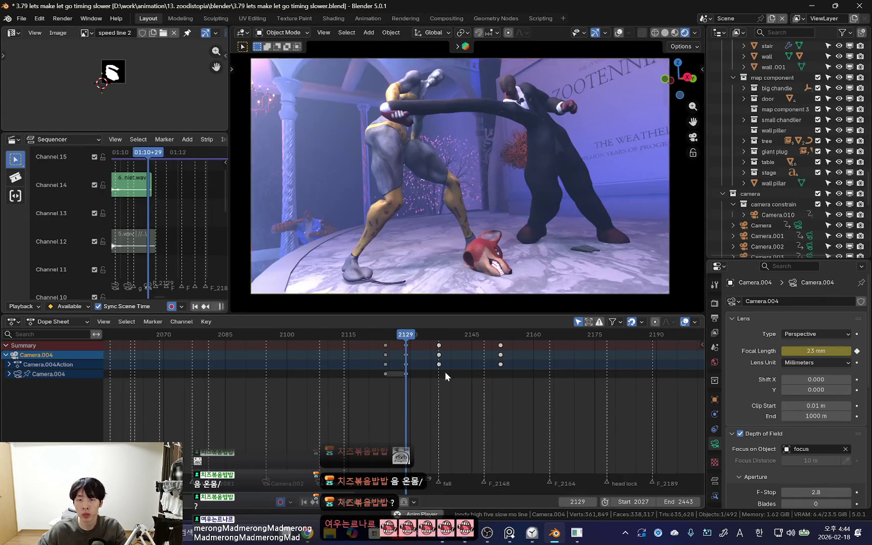
Step: Fly the camera again and key its new framing at frame 2152
key(shift+grave)
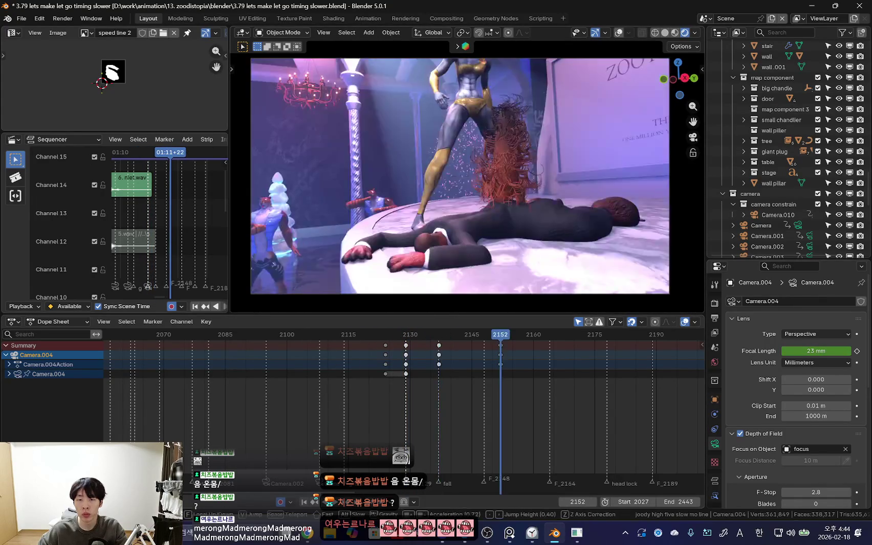
key(Return)
key(space)
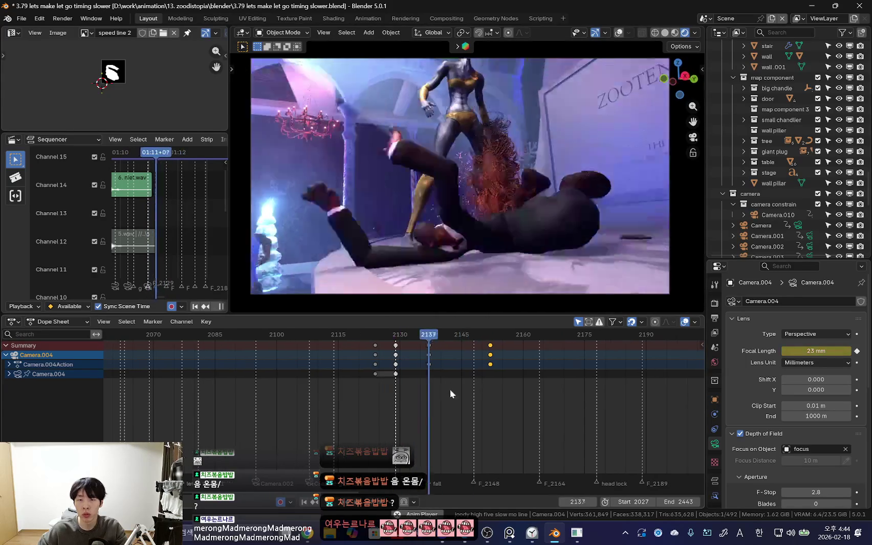
click(483, 381)
scroll(444, 399, up, 4)
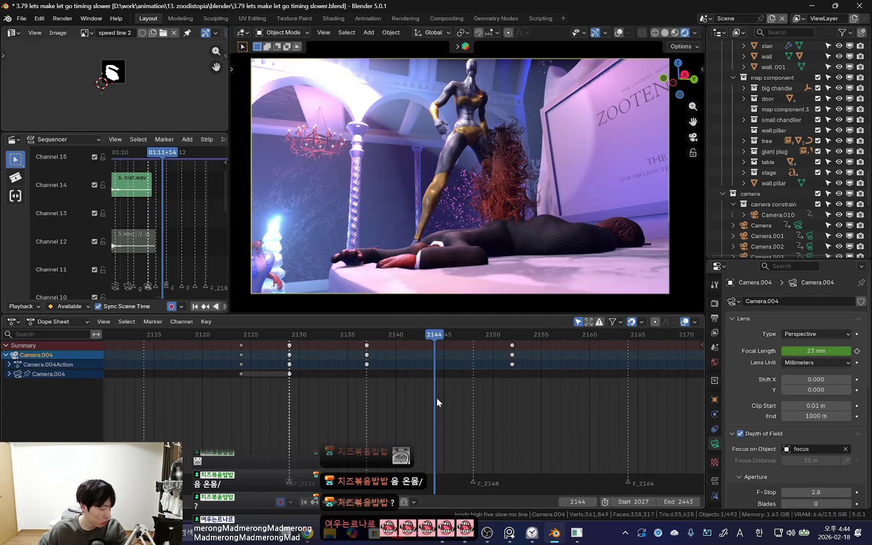
scroll(406, 395, up, 2)
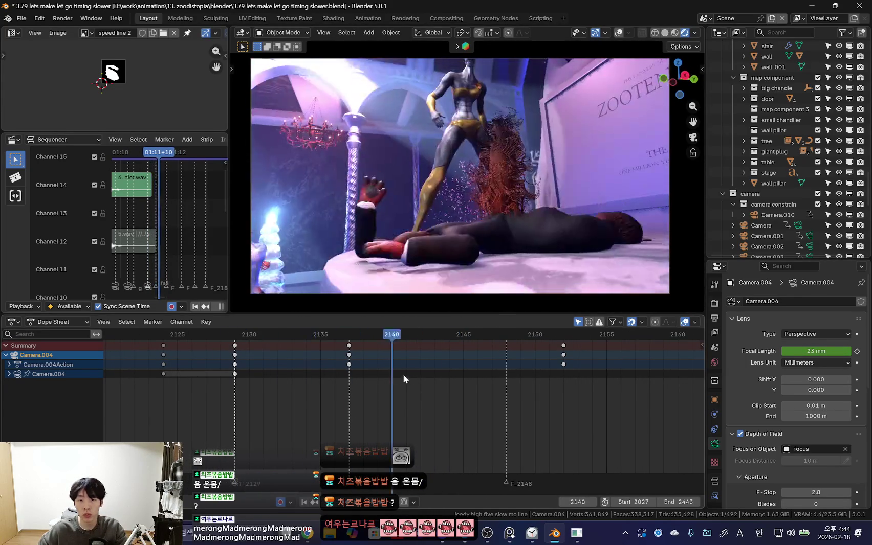
Step: Insert a camera keyframe at frame 2143 and play the shot backwards to review
key(k)
click(467, 204)
scroll(458, 386, down, 3)
key(shift+ctrl+space)
scroll(422, 383, down, 3)
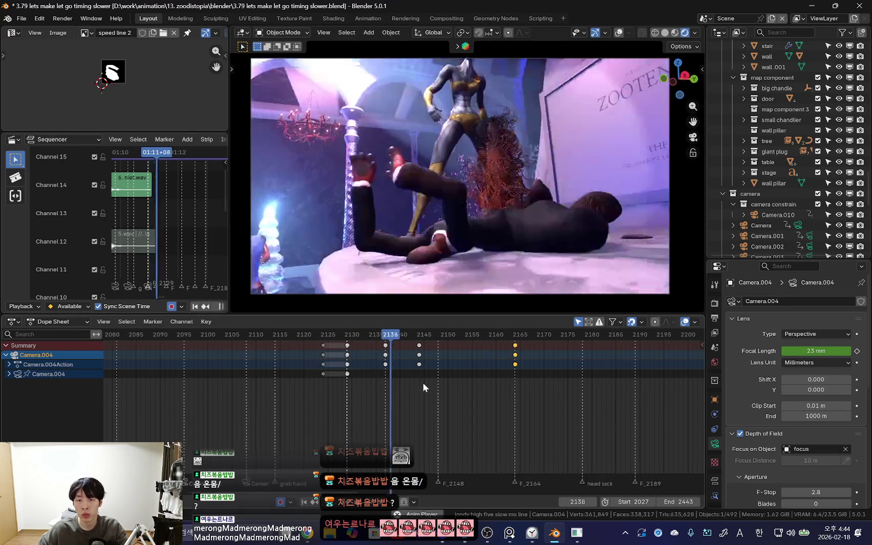
scroll(417, 404, up, 1)
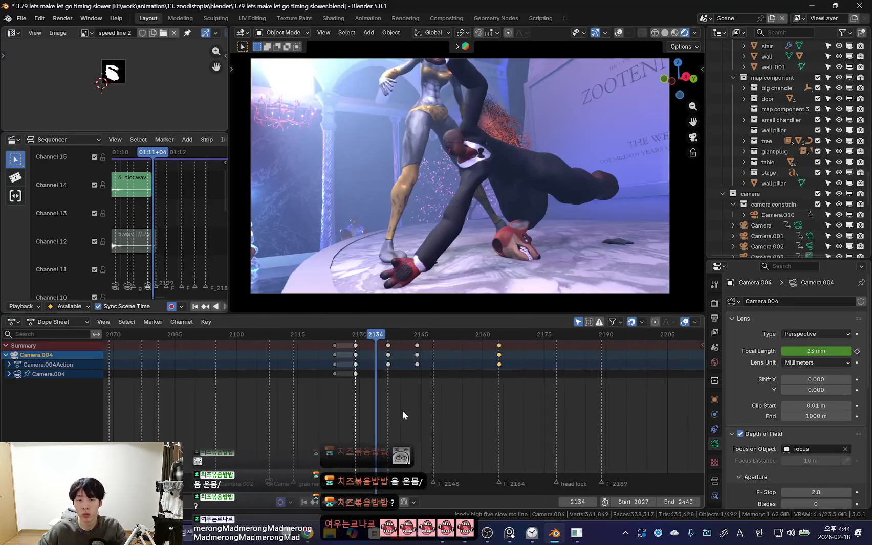
Step: Scrub to frame 2144, enlarge the Outliner to reveal Camera.003 and Camera.004, and delete selected markers
click(388, 372)
drag(388, 372, 416, 376)
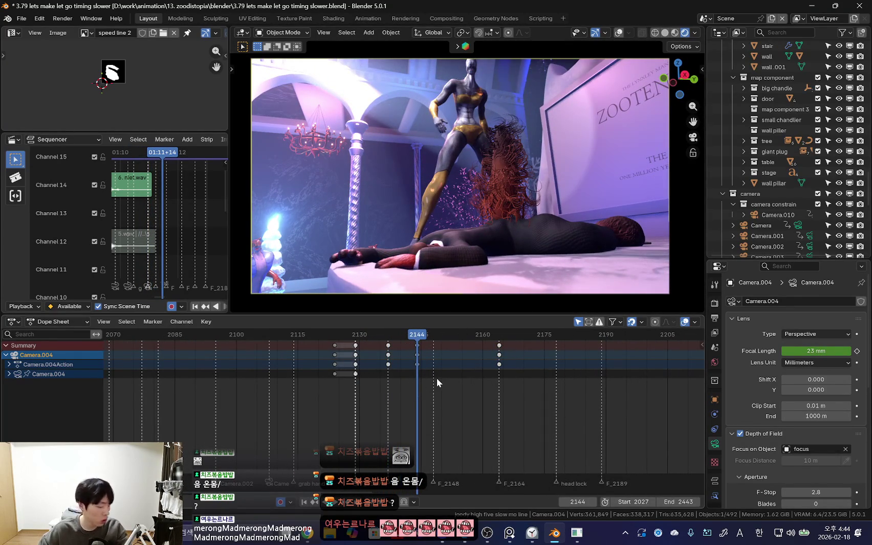
drag(753, 261, 762, 299)
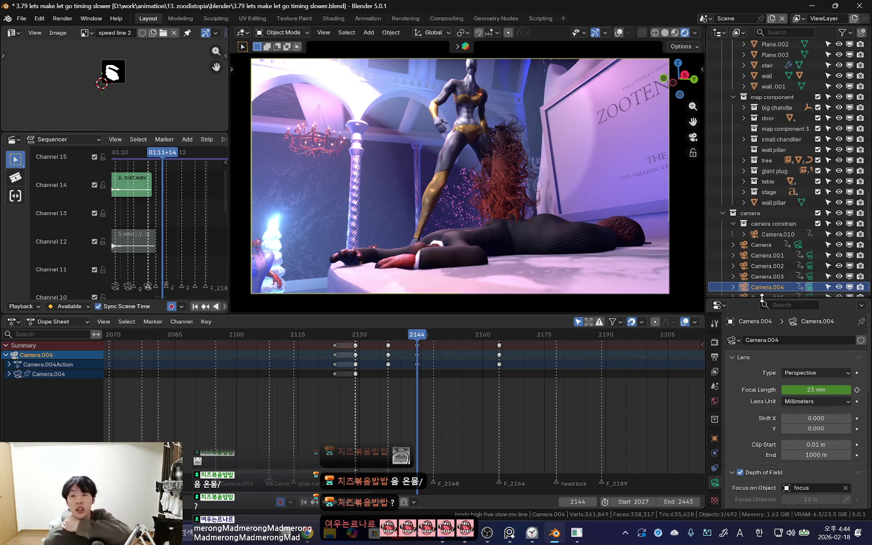
scroll(383, 456, up, 3)
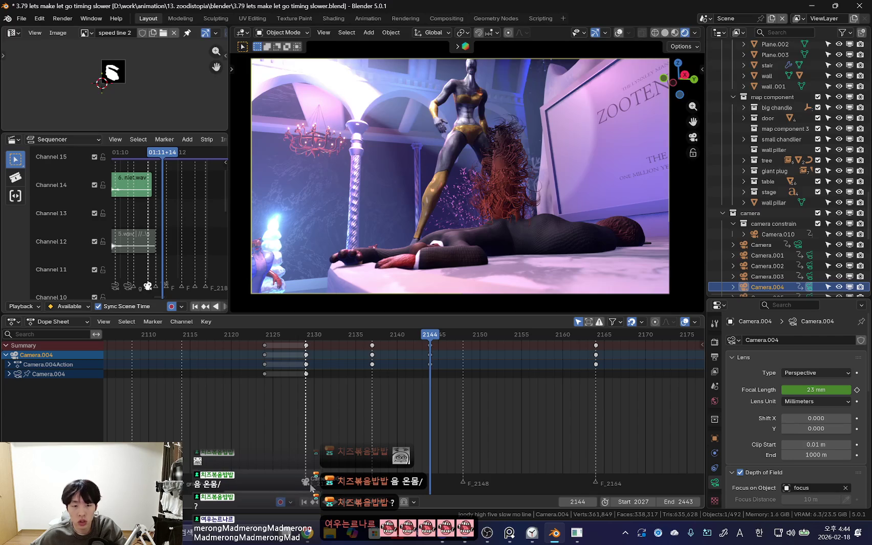
scroll(309, 490, up, 1)
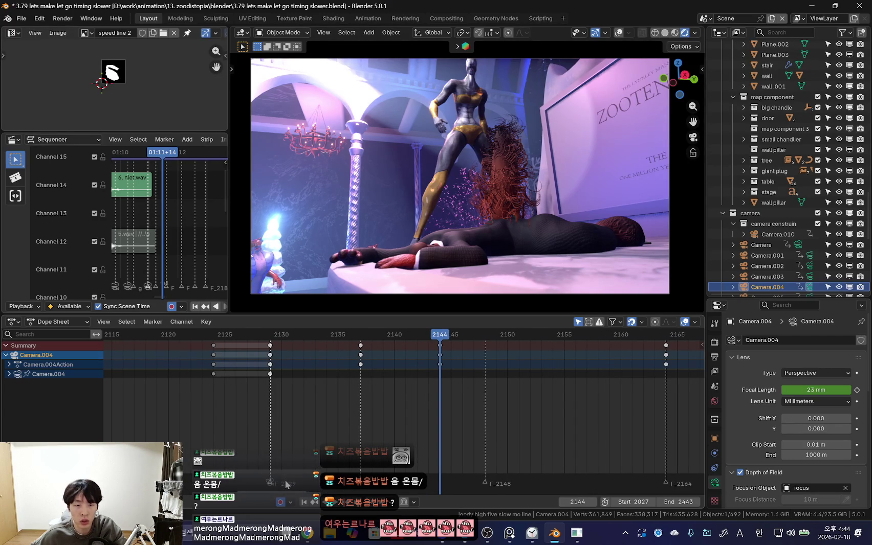
click(272, 485)
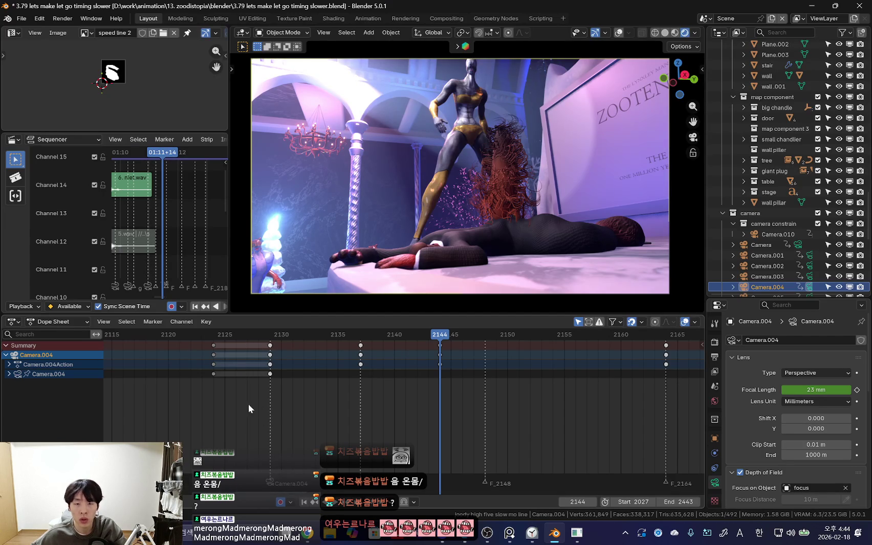
Step: Play the fall shot forward and in reverse, scrubbing around frame 2127
key(space)
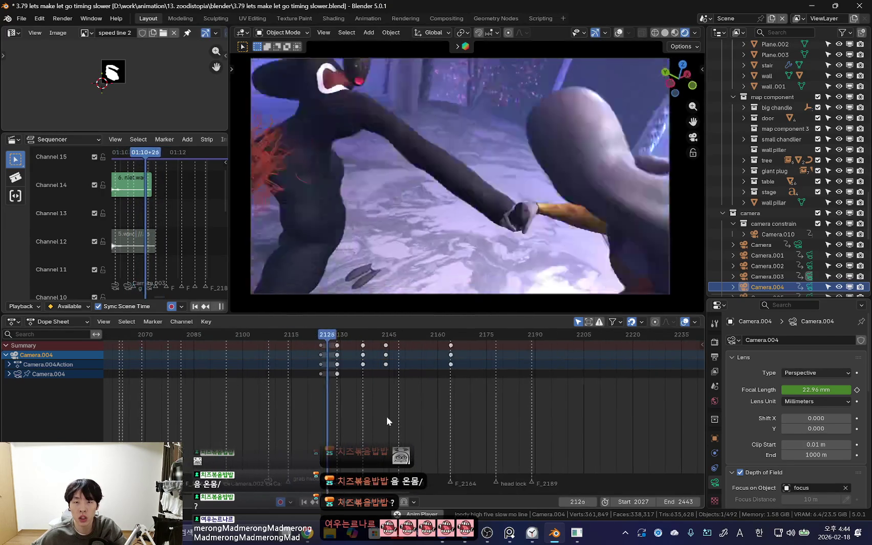
scroll(445, 426, up, 2)
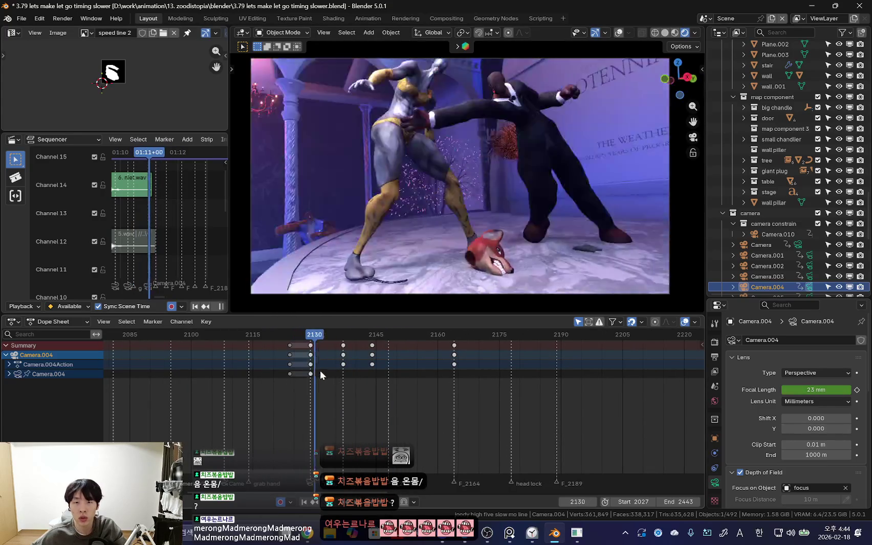
key(shift+ctrl+space)
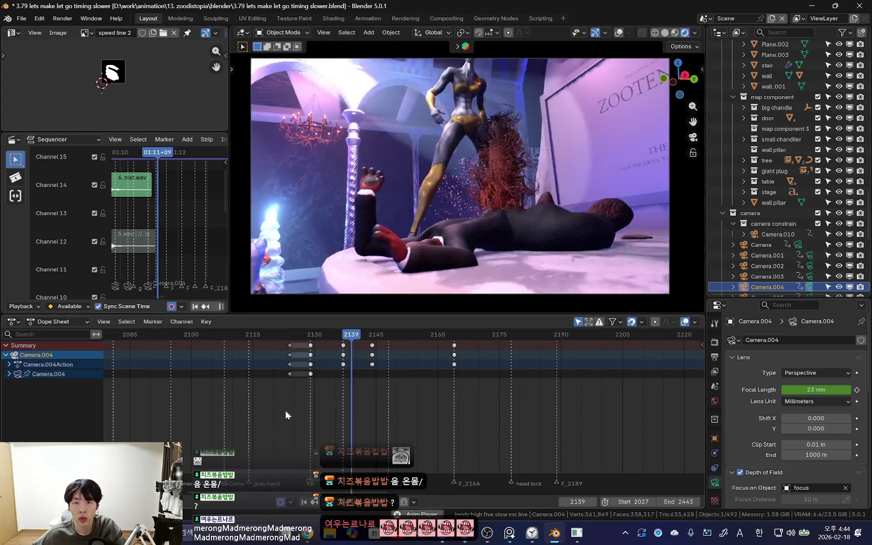
scroll(345, 397, down, 3)
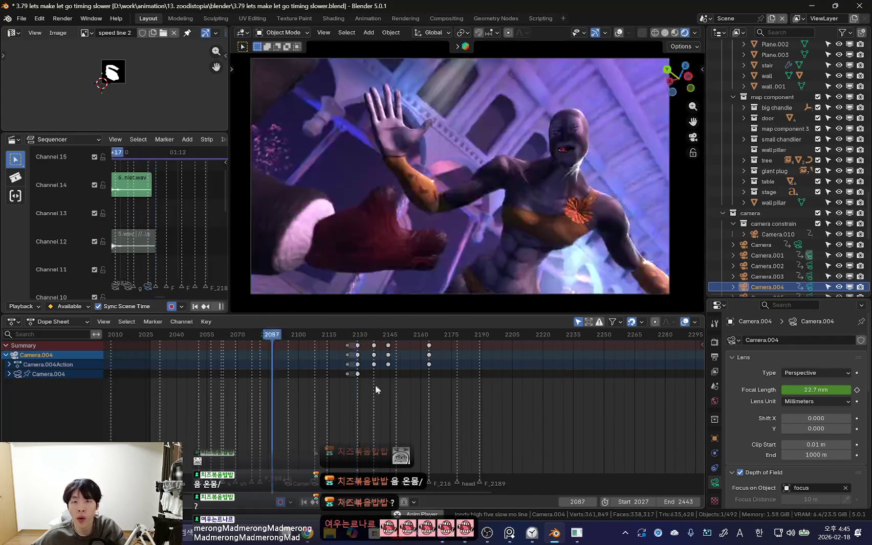
scroll(399, 388, up, 3)
scroll(216, 369, up, 3)
mouse_move(179, 380)
mouse_down()
mouse_move(247, 401)
mouse_move(212, 401)
mouse_move(272, 414)
mouse_up()
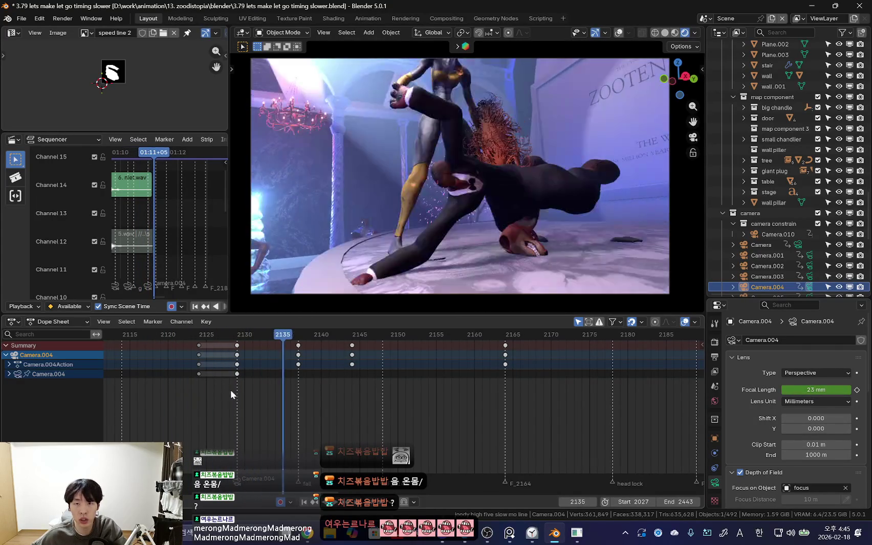
scroll(229, 390, down, 2)
mouse_move(152, 393)
mouse_down()
mouse_move(419, 386)
mouse_move(336, 393)
mouse_move(365, 408)
mouse_up()
scroll(364, 407, up, 3)
Step: Use File > Save As to save the project as '3.80 lets do oposite camera.blend'
click(21, 18)
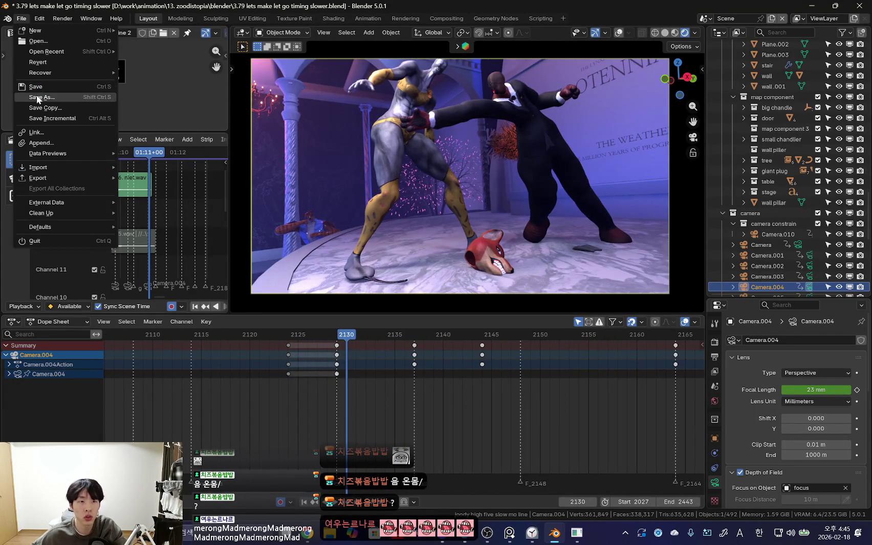
click(39, 97)
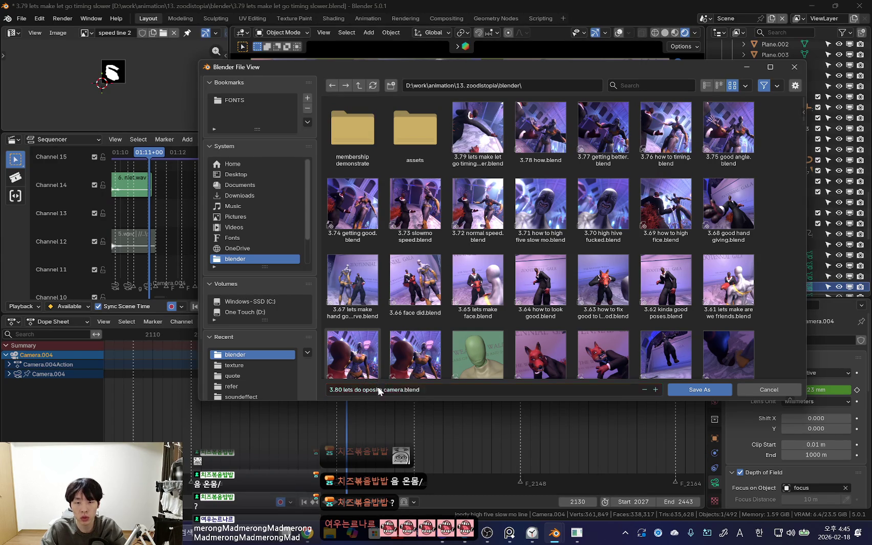
key(Return)
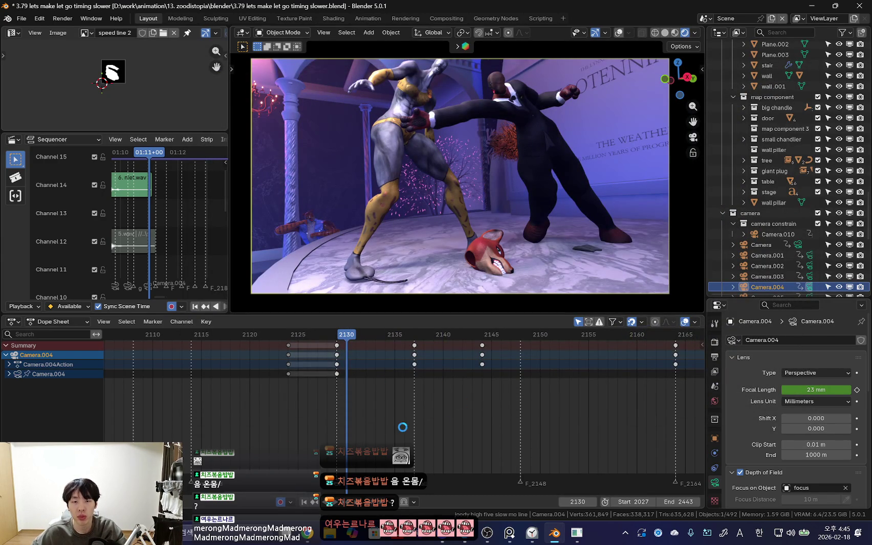
scroll(411, 416, down, 3)
scroll(435, 412, down, 2)
Step: Delete all selected camera keyframes, then fly Camera.004 behind the yellow character and key it
key(a)
key(x)
click(555, 370)
key(Left)
key(shift+grave)
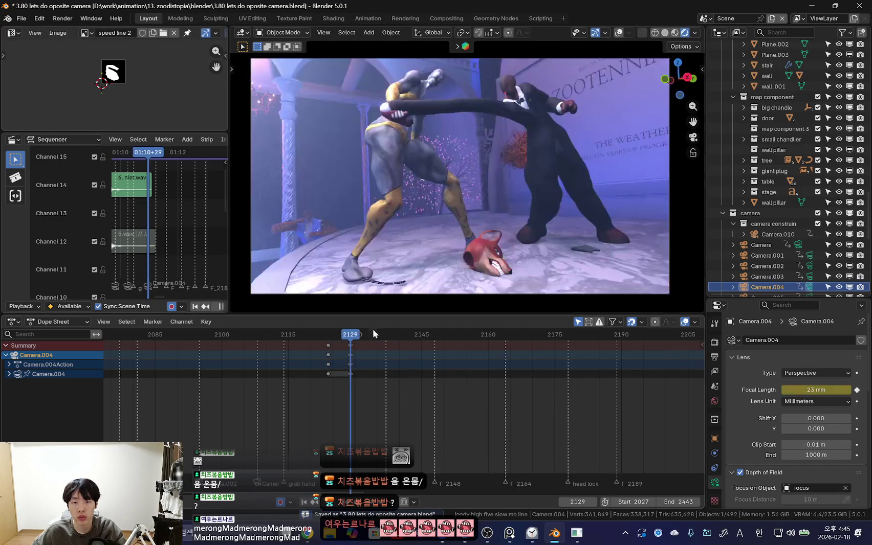
key(a)
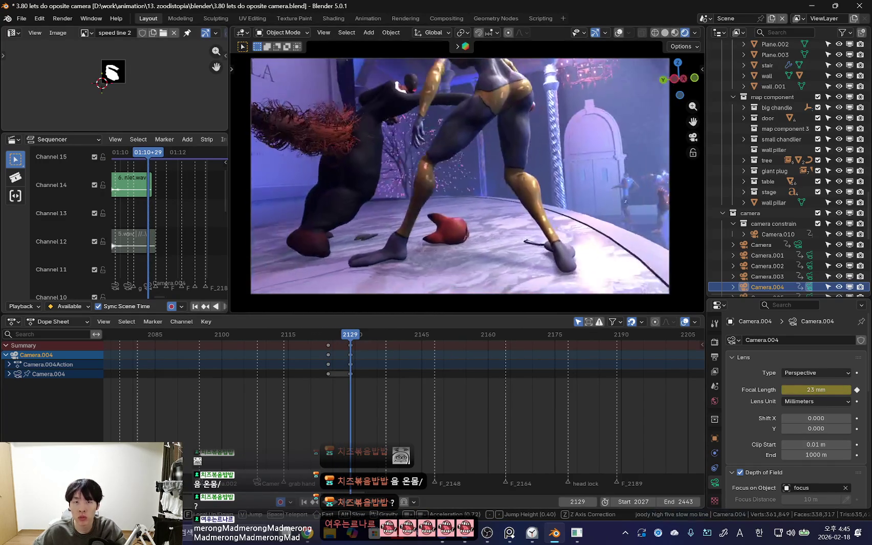
key(Return)
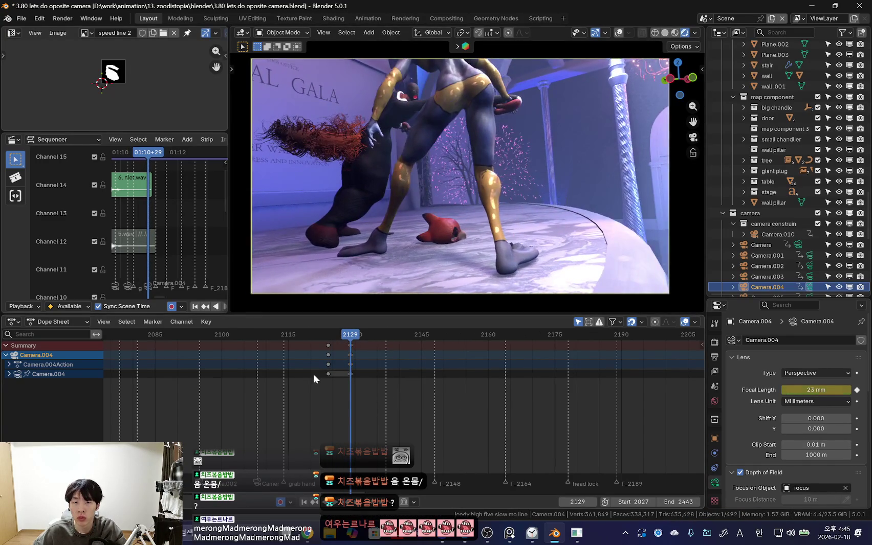
key(Left)
key(Left)
Step: At frame 2142, fly the camera close over the fighters tilted down, key it, and play back
drag(344, 378, 411, 386)
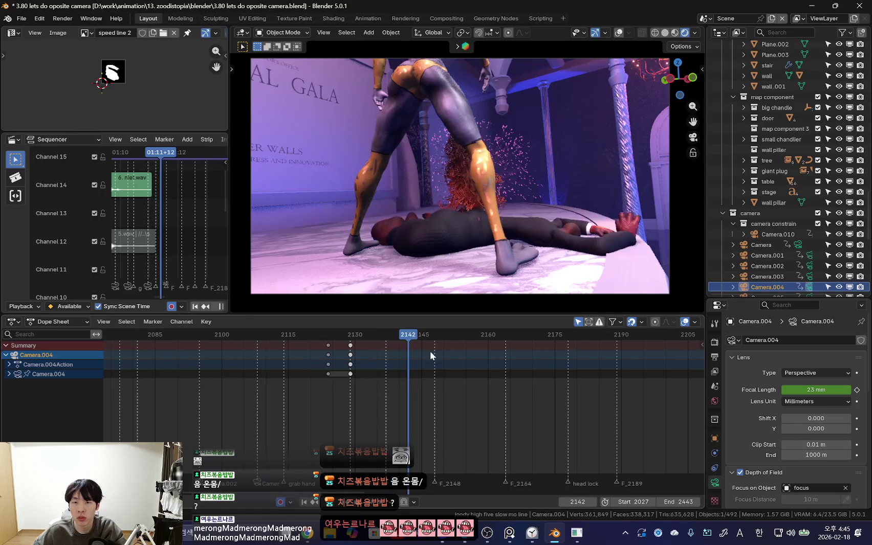
key(shift+grave)
key(w)
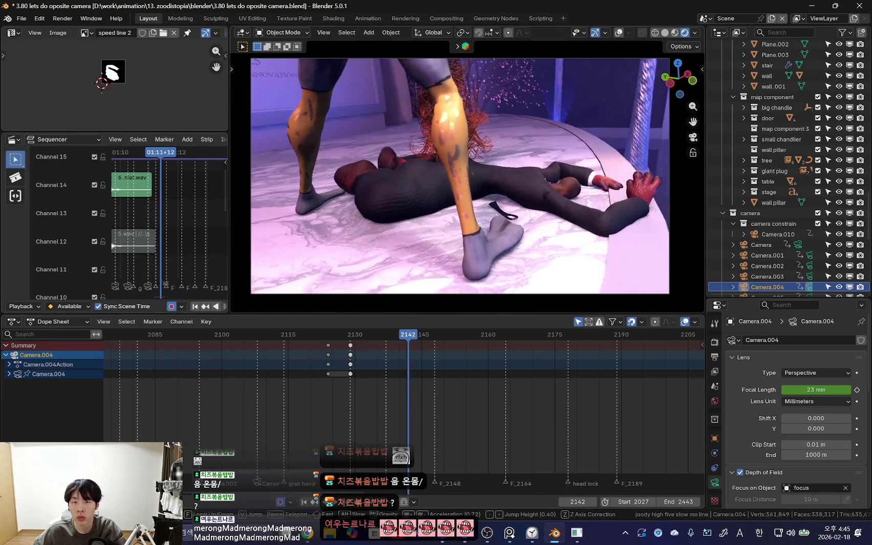
key(w)
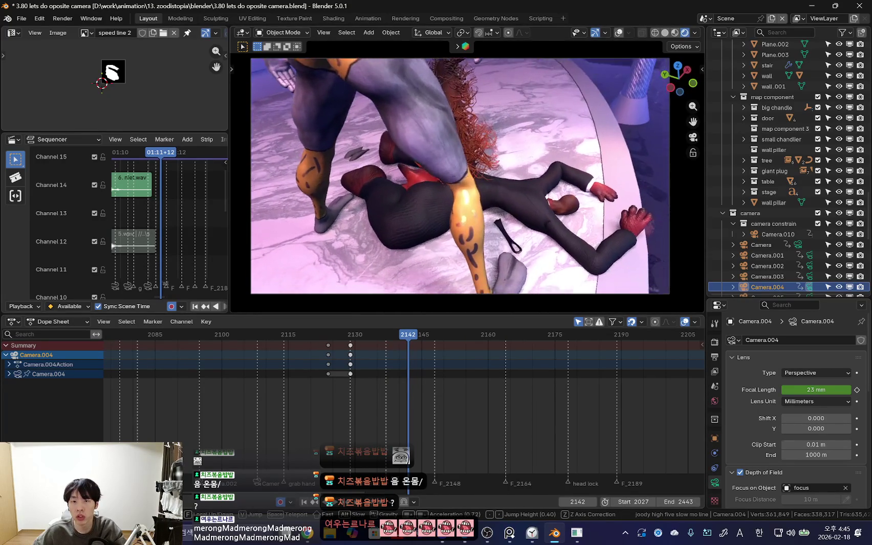
click(508, 249)
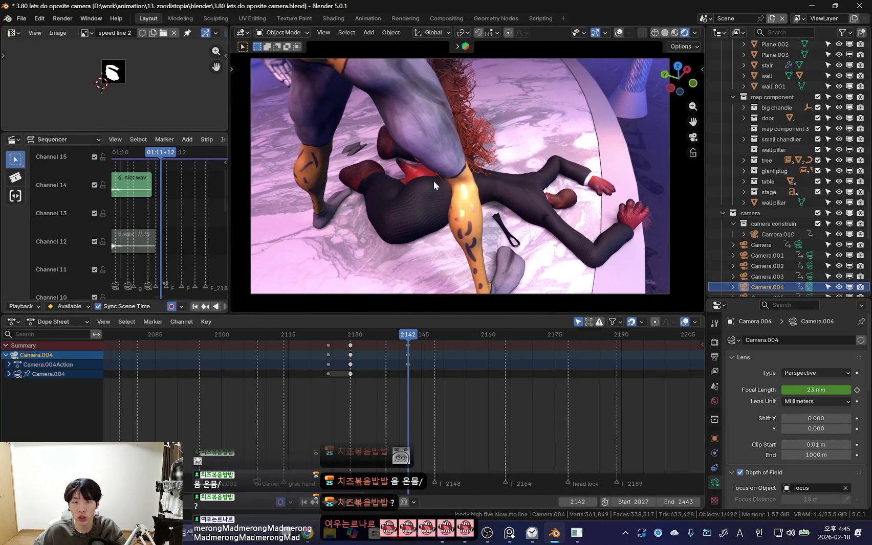
scroll(334, 395, up, 2)
key(Down)
key(space)
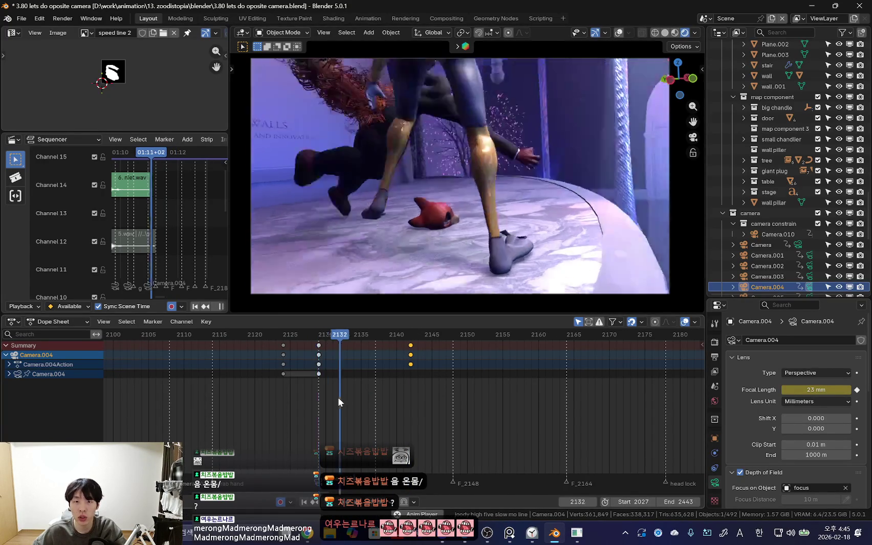
Step: Grab the camera keys back to about frame 2129 and replay the retimed move
alt+scroll(348, 383, up, 9)
alt+scroll(332, 386, down, 7)
scroll(364, 393, up, 2)
key(shift+grave)
drag(330, 365, 330, 365)
key(space)
scroll(313, 376, down, 2)
key(Escape)
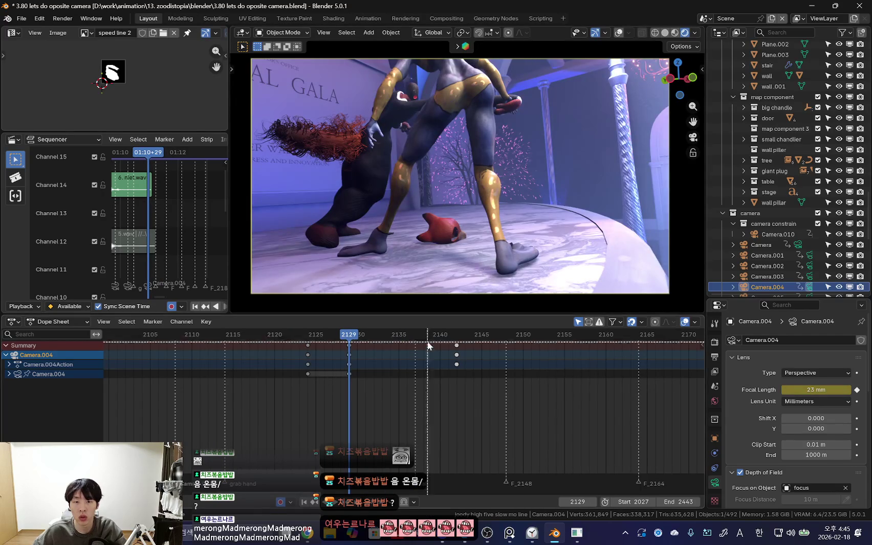
click(375, 382)
key(space)
Step: Fly the camera to a refined position, key it, and play the updated move
scroll(318, 372, down, 2)
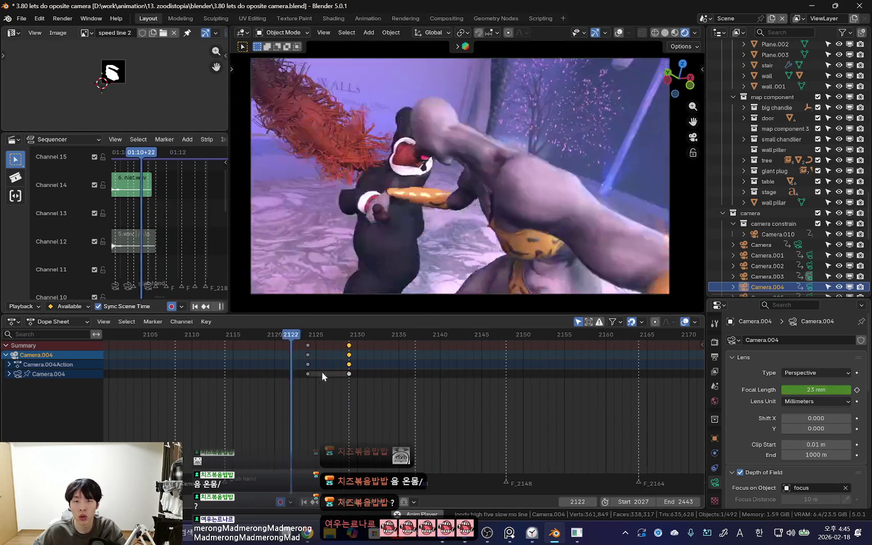
scroll(352, 365, down, 3)
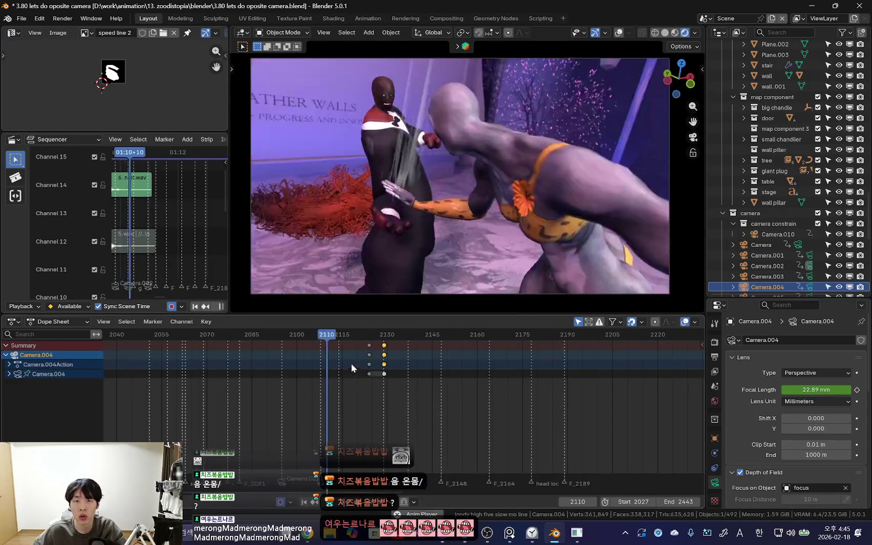
scroll(441, 376, up, 1)
key(Escape)
key(shift+grave)
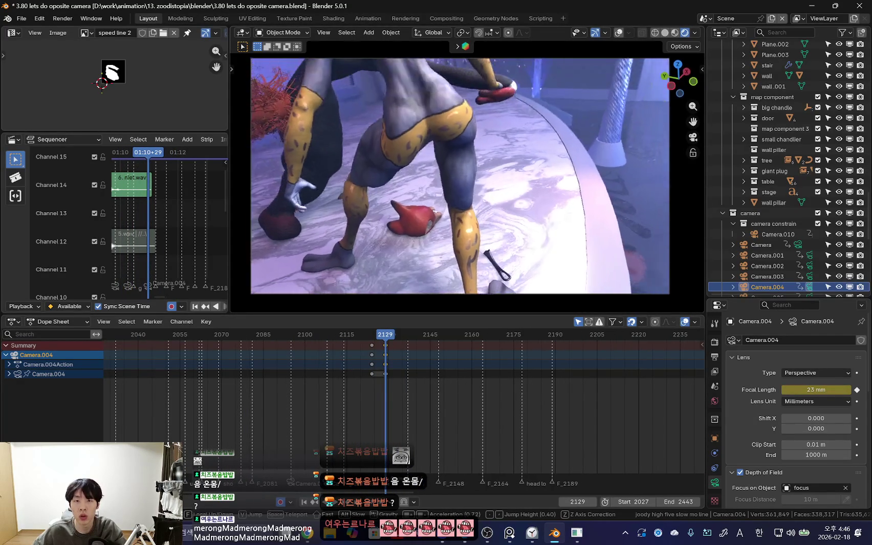
key(Return)
key(space)
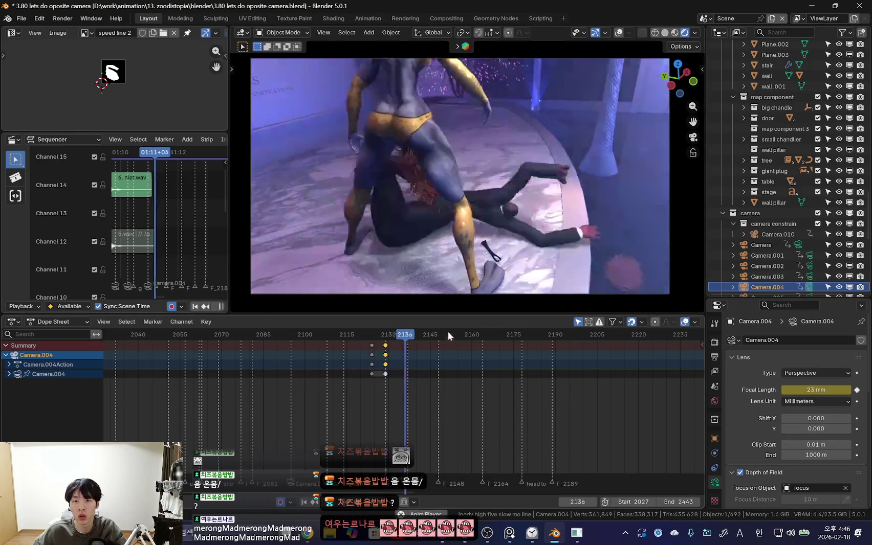
Step: Review the timing around frame 2129, then show rig overlays and select the nick rig
scroll(443, 400, up, 2)
key(Down)
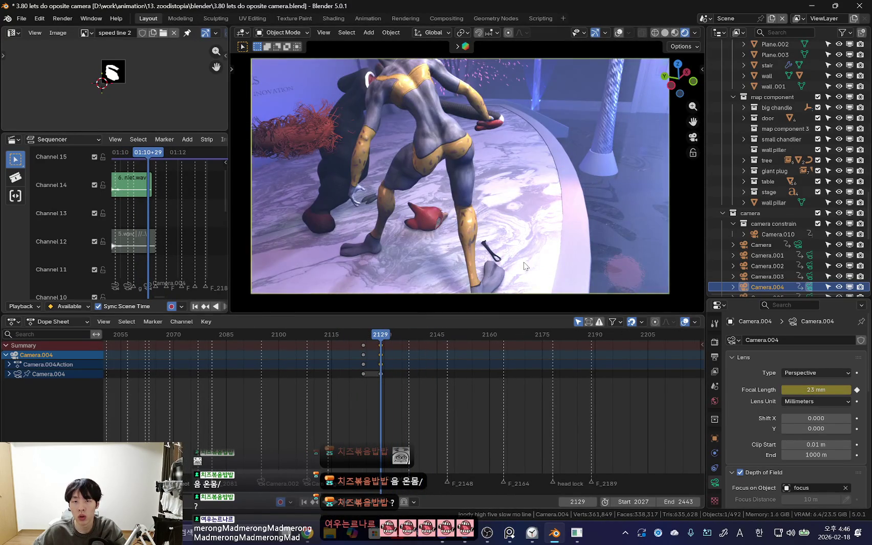
scroll(410, 387, up, 2)
key(Left)
key(Left)
drag(361, 364, 360, 359)
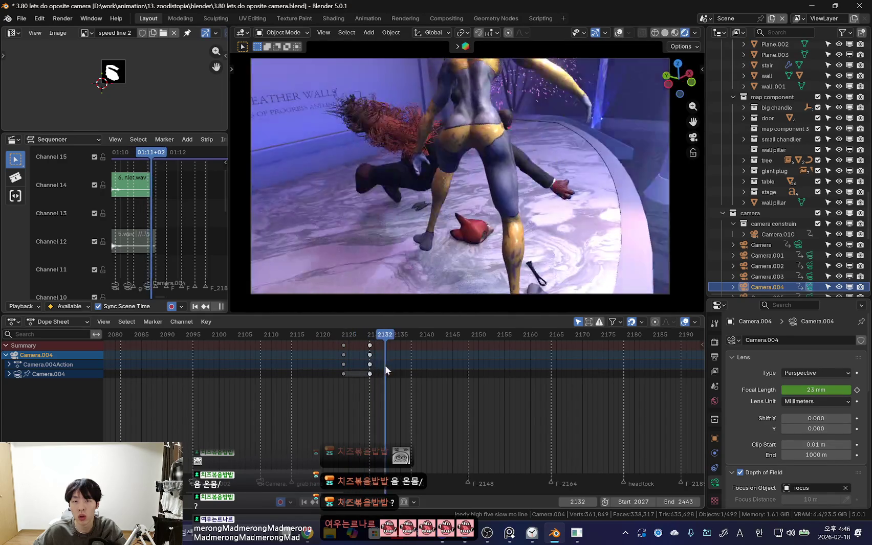
key(space)
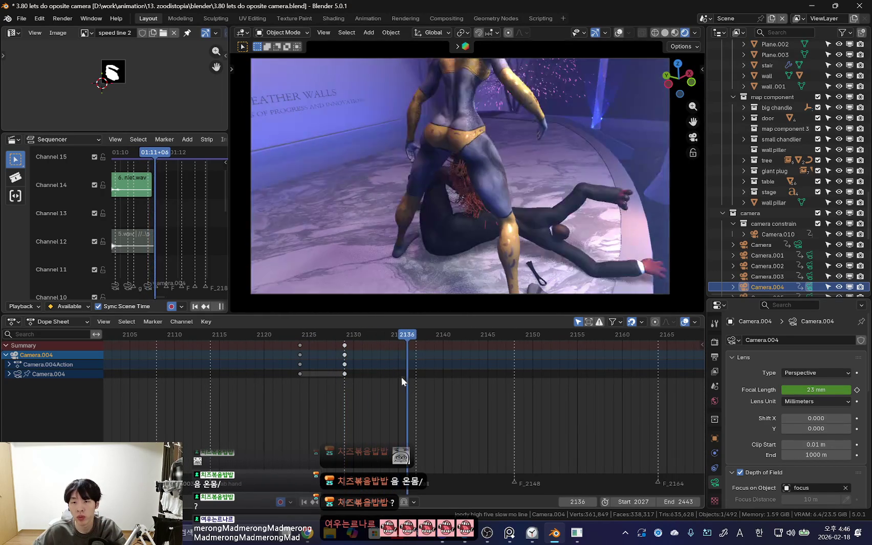
drag(408, 379, 349, 380)
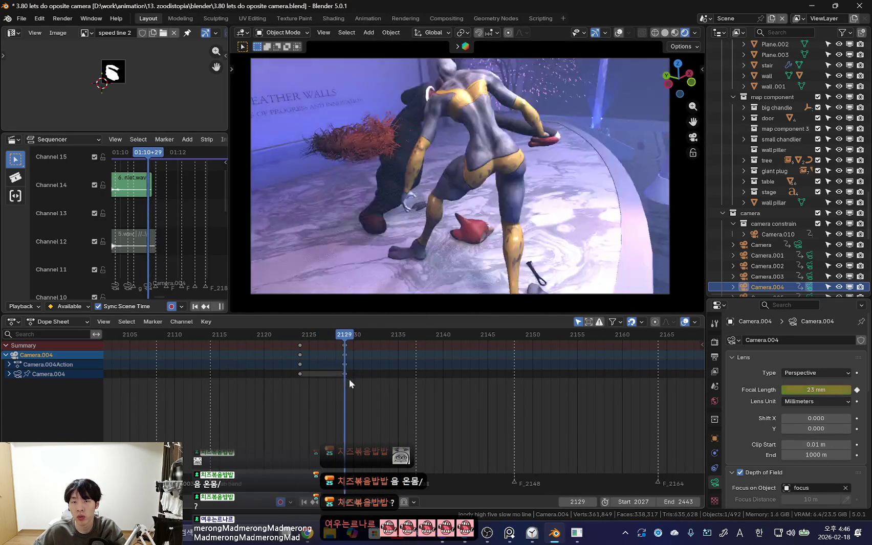
click(619, 32)
click(482, 119)
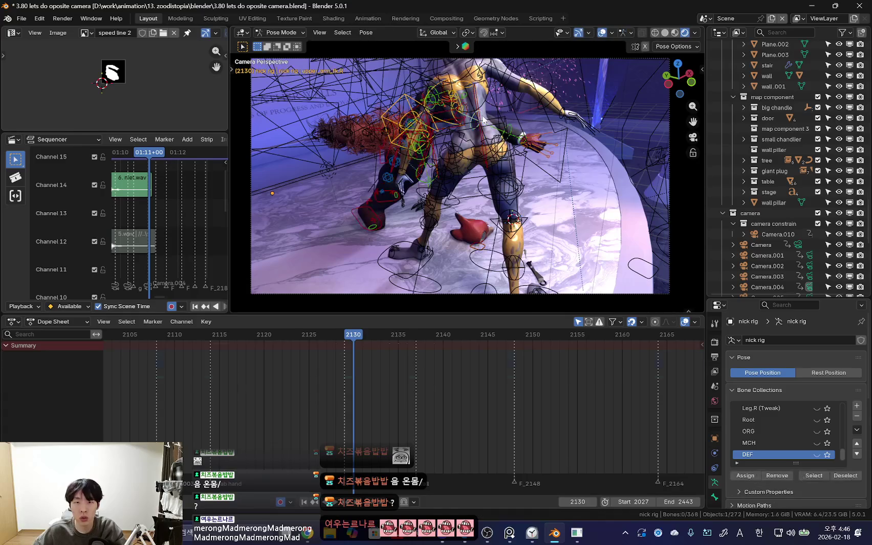
Step: Hide the nick rig overlays and play the fall to check the right arm pose
scroll(409, 335, up, 2)
key(shift+alt+z)
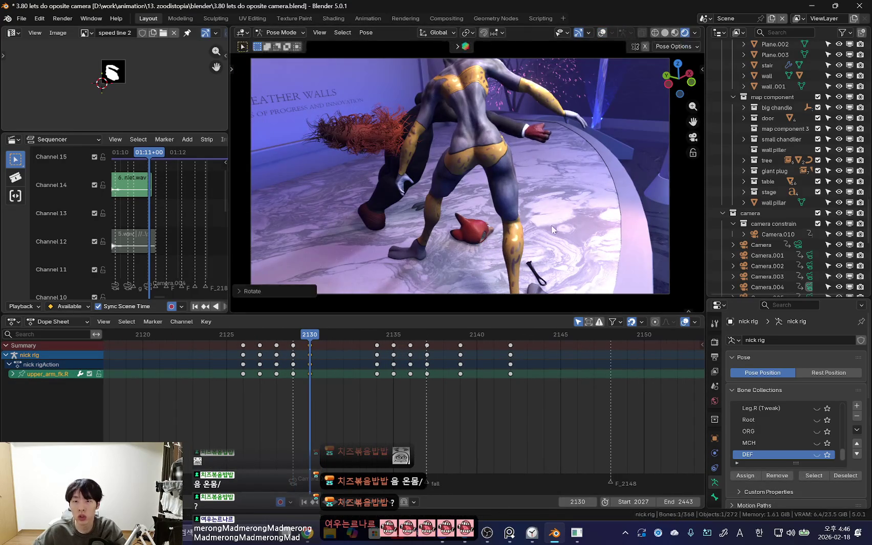
click(569, 232)
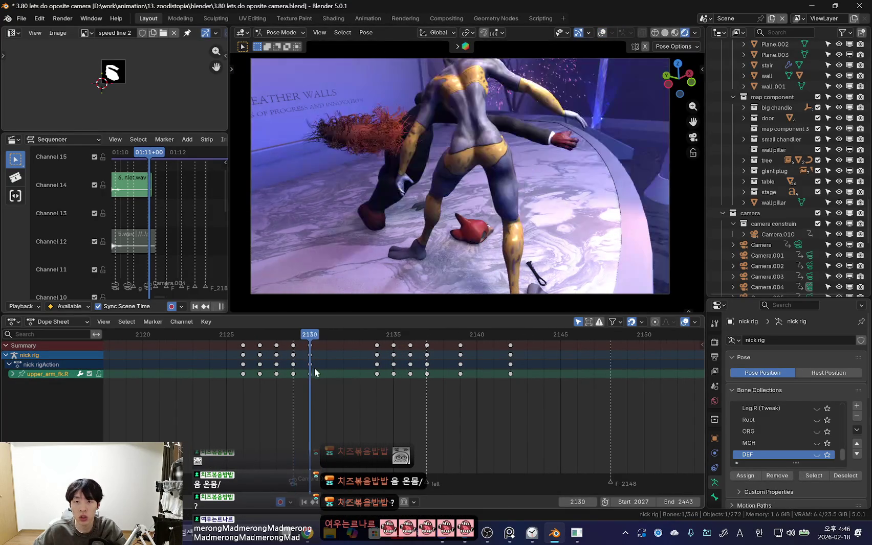
key(space)
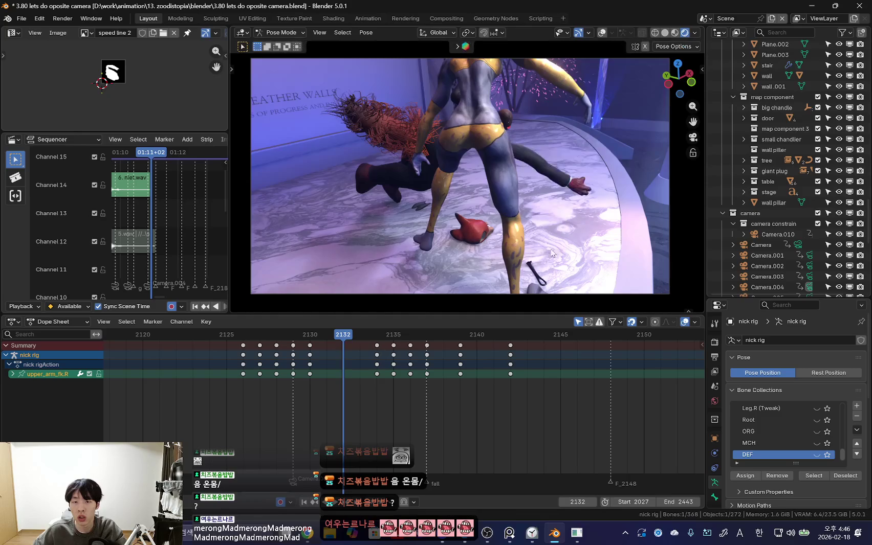
click(589, 199)
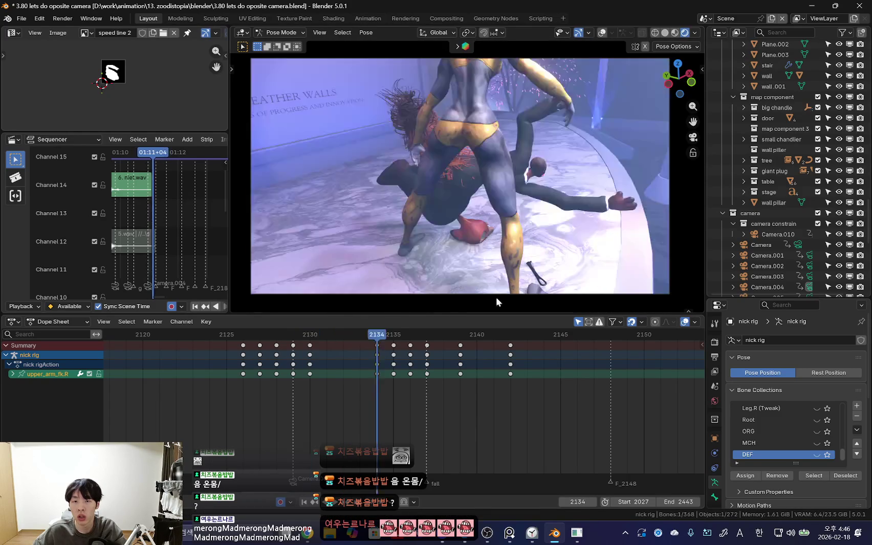
Step: At frame 2131, rotate the right arm on X and re-pose upper_arm_fk.R
drag(276, 358, 328, 375)
click(595, 226)
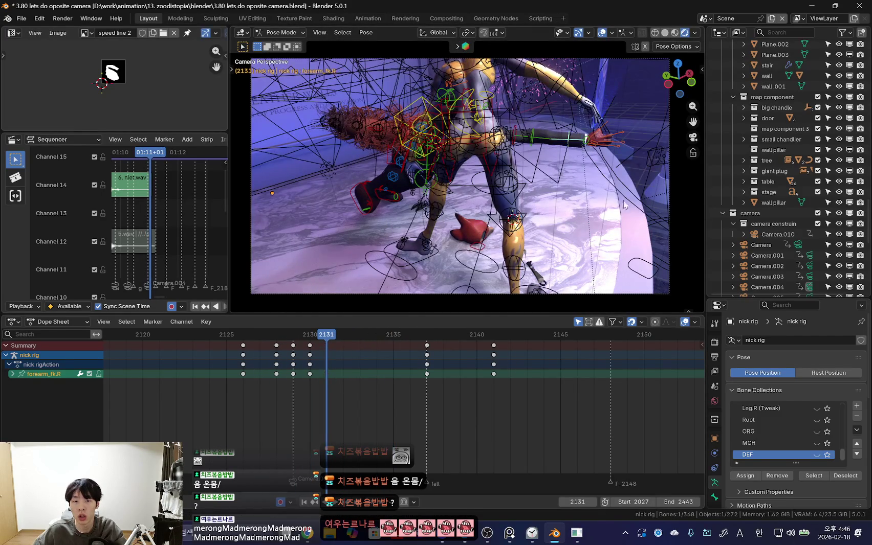
key(r)
key(x)
click(549, 156)
key(r)
key(r)
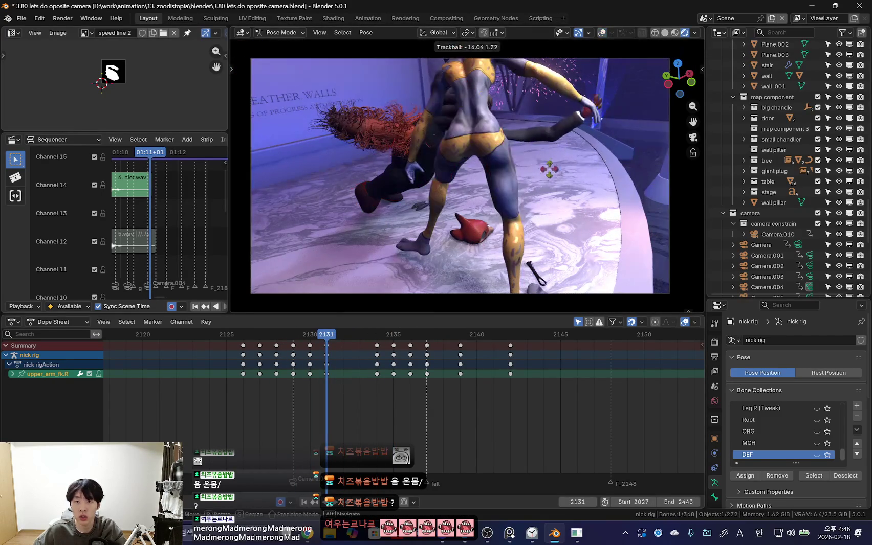
click(565, 177)
Step: Rotate the right arm bone at frame 2134, then scrub frames 2131–2137 and play
key(Left)
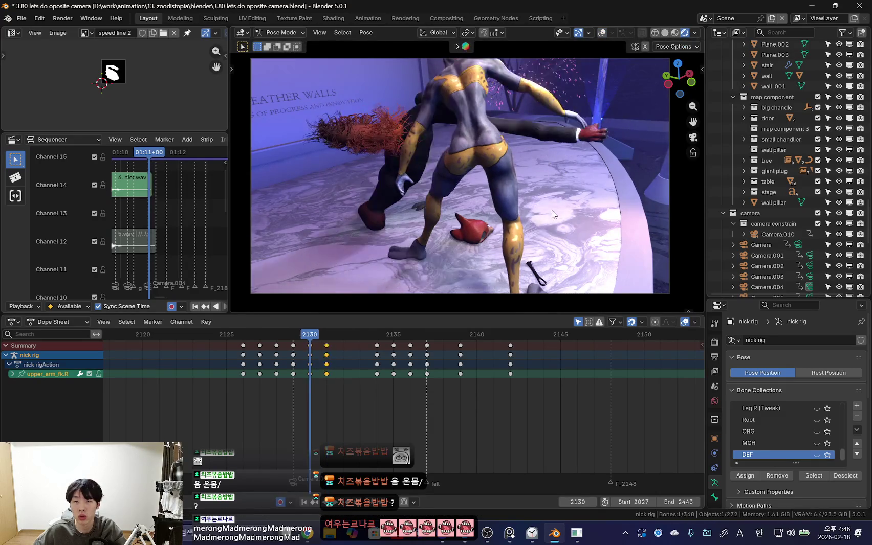
click(376, 390)
key(r)
key(r)
mouse_move(338, 379)
mouse_down()
mouse_move(442, 386)
mouse_move(299, 392)
mouse_move(388, 403)
mouse_move(265, 399)
mouse_move(382, 415)
mouse_up()
scroll(382, 415, down, 2)
key(space)
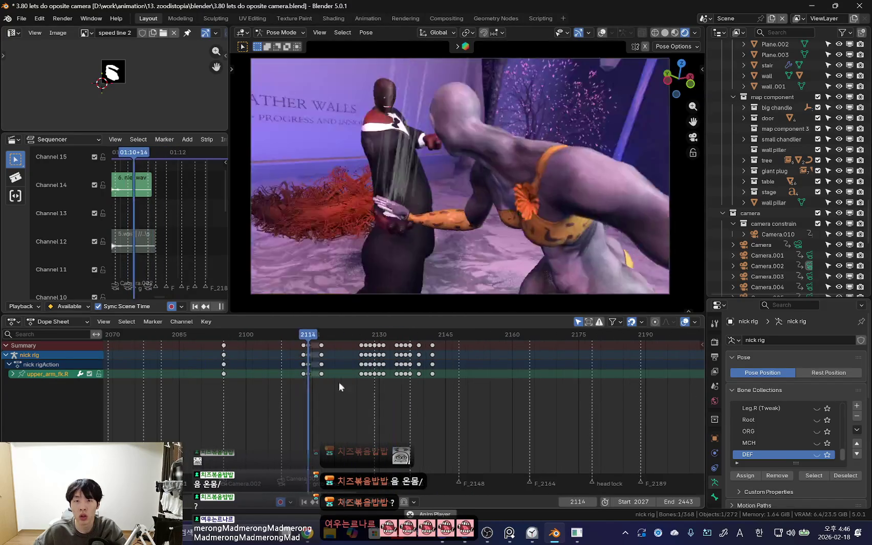
Step: Move to frame 2125 and select Camera.003
scroll(406, 393, down, 2)
scroll(441, 393, up, 4)
mouse_move(356, 389)
mouse_down()
mouse_move(253, 381)
mouse_move(308, 391)
mouse_move(286, 377)
mouse_move(407, 381)
mouse_move(312, 378)
mouse_move(375, 381)
mouse_move(315, 389)
mouse_move(389, 391)
mouse_move(358, 404)
mouse_move(181, 395)
mouse_move(316, 379)
mouse_move(250, 395)
mouse_move(461, 403)
mouse_move(290, 387)
mouse_move(178, 393)
mouse_move(462, 407)
mouse_move(243, 408)
mouse_move(287, 402)
mouse_move(233, 400)
mouse_move(353, 399)
mouse_up()
click(449, 292)
Step: Make Camera.004 active and play its fight shot, stopping at frame 2068
click(413, 295)
key(space)
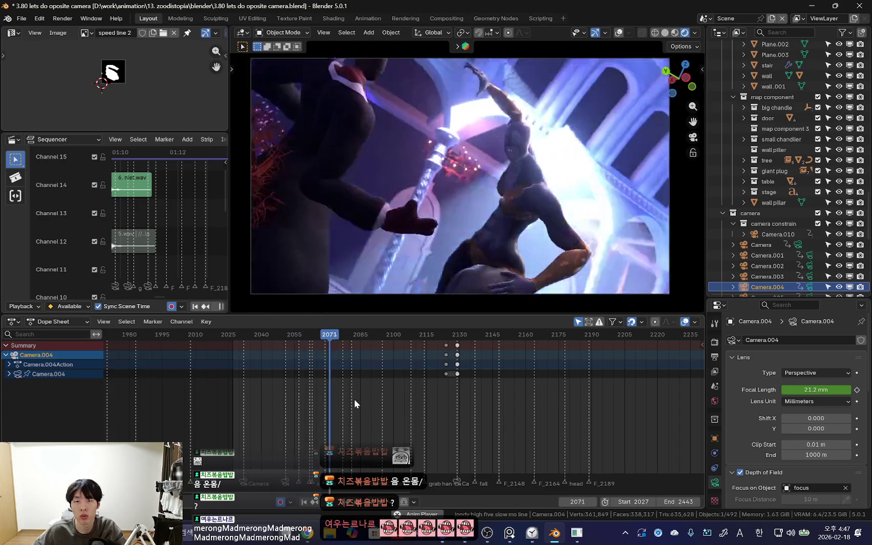
key(Escape)
key(space)
scroll(350, 400, up, 2)
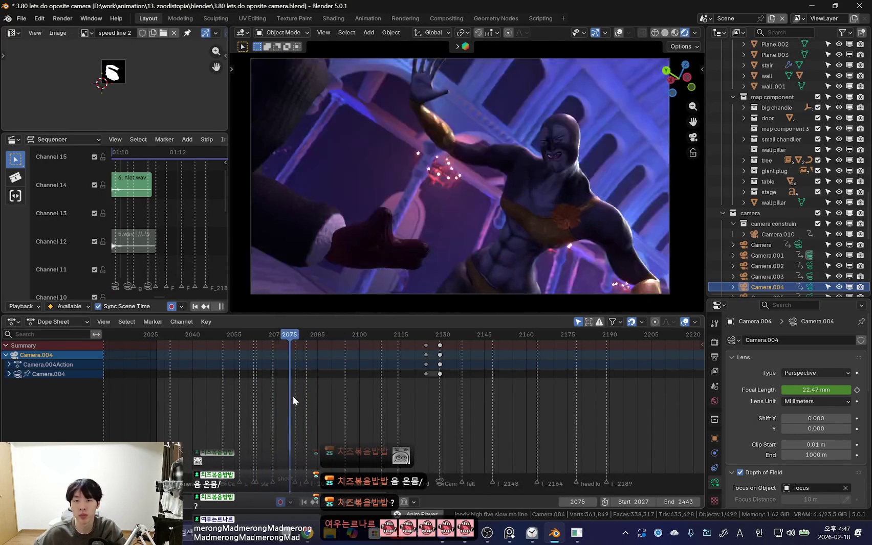
key(shift+ctrl+space)
key(space)
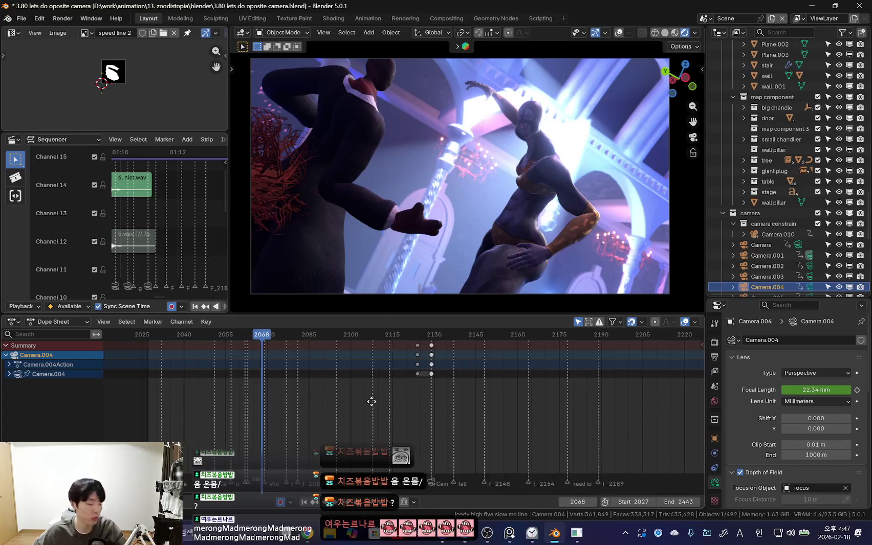
ctrl+middle_drag(375, 400, 388, 421)
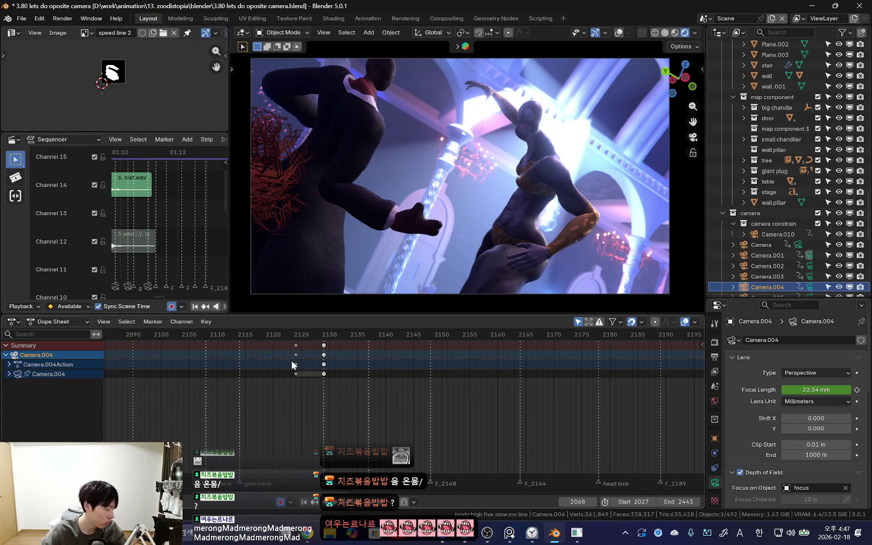
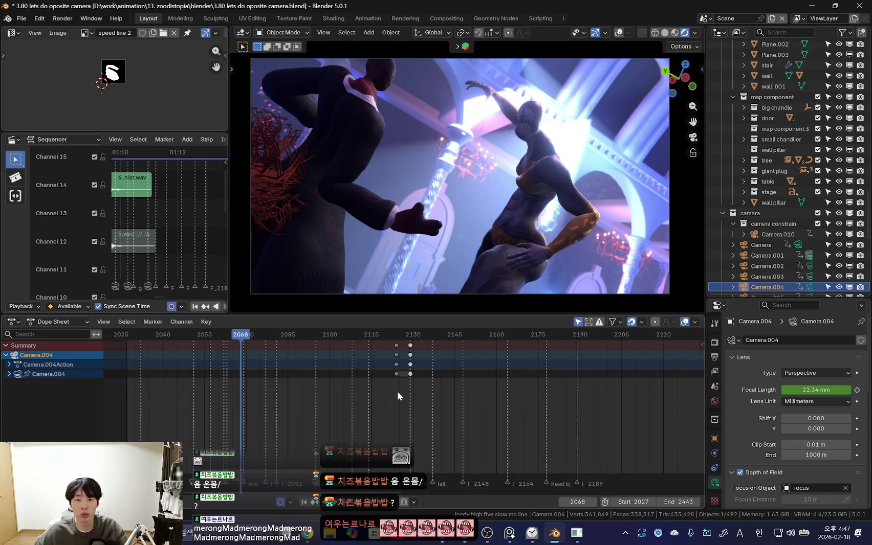
Step: Review Camera.004's shot around frames 2126–2143, toggling viewport overlays and playing it back
scroll(399, 396, down, 3)
click(532, 533)
click(532, 534)
scroll(446, 405, up, 1)
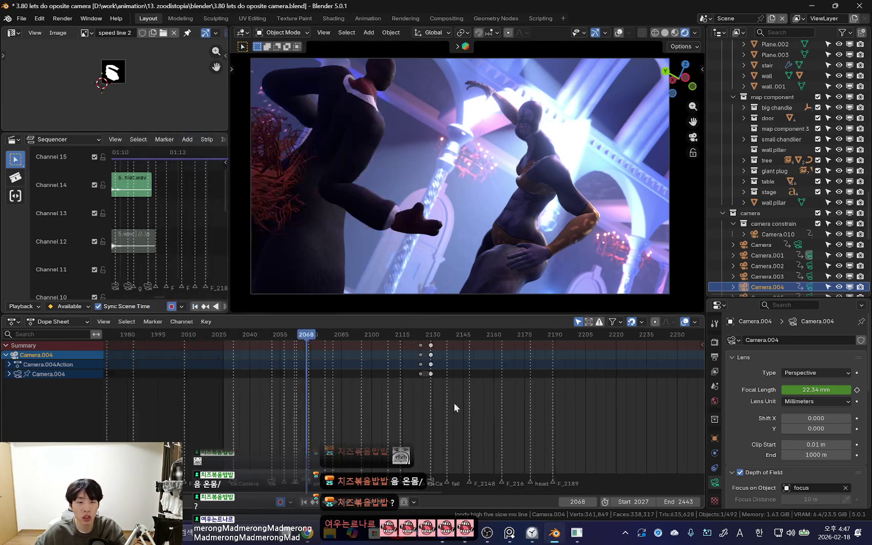
scroll(435, 389, up, 2)
right_click(421, 371)
click(436, 371)
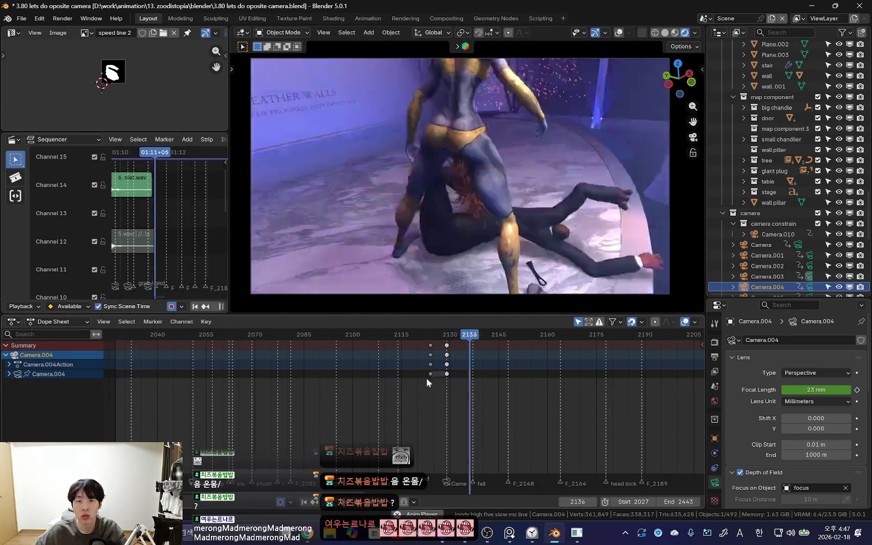
key(shift+alt+z)
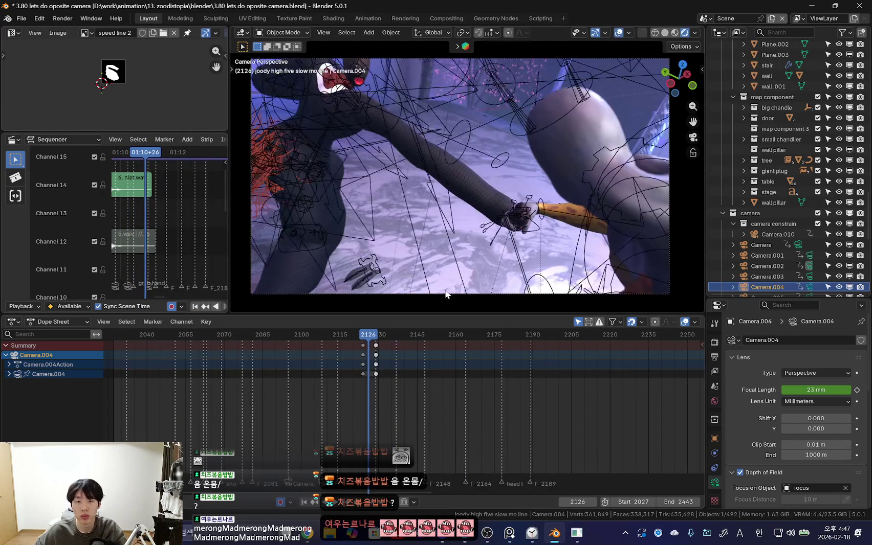
click(445, 295)
click(375, 379)
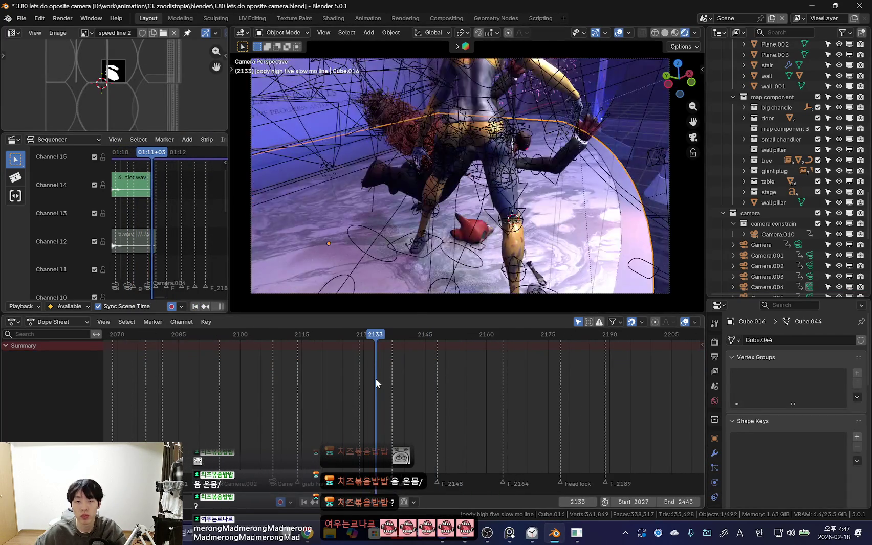
click(403, 293)
key(Down)
key(shift+alt+z)
key(shift+alt+z)
key(shift+alt+z)
key(space)
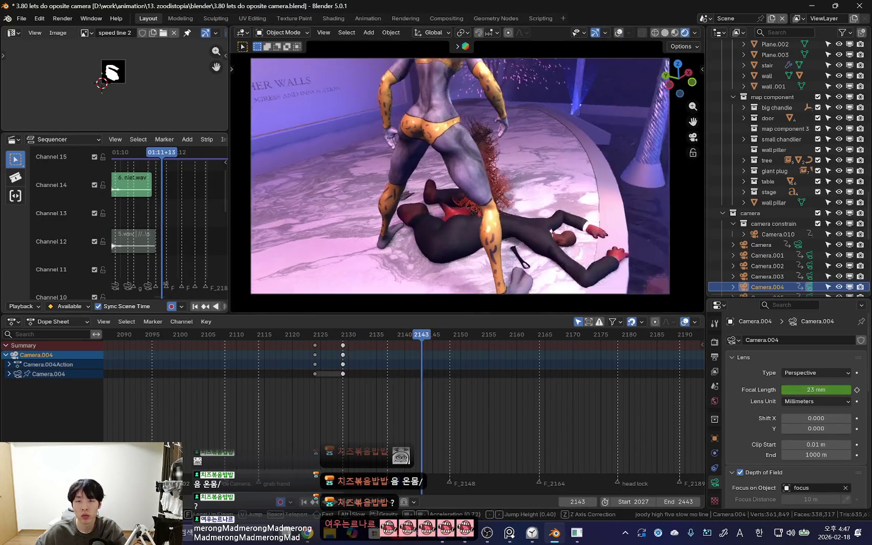
key(Down)
scroll(348, 371, up, 4)
key(space)
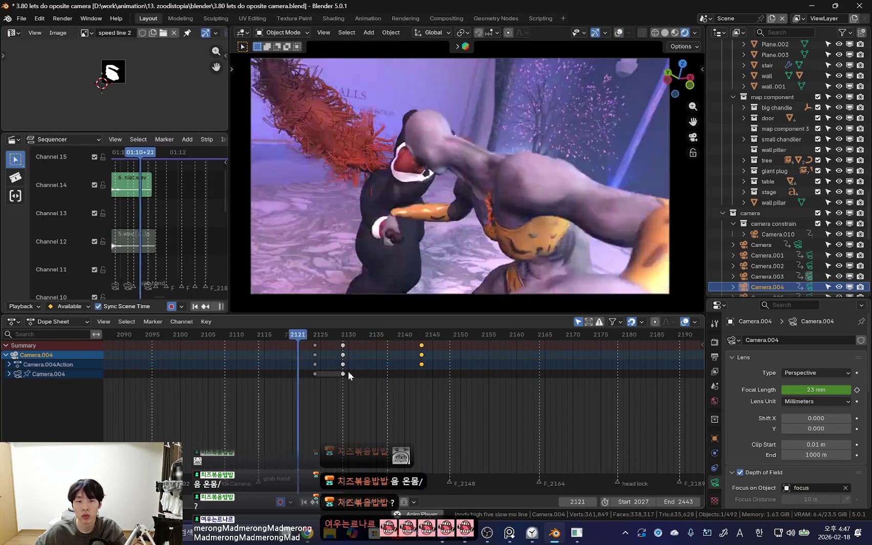
scroll(313, 374, up, 3)
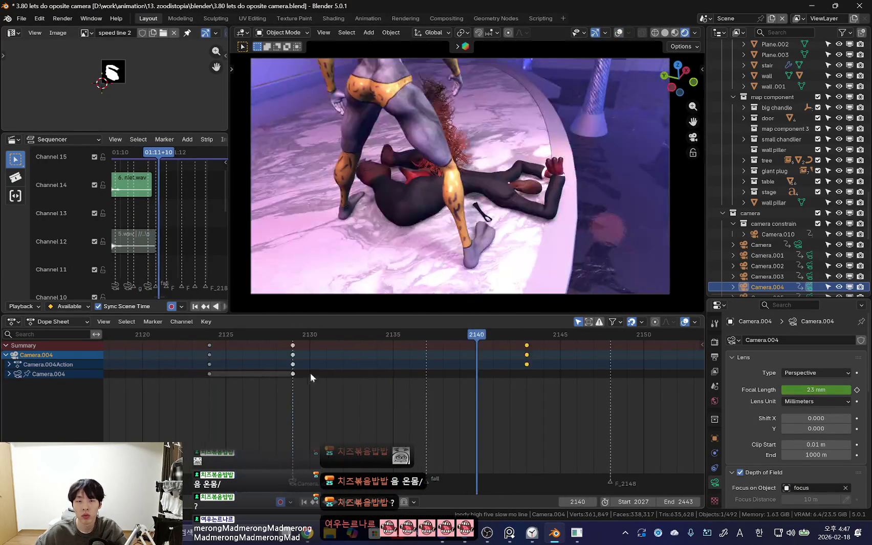
Step: Move both of Camera.004's key columns, around frame 2124, 5 frames earlier
click(244, 376)
key(shift+ctrl+space)
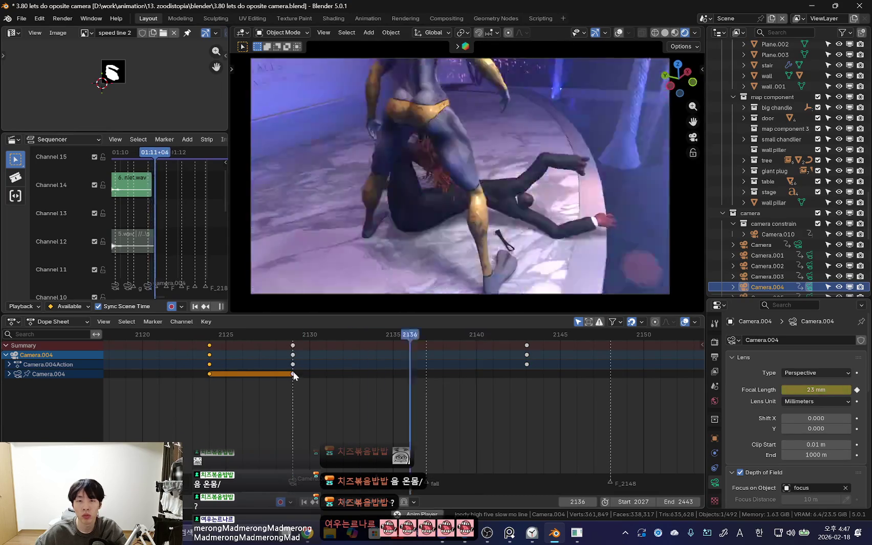
shift+click(292, 365)
scroll(301, 367, down, 3)
key(g)
click(302, 367)
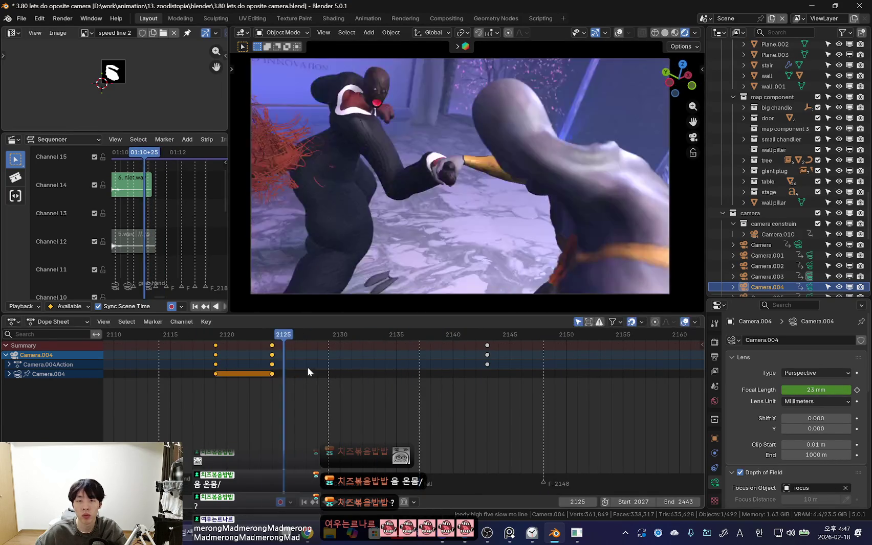
Step: Re-angle the camera and insert a new camera key at frame 2136
drag(331, 371, 404, 388)
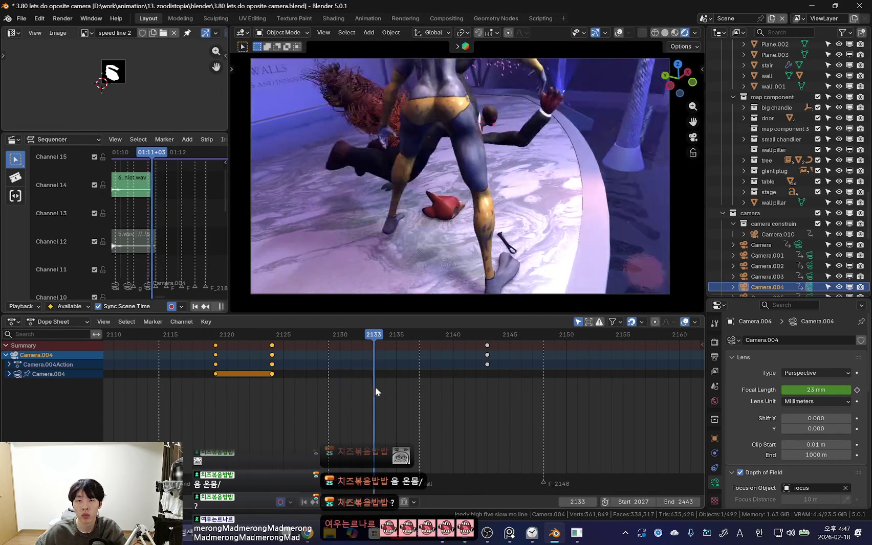
click(435, 276)
click(288, 378)
drag(367, 384, 413, 298)
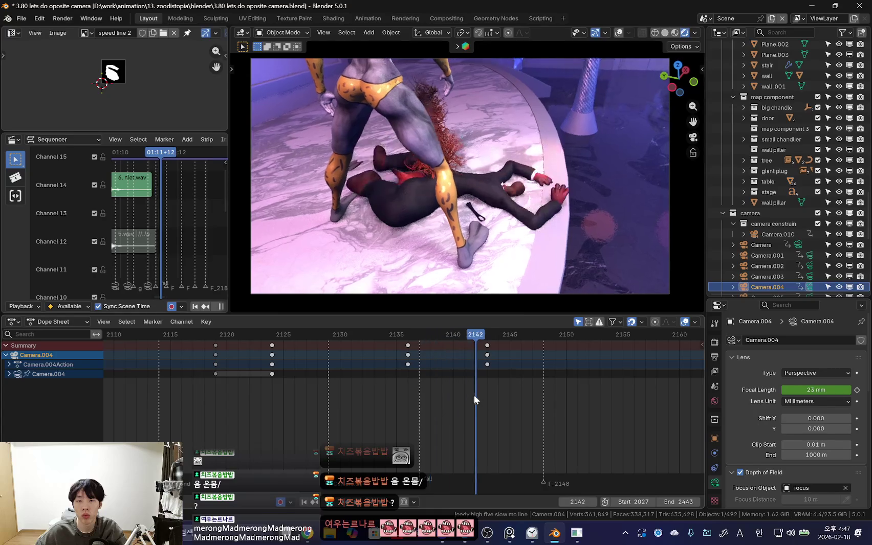
click(436, 261)
key(i)
key(Up)
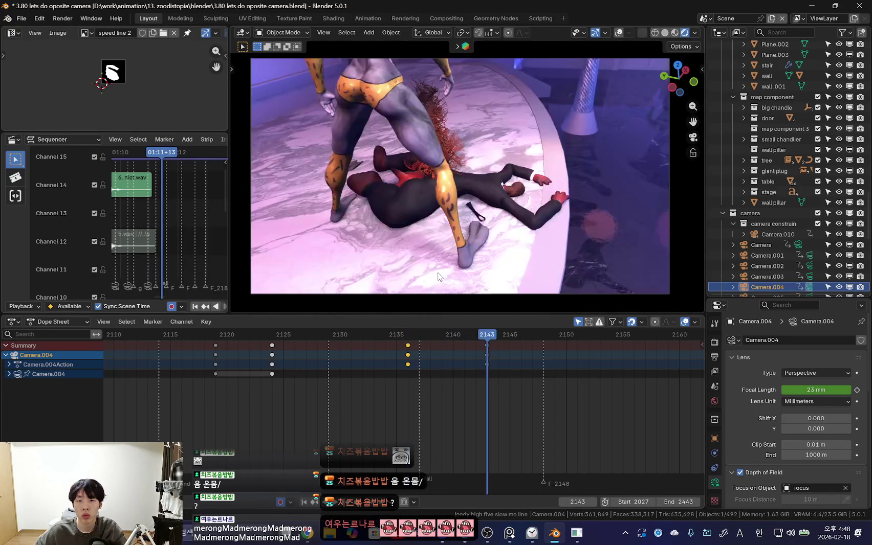
Step: Re-angle the camera at frame 2143 with a free rotation and play back the shot
key(Escape)
key(Down)
key(Up)
key(r)
key(r)
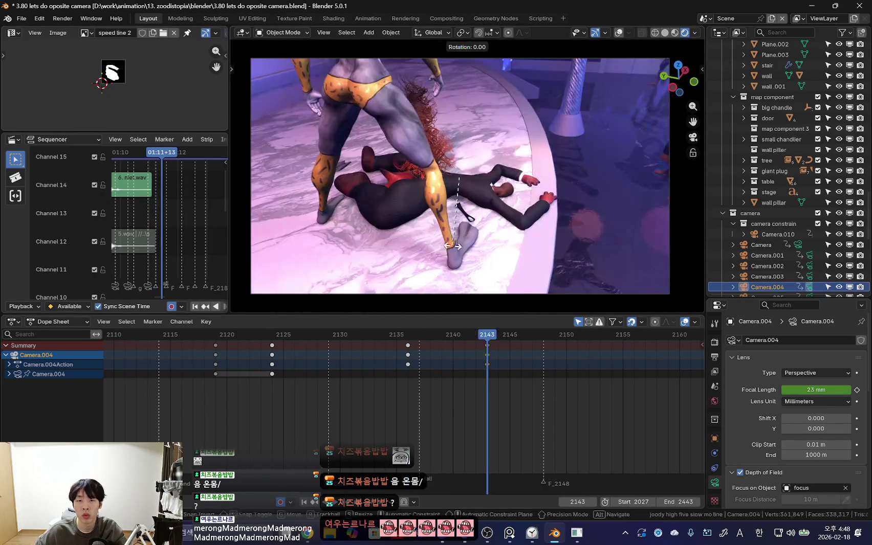
key(space)
scroll(253, 367, down, 2)
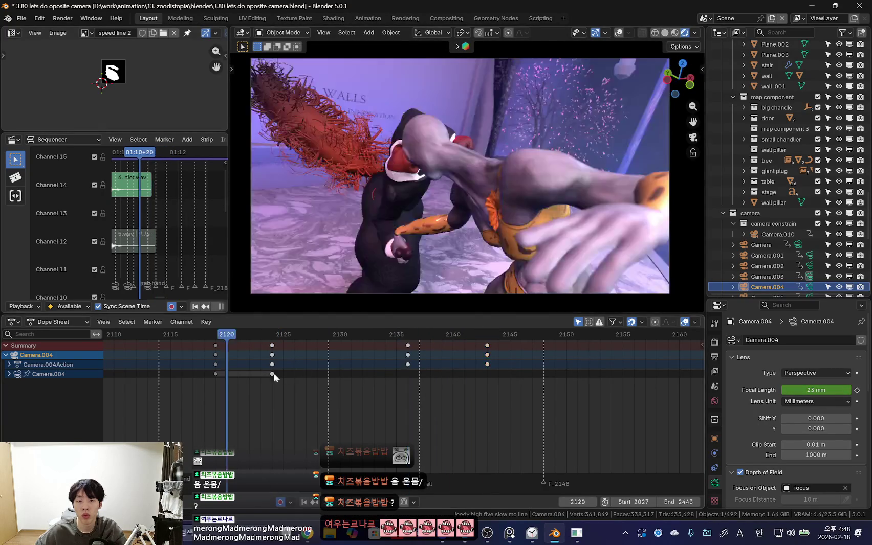
scroll(276, 378, up, 2)
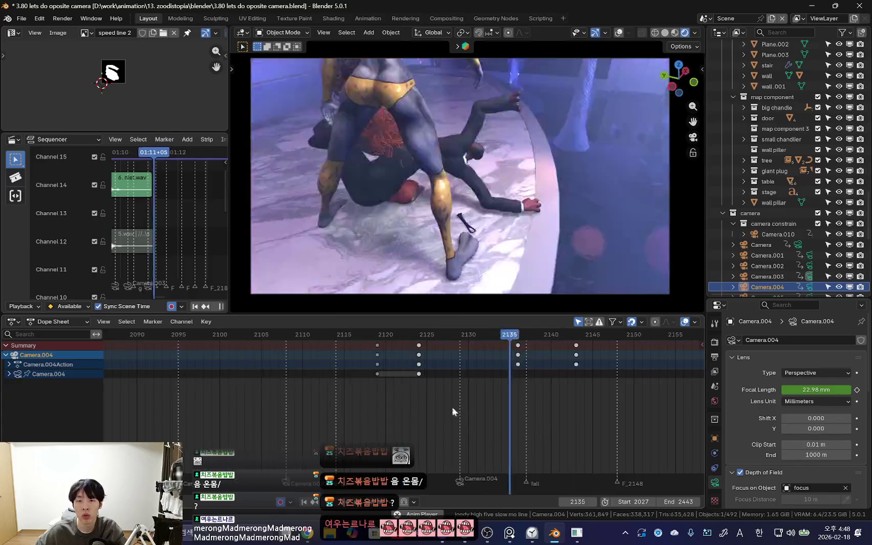
scroll(404, 381, up, 1)
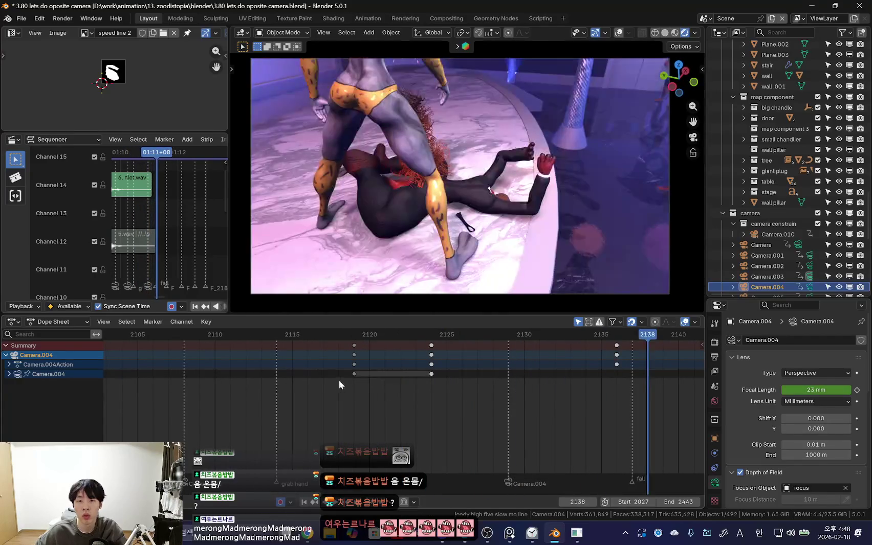
key(Down)
key(Down)
drag(539, 378, 616, 380)
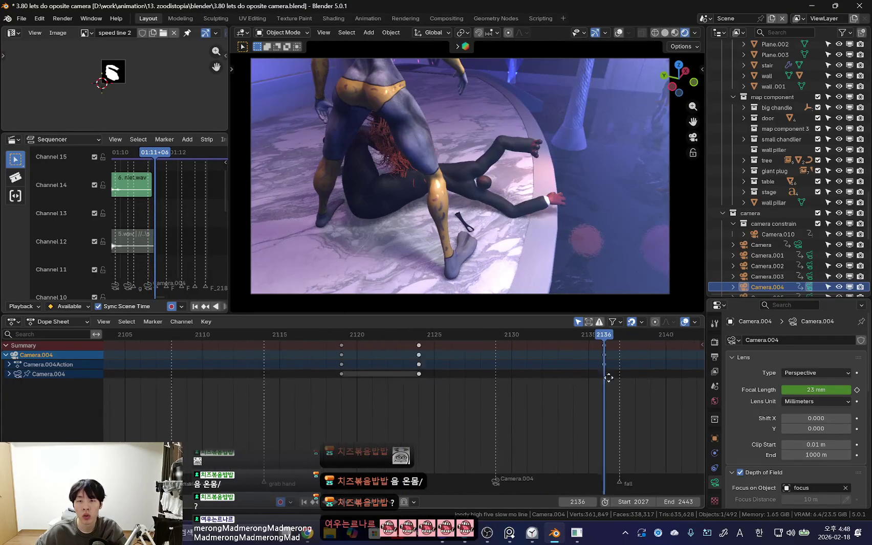
middle_drag(639, 375, 496, 380)
key(space)
Step: Shift the camera key from frame 2143 to about 2149 and replay the shot
drag(435, 360, 533, 360)
key(Down)
key(Down)
scroll(307, 386, down, 3)
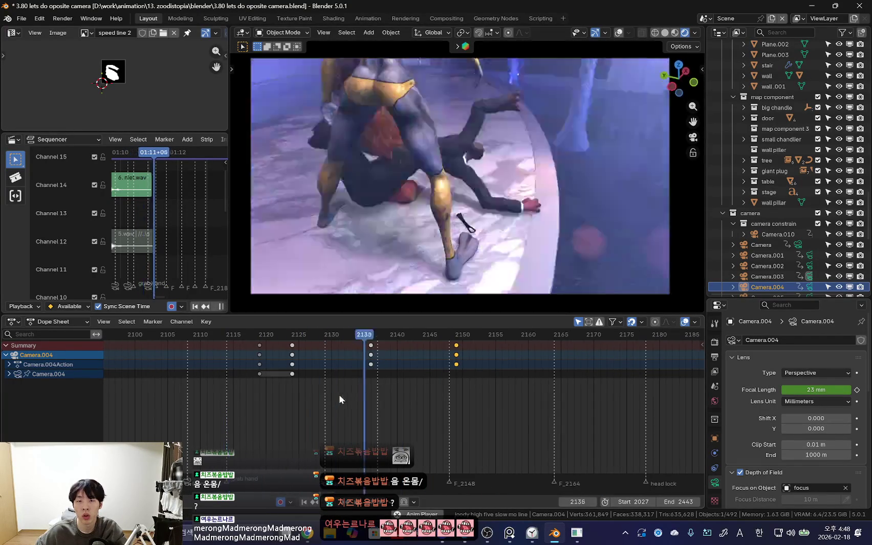
key(space)
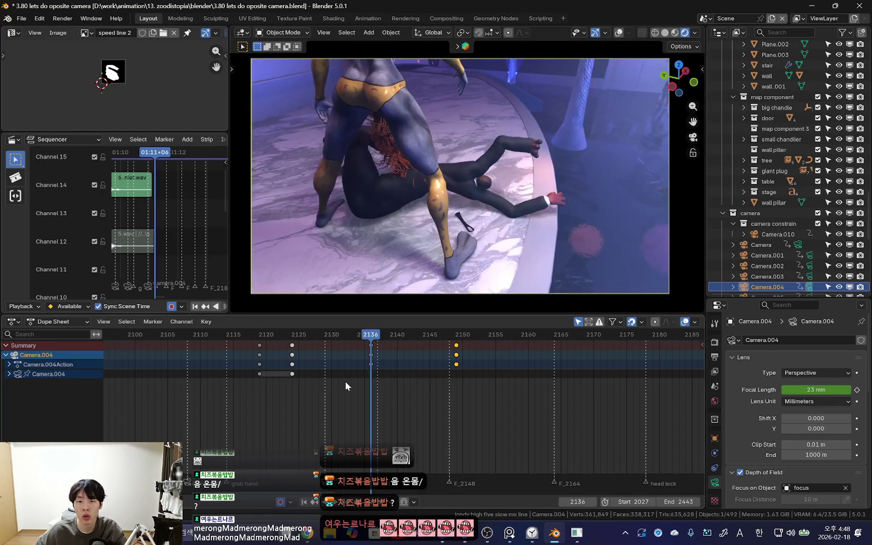
key(space)
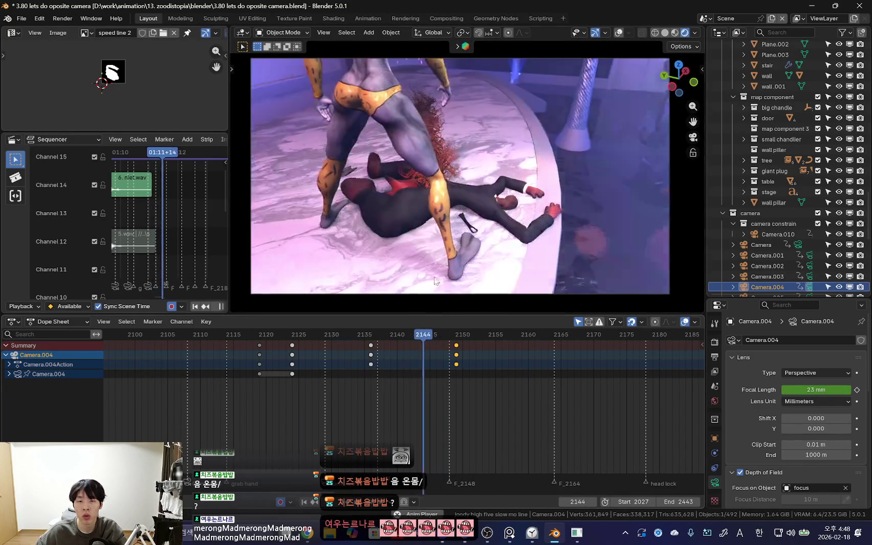
key(space)
key(Escape)
key(space)
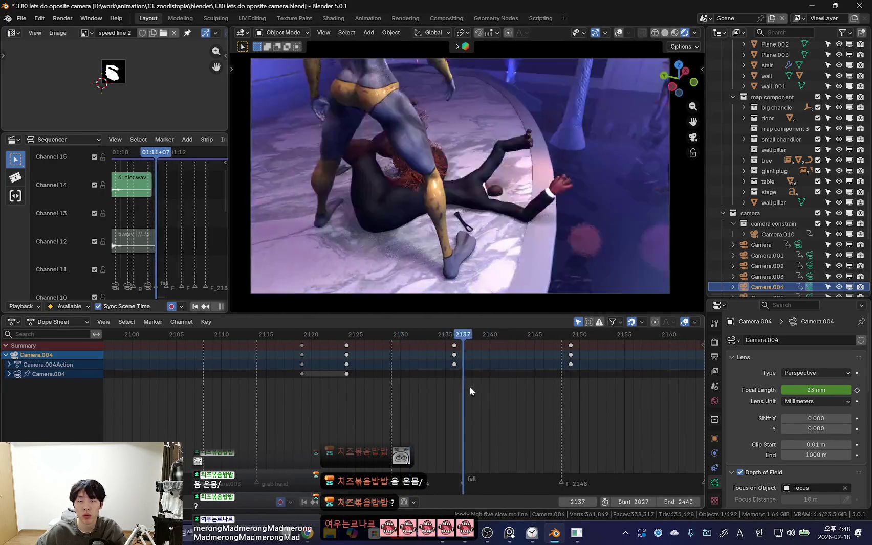
middle_drag(491, 256, 526, 255)
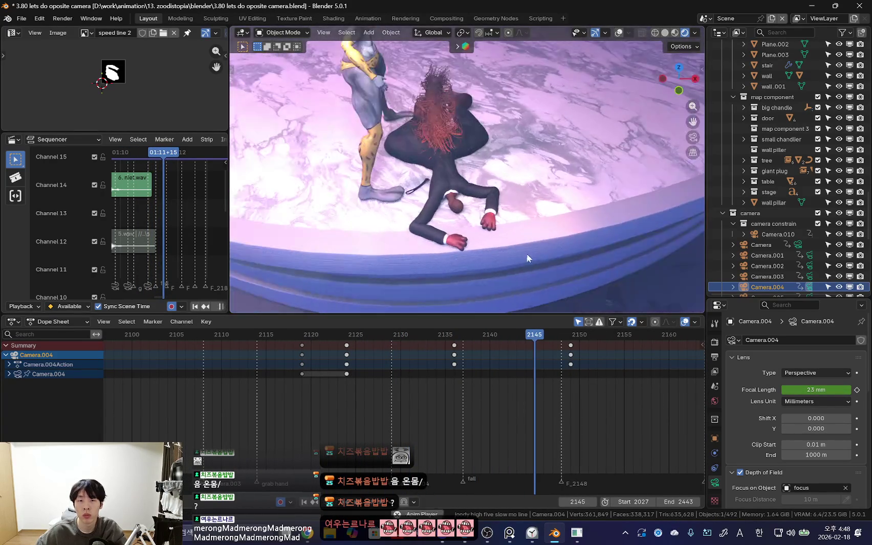
key(alt+Tab)
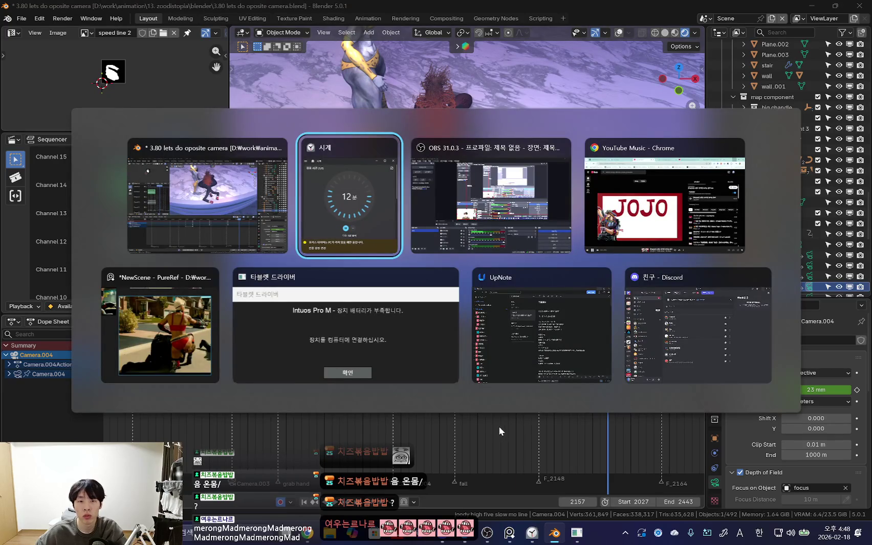
Step: Replay the Kick-Ass 2 'Mother Russia Kills Cops' clip around 1:28–1:29 on YouTube
click(654, 245)
click(574, 11)
drag(464, 370, 455, 372)
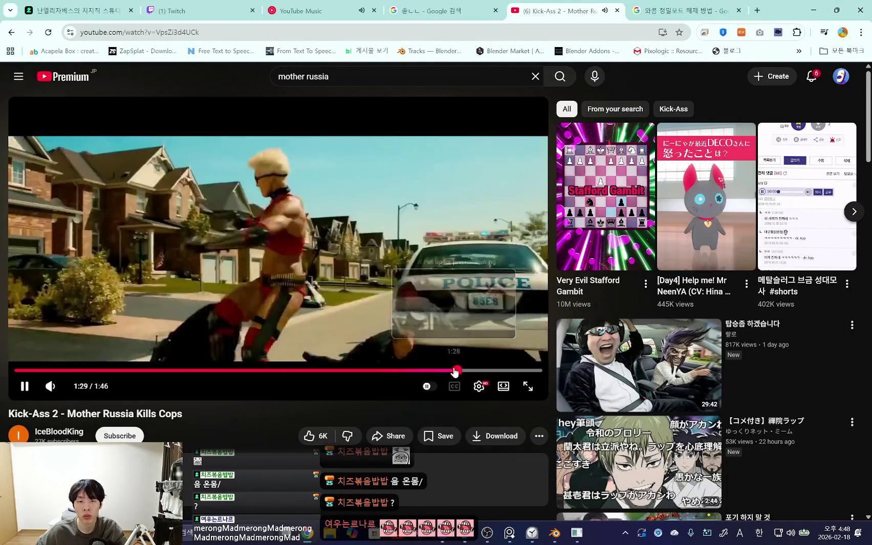
click(399, 284)
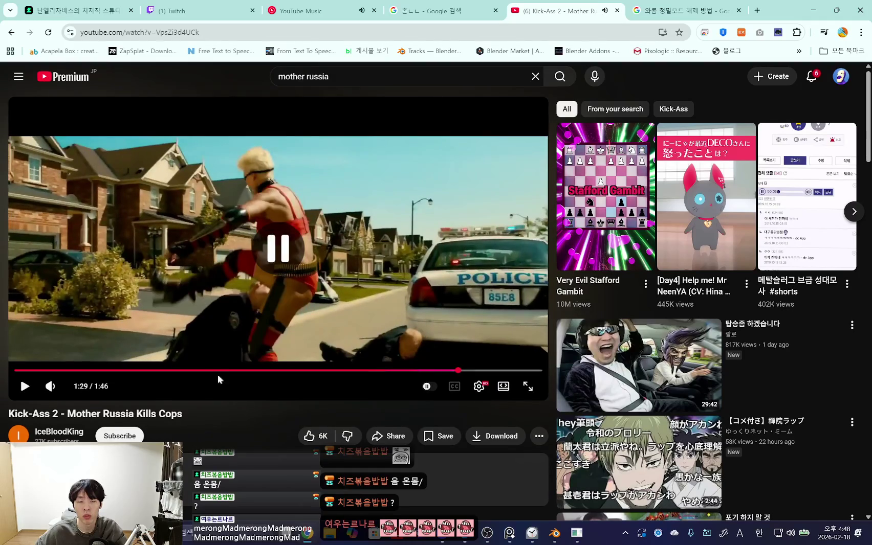
click(452, 371)
click(23, 388)
click(22, 391)
click(23, 388)
click(23, 388)
click(22, 391)
drag(459, 371, 420, 378)
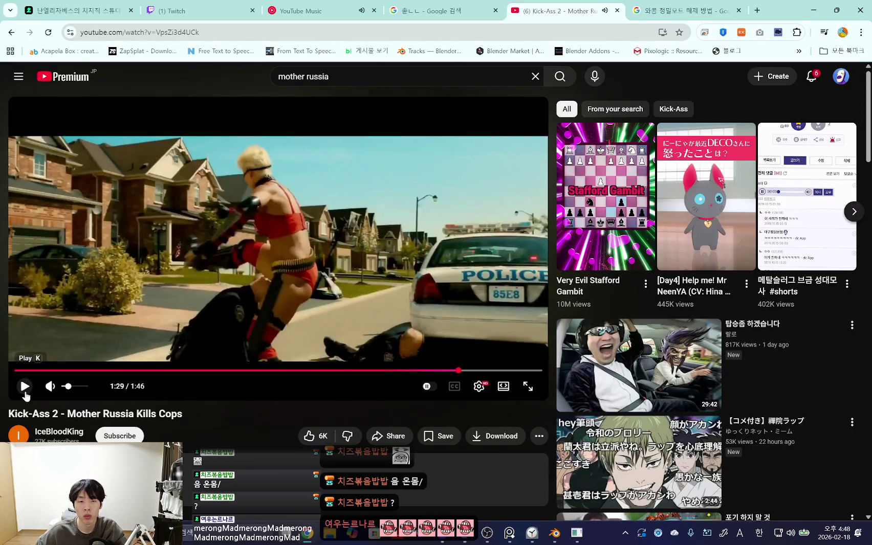
click(452, 298)
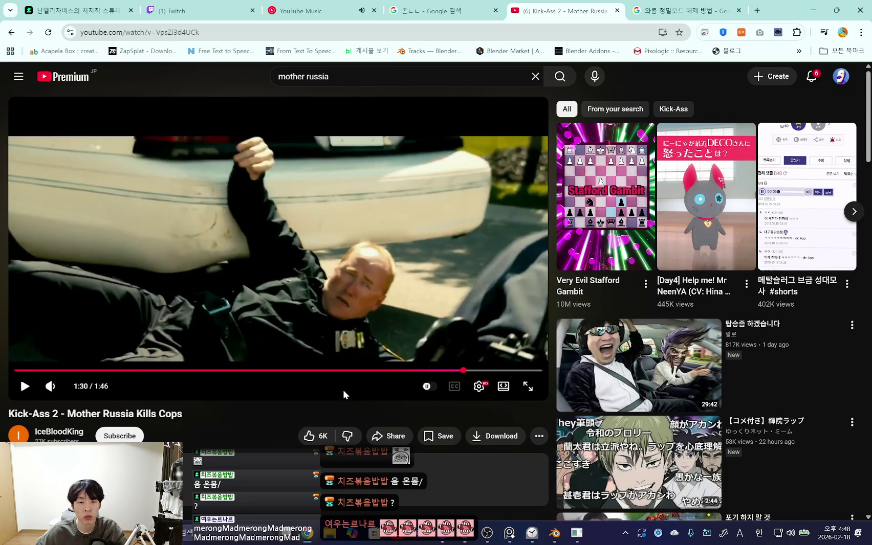
Step: Close the Wacom search tab and minimize Chrome, returning to Blender's camera view
scroll(344, 394, down, 2)
scroll(348, 389, down, 2)
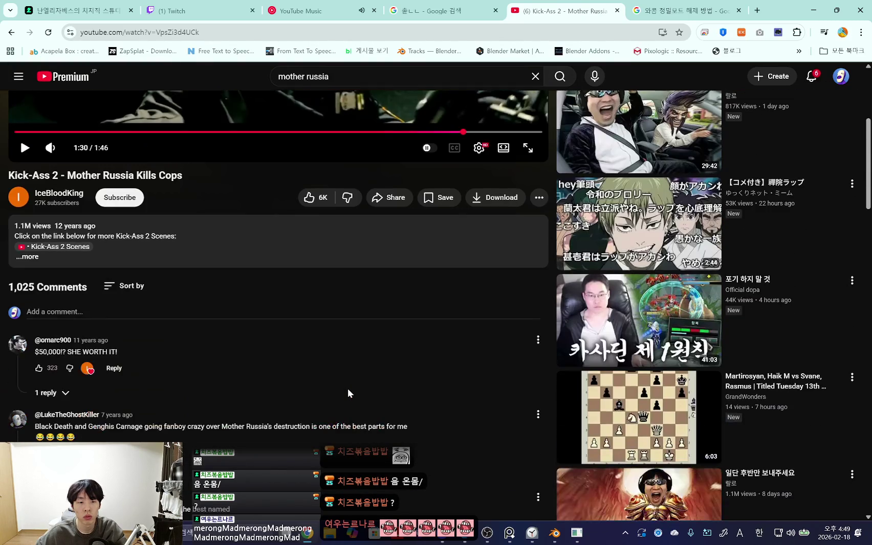
scroll(322, 444, up, 4)
click(667, 5)
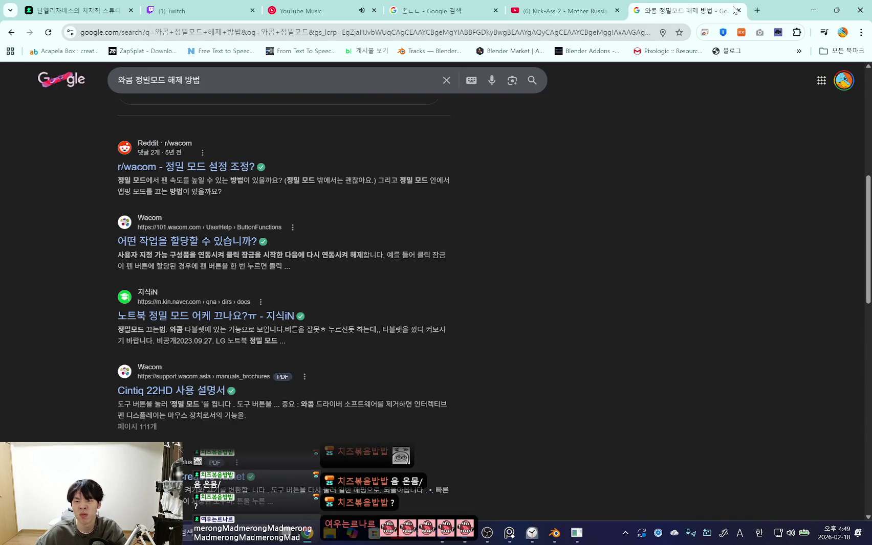
click(736, 10)
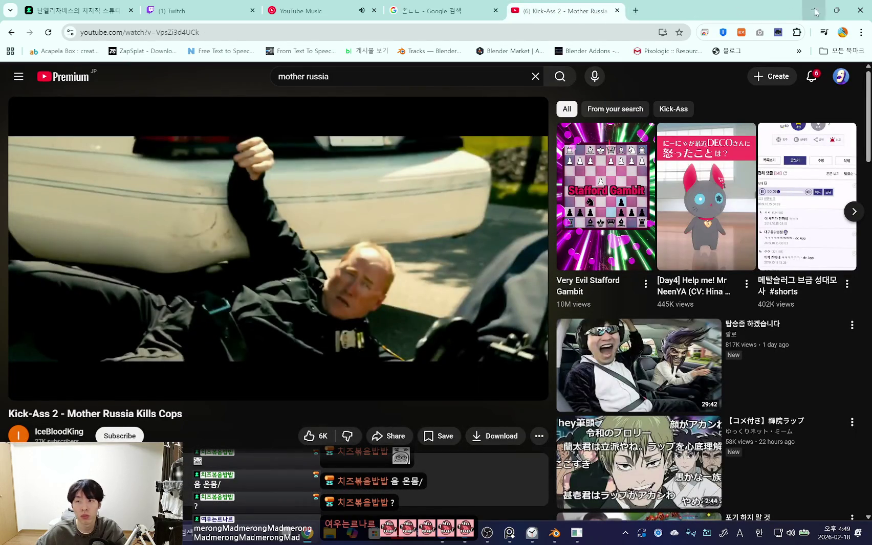
click(814, 10)
key(Down)
key(Down)
key(Down)
key(KP_0)
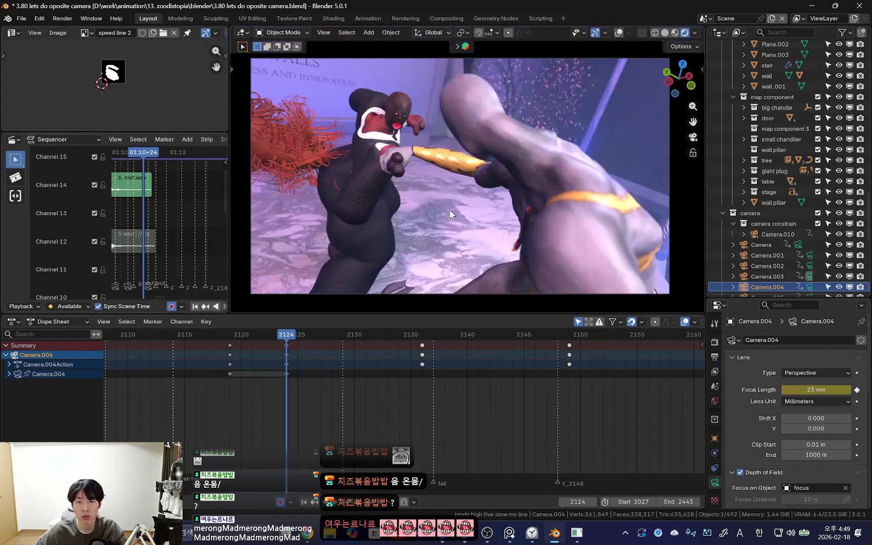
Step: Play back the camera shots, stop at frame 1771, and expand Camera.004's action channels
key(space)
scroll(256, 355, down, 5)
drag(298, 367, 364, 378)
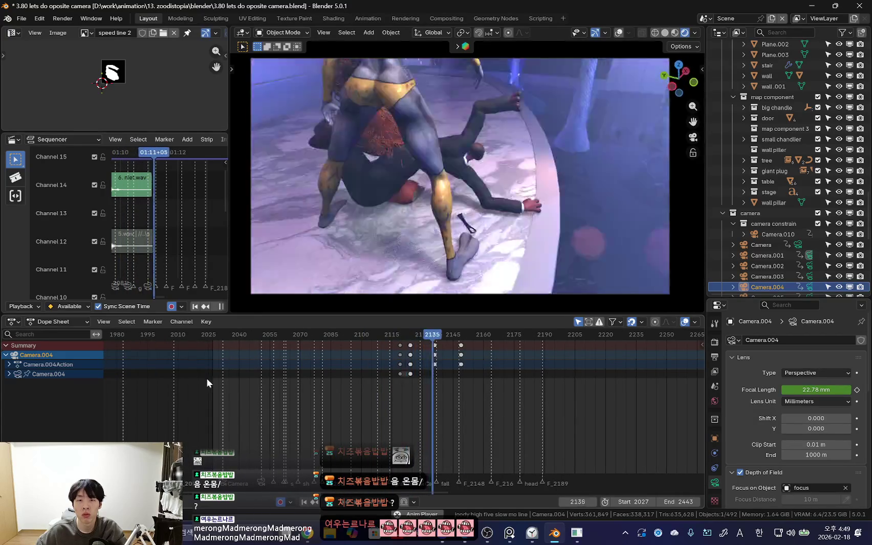
click(207, 378)
scroll(337, 385, down, 3)
click(255, 387)
scroll(391, 393, down, 3)
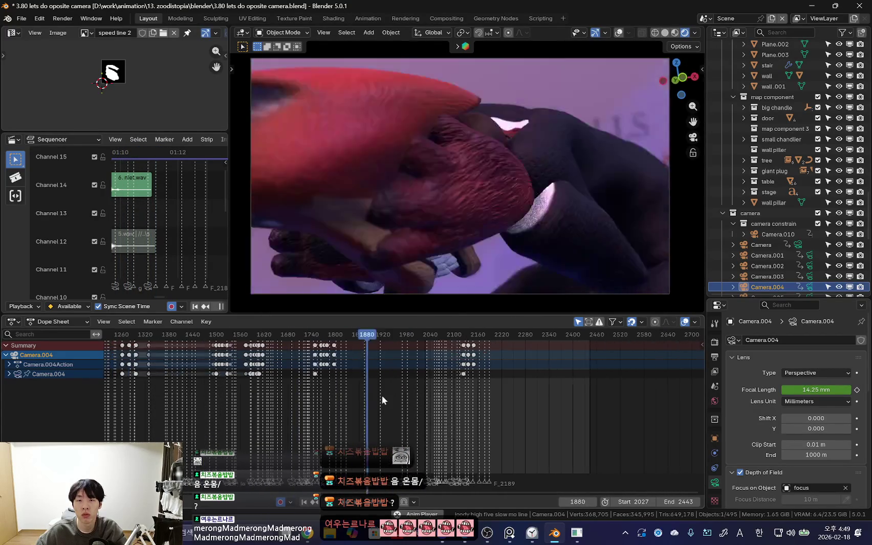
click(238, 400)
ctrl+scroll(357, 391, up, 2)
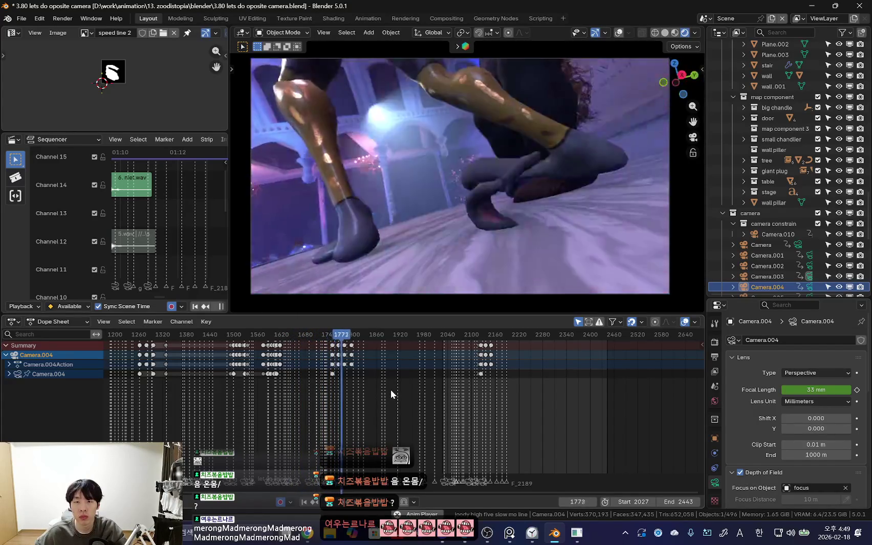
scroll(481, 397, up, 1)
scroll(355, 382, up, 3)
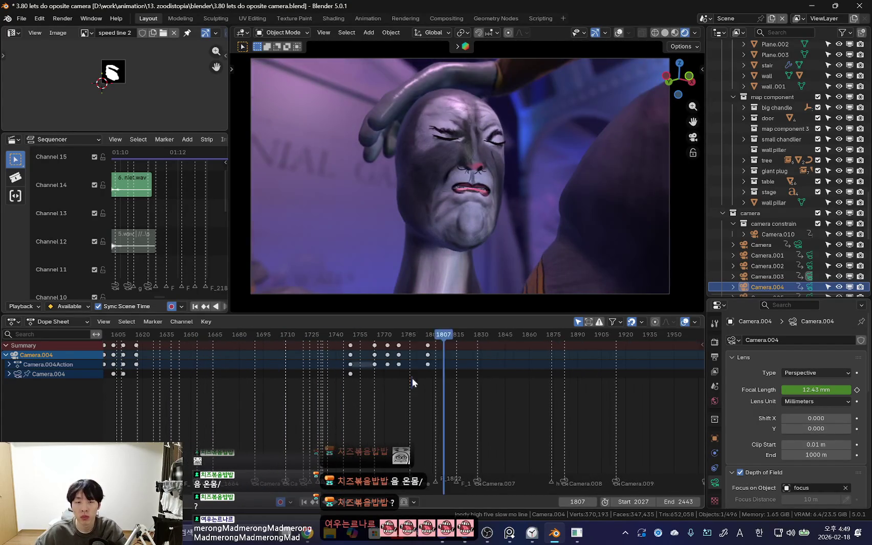
key(space)
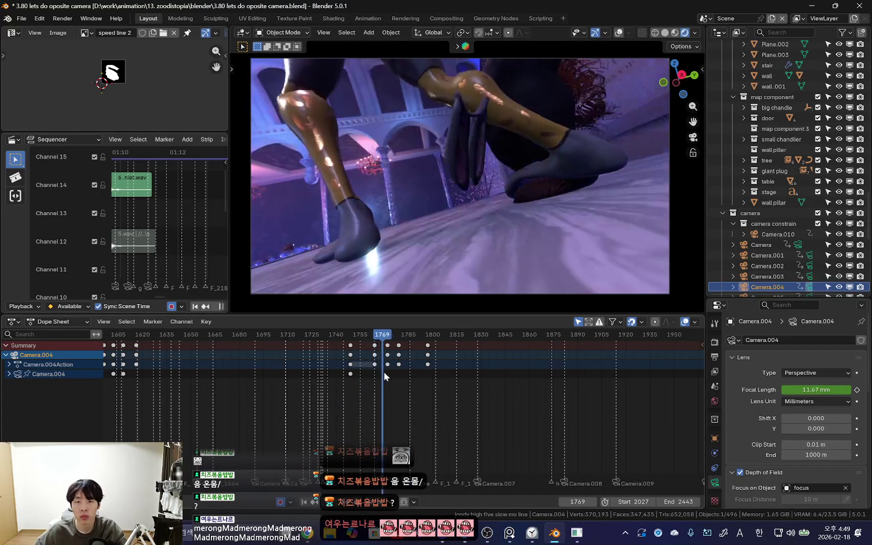
key(space)
scroll(401, 374, up, 3)
click(8, 365)
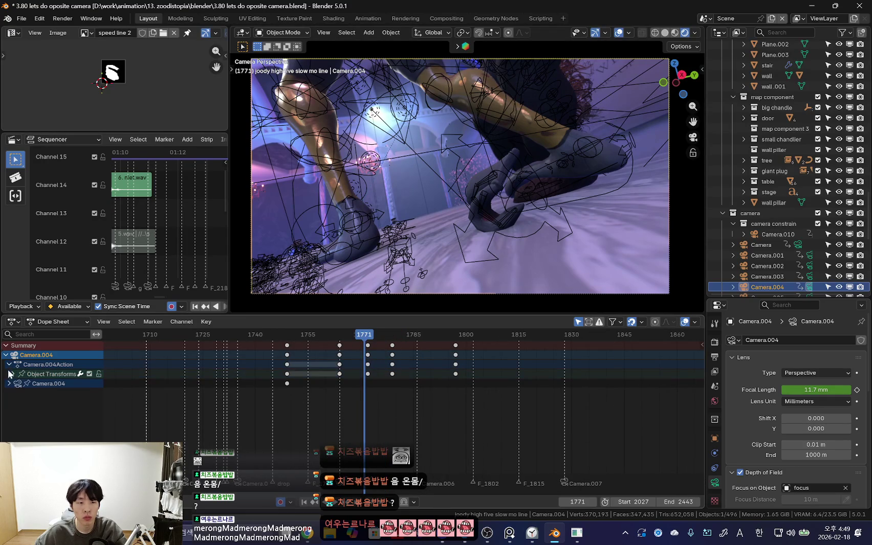
Step: Duplicate Camera.004's X and Y Location keys from frame 1764 to 1797, then play back
click(13, 374)
click(339, 422)
click(339, 413)
click(340, 421)
click(340, 415)
key(shift+d)
click(454, 431)
key(space)
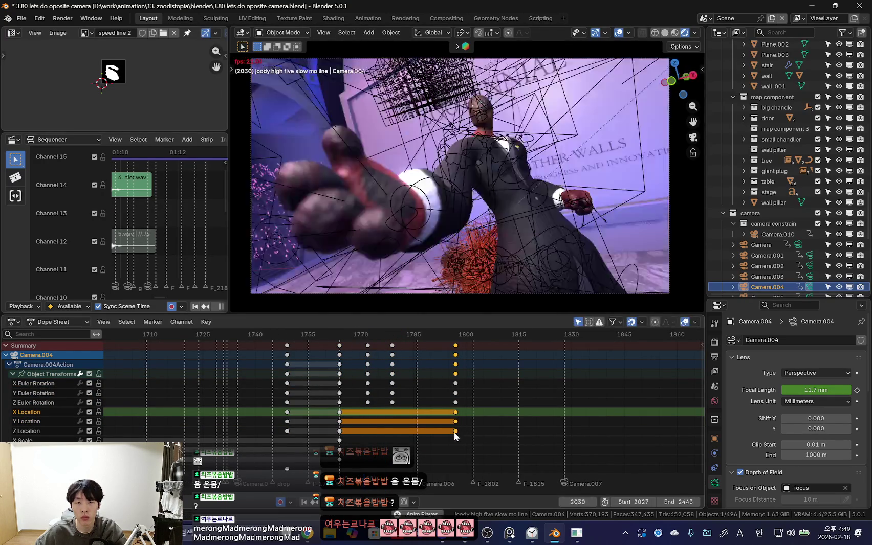
click(407, 345)
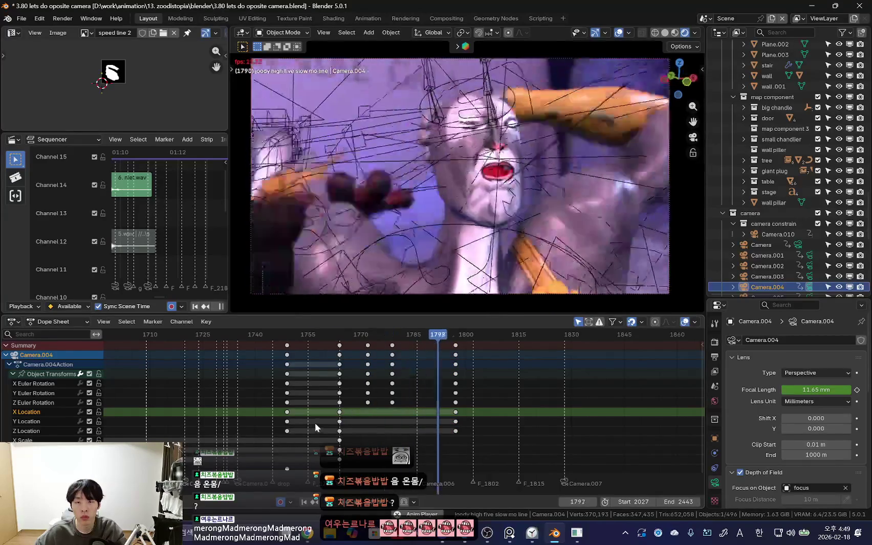
Step: Zoom the timeline onto frames 2105–2160 and scrub through the fall to the F_2148 cut
scroll(542, 400, down, 3)
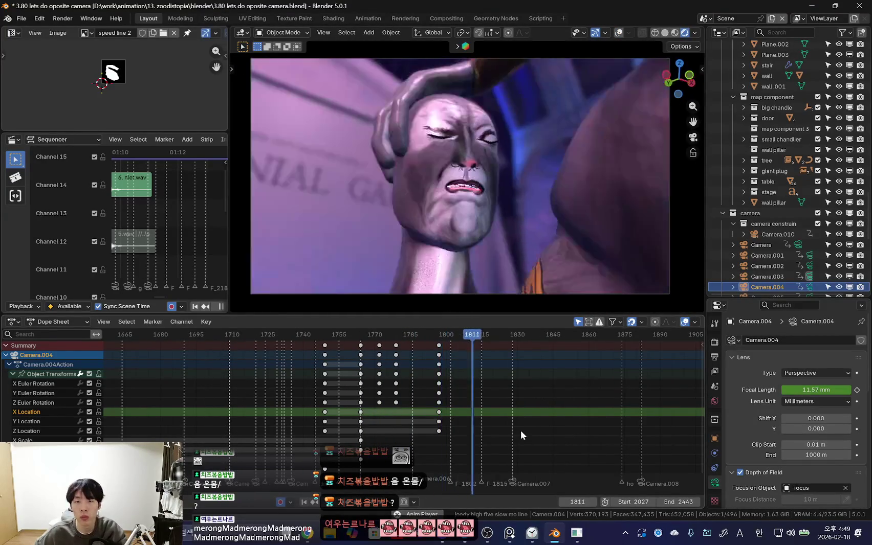
scroll(490, 432, down, 3)
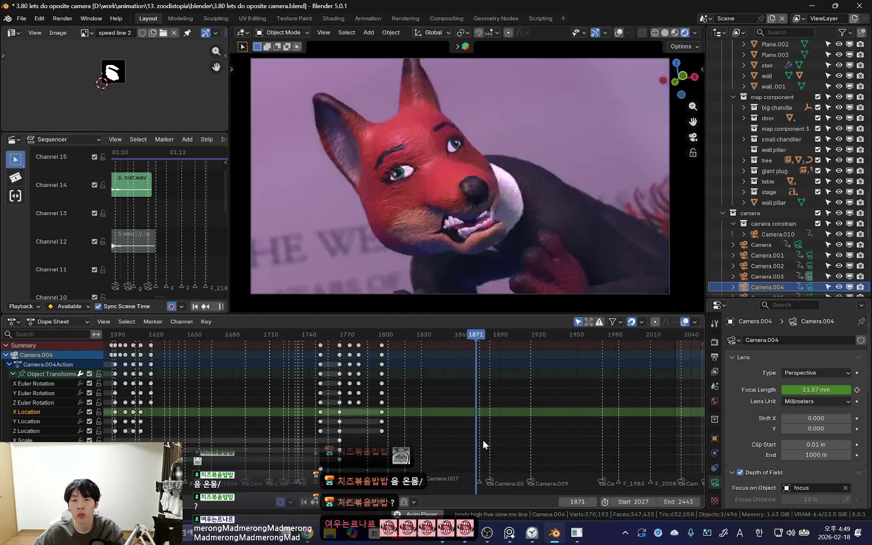
ctrl+middle_drag(478, 432, 499, 425)
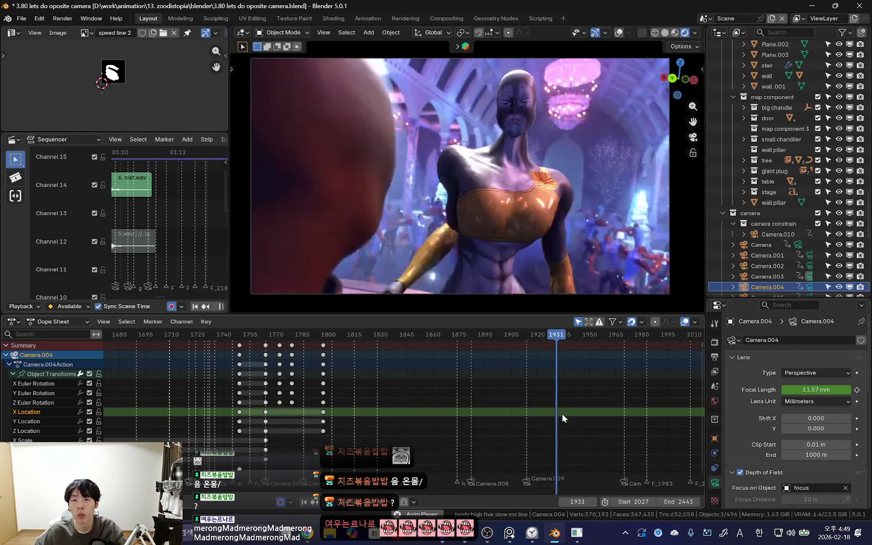
scroll(432, 441, down, 2)
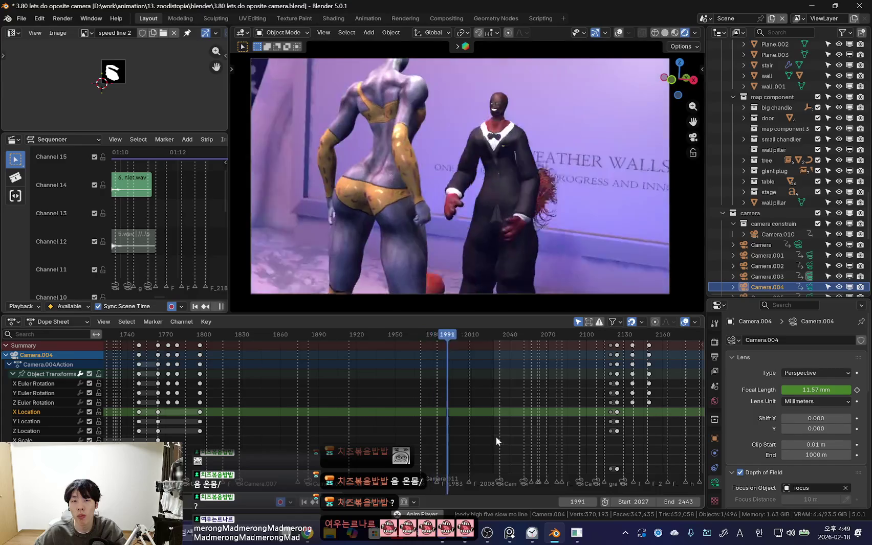
mouse_move(507, 429)
ctrl+middle_down()
mouse_move(515, 404)
mouse_move(425, 416)
mouse_move(470, 396)
ctrl+middle_up()
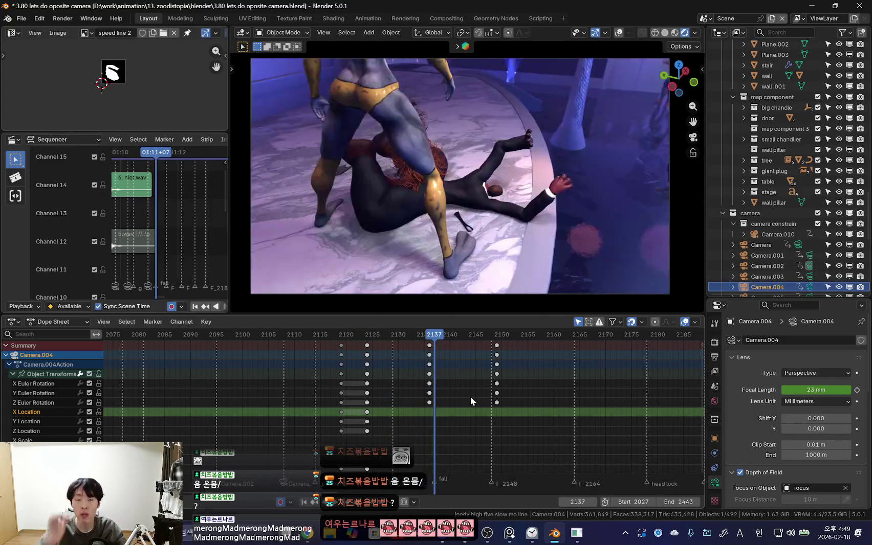
ctrl+middle_drag(467, 397, 438, 360)
mouse_move(437, 359)
mouse_down()
mouse_move(448, 377)
mouse_move(520, 388)
mouse_up()
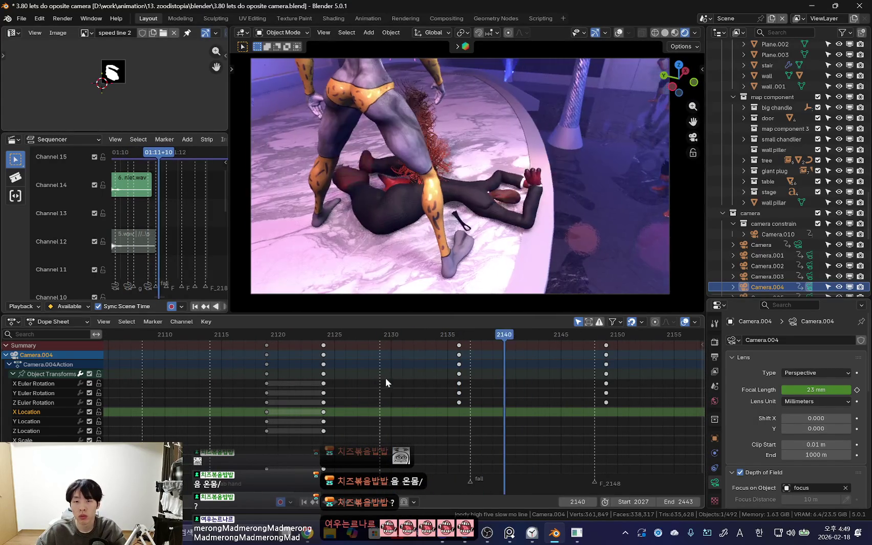
drag(520, 388, 602, 389)
Step: Put Nick's rig into pose mode and play the animation from frame 2143
key(shift+alt+z)
middle_drag(544, 259, 410, 193)
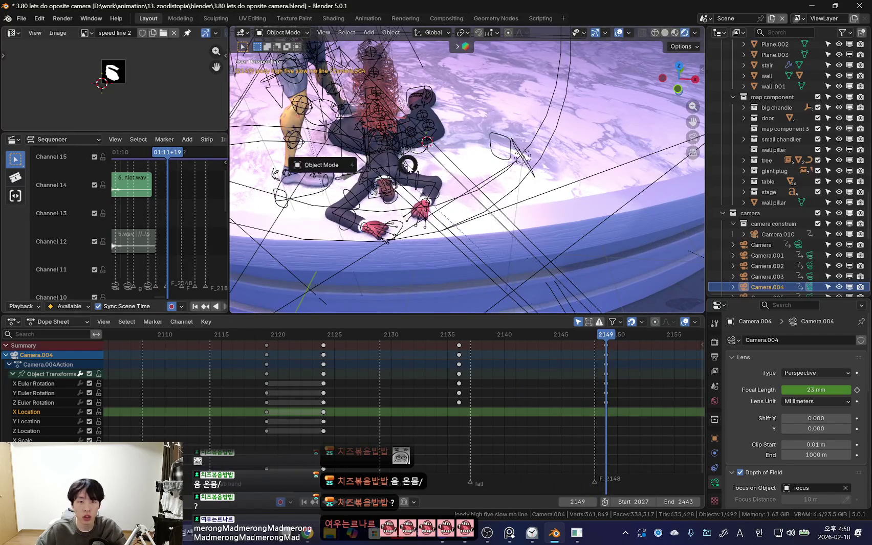
key(ctrl+Tab)
key(a)
key(shift+alt+z)
key(Left)
key(Left)
key(Left)
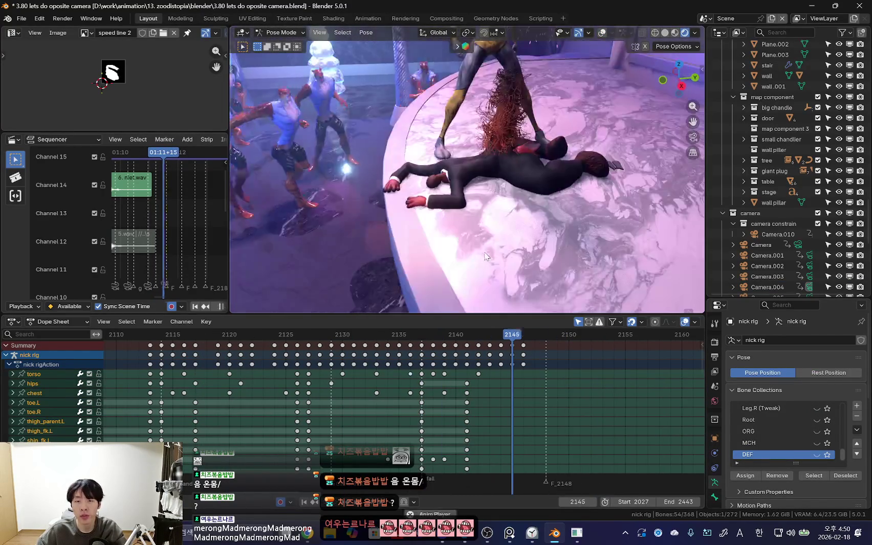
key(space)
mouse_move(563, 241)
middle_down()
mouse_move(510, 261)
mouse_move(569, 267)
middle_up()
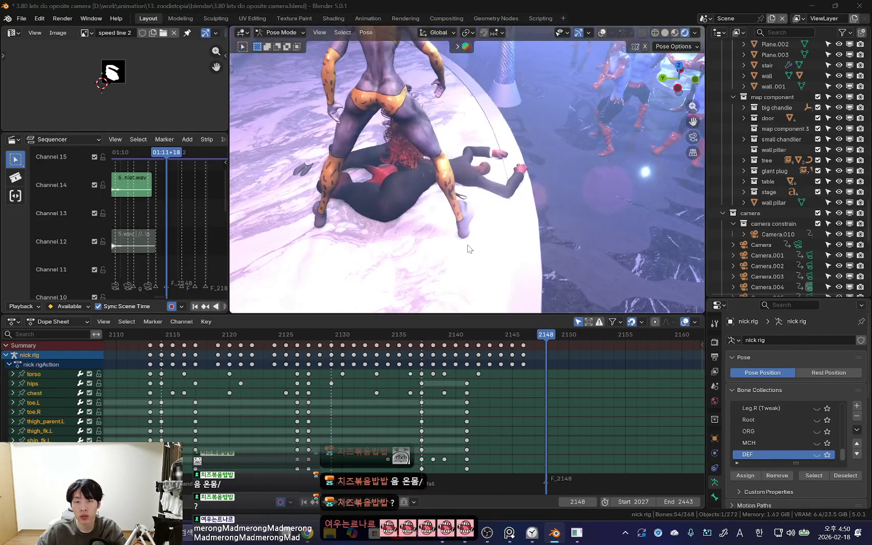
Step: Switch to the YouTube reference and resume the fight clip near 1:30
key(alt+Tab)
click(471, 335)
drag(463, 370, 459, 373)
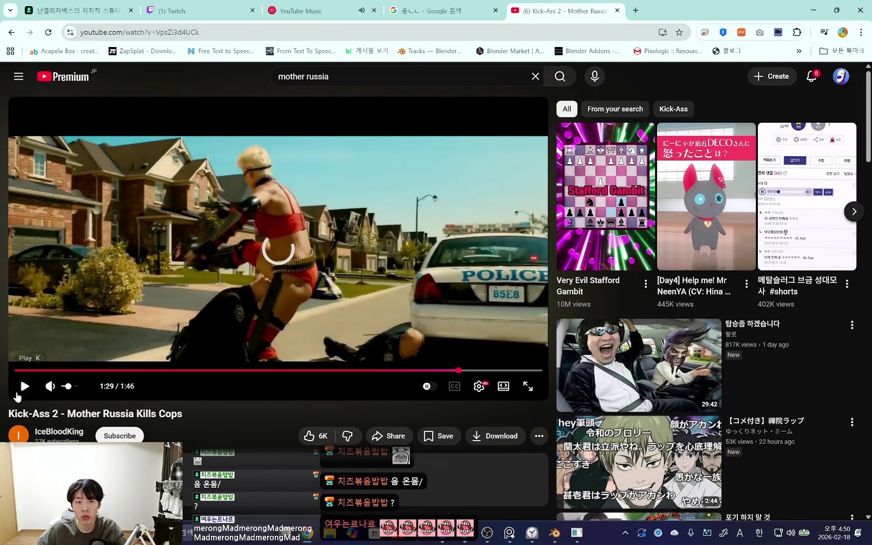
Step: Seek the Kick-Ass 2 clip back to 1:29, watch it, then open the Metal Slug BGM short
drag(457, 370, 456, 374)
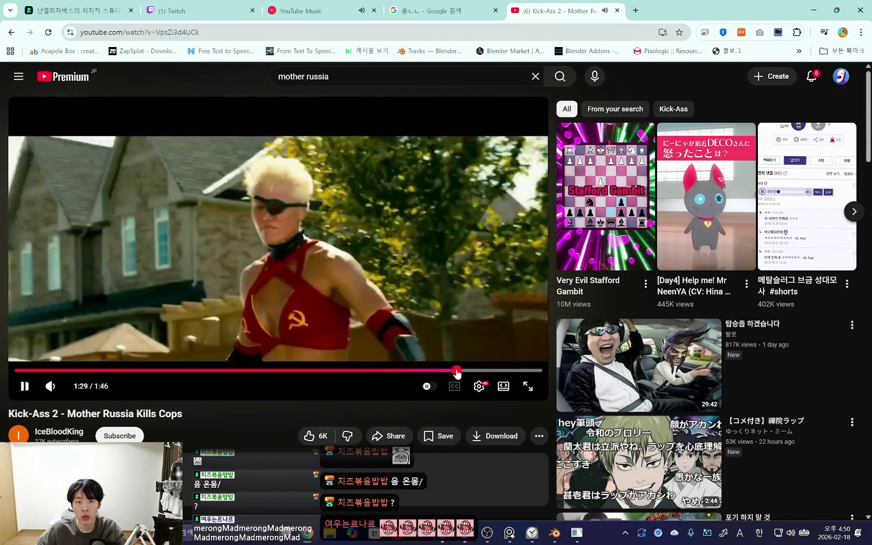
click(459, 285)
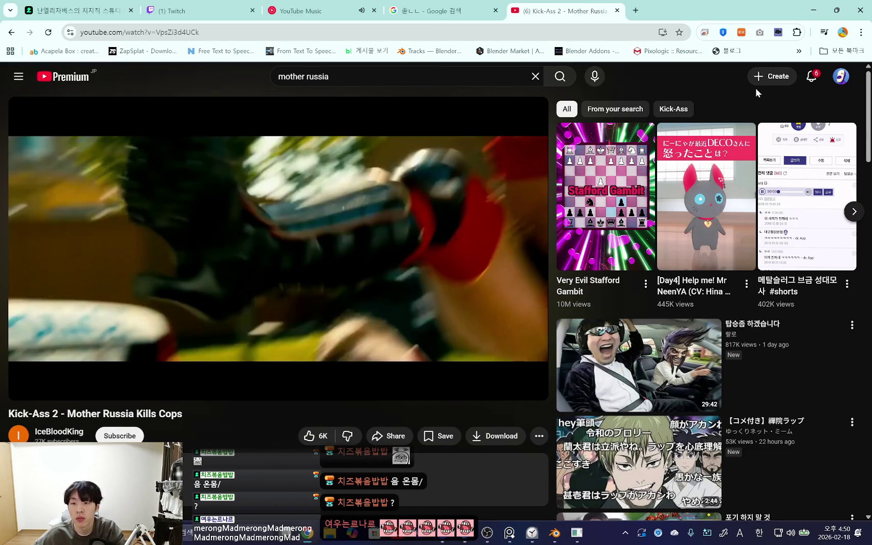
click(796, 180)
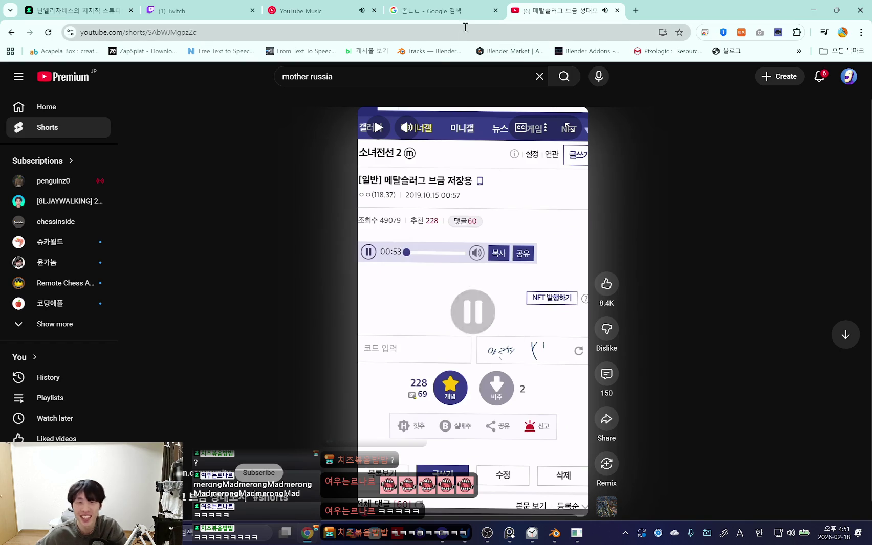
Step: Close the Shorts tab, minimize Chrome, and play the fight animation in Blender
click(617, 10)
click(814, 10)
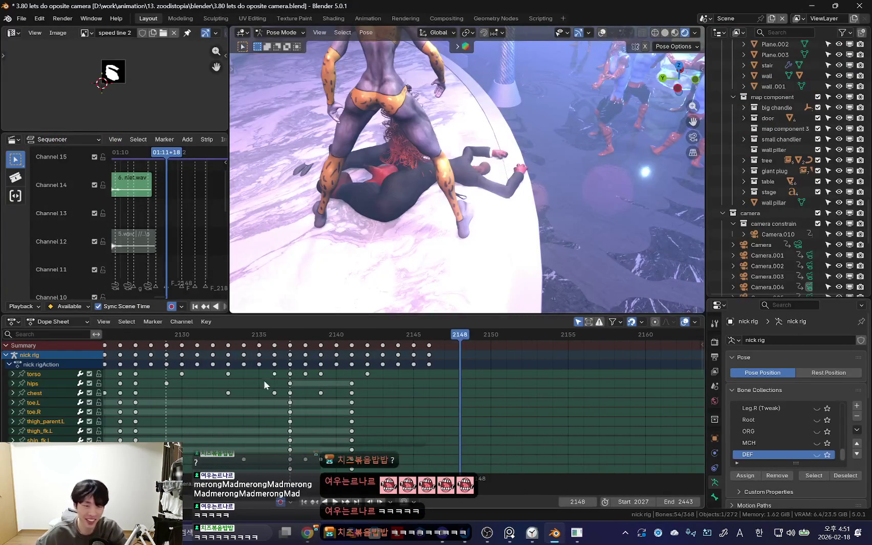
key(space)
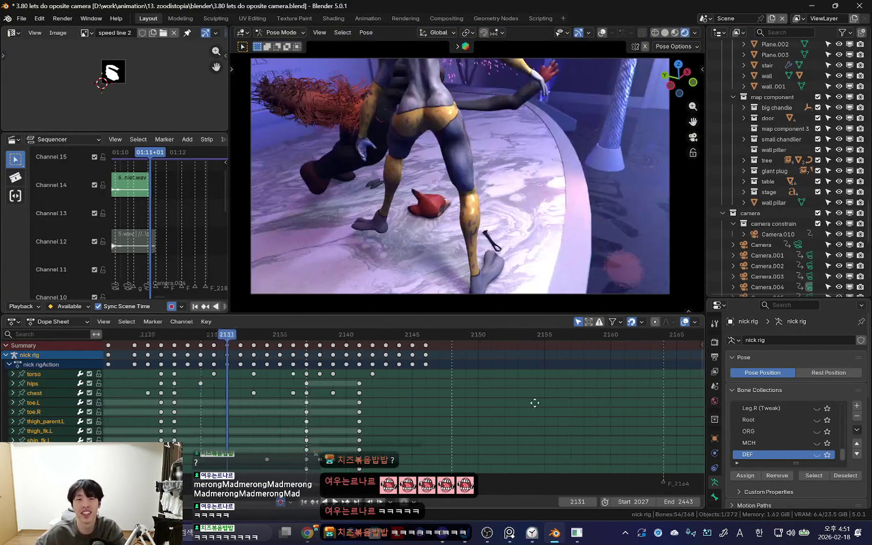
Step: Scrub to frame 2126 and select the zoodi rig's head bone
scroll(259, 381, down, 3)
right_click(260, 381)
scroll(404, 394, down, 3)
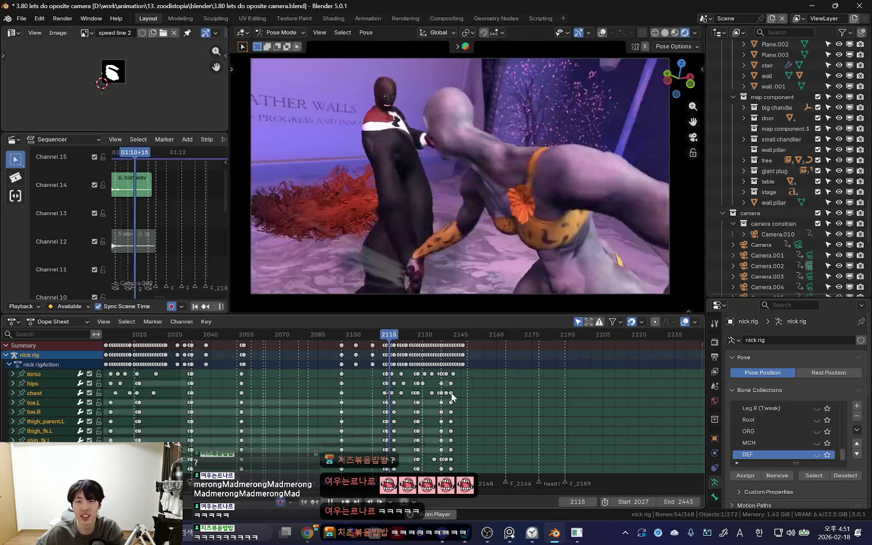
scroll(393, 402, down, 2)
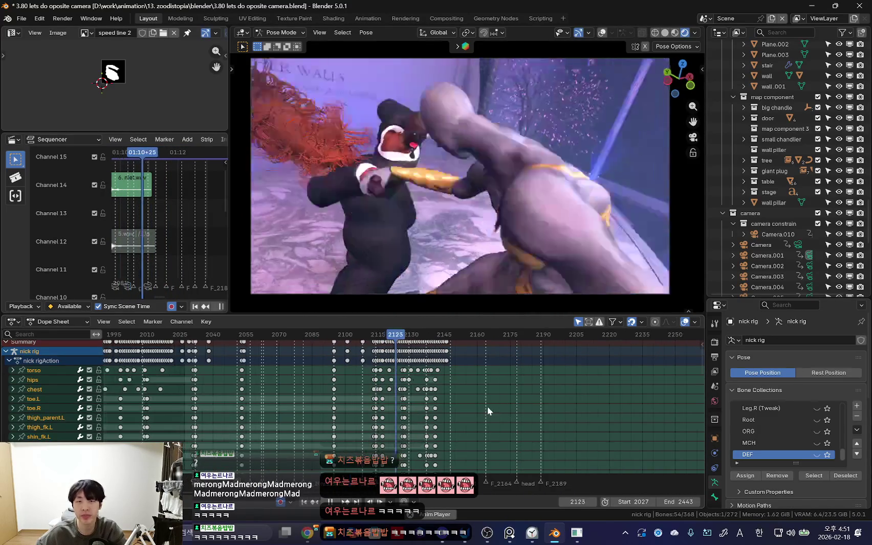
scroll(397, 398, up, 2)
drag(397, 398, 402, 407)
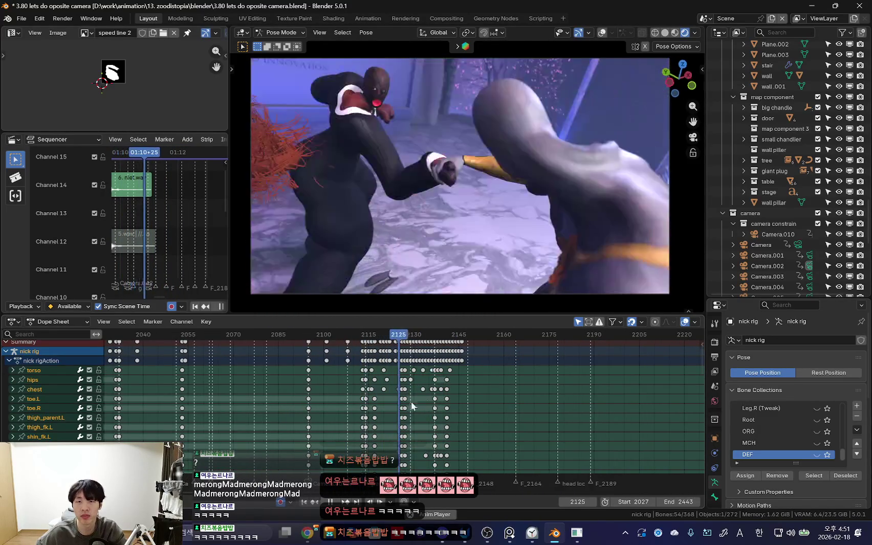
key(shift+alt+z)
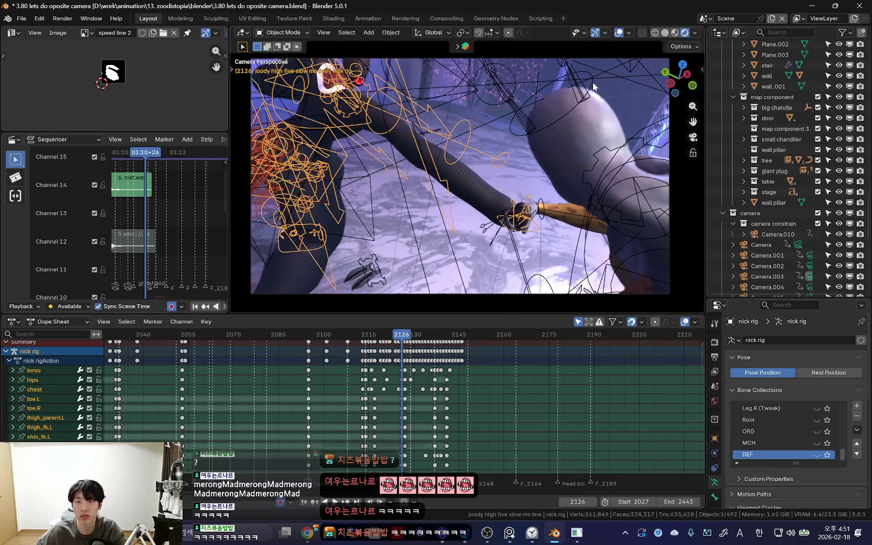
click(552, 96)
key(shift+alt+z)
scroll(397, 391, up, 3)
scroll(440, 403, up, 3)
Step: Play back the fight from frame 2126 and stop on the punch pose near frame 2115
mouse_move(304, 369)
mouse_down()
mouse_move(384, 363)
mouse_move(479, 375)
mouse_up()
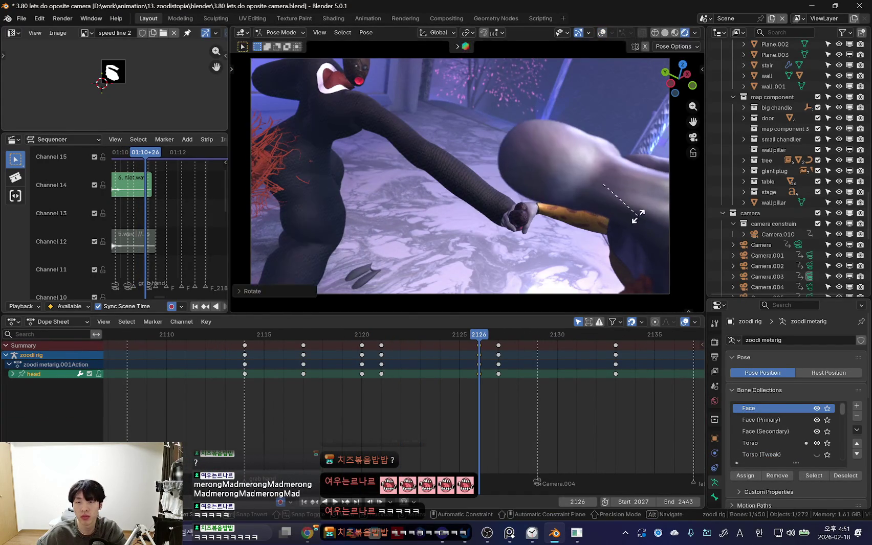
key(space)
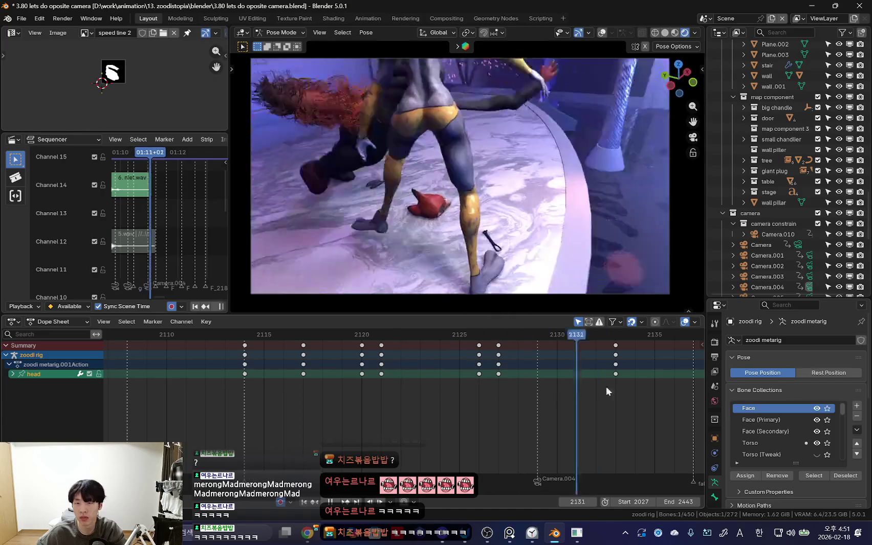
scroll(450, 374, down, 2)
scroll(283, 382, down, 2)
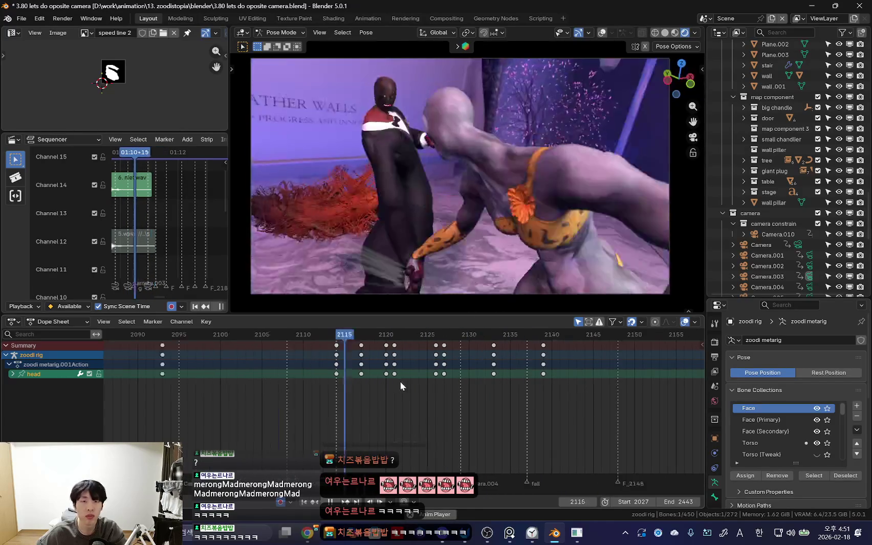
drag(368, 377, 434, 391)
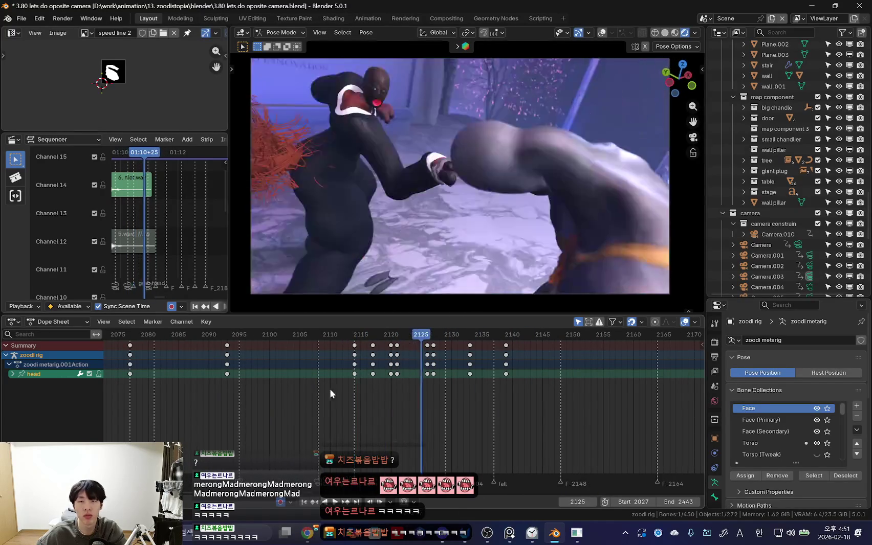
key(space)
Step: Rotate the punching arm bone, then replay from frame 2112 and return to frame 2126
key(r)
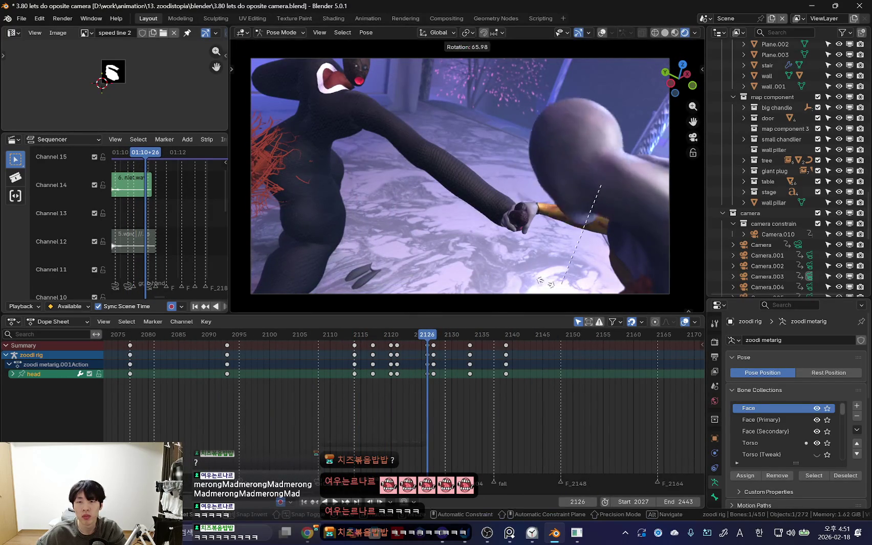
click(410, 224)
drag(449, 412, 397, 377)
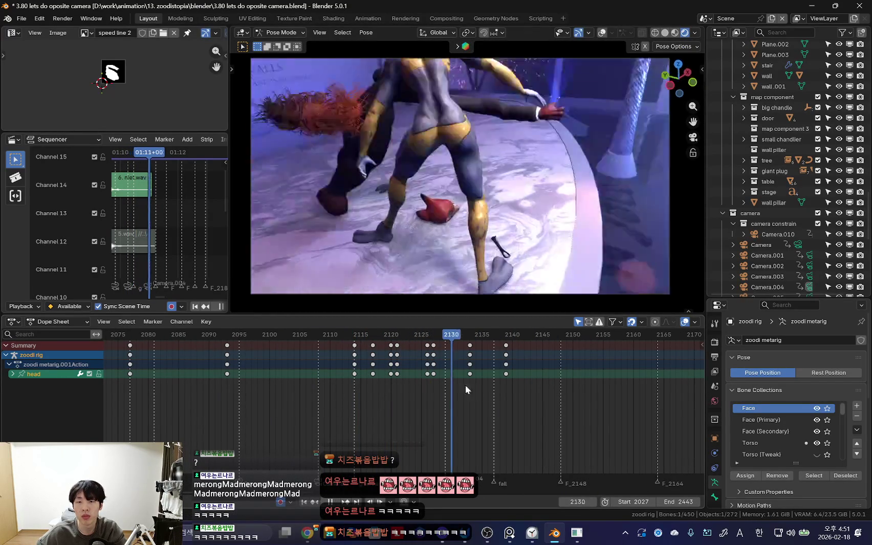
key(space)
scroll(437, 391, down, 3)
mouse_move(438, 391)
mouse_down()
mouse_move(380, 379)
mouse_move(433, 389)
mouse_move(387, 384)
mouse_move(410, 384)
mouse_up()
key(space)
Step: Refine the arm rotation and review playback from frame 2105, stopping at frame 2147
key(r)
key(r)
key(space)
drag(335, 403, 399, 395)
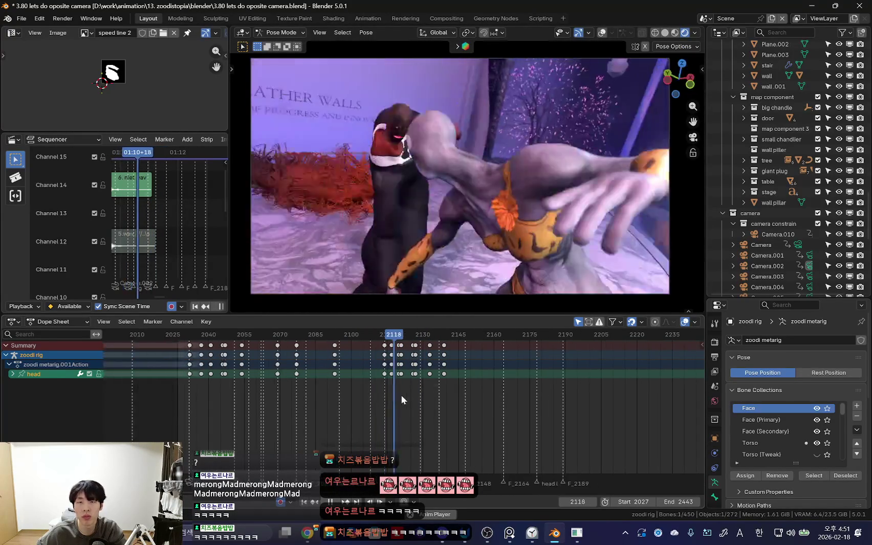
scroll(383, 398, down, 3)
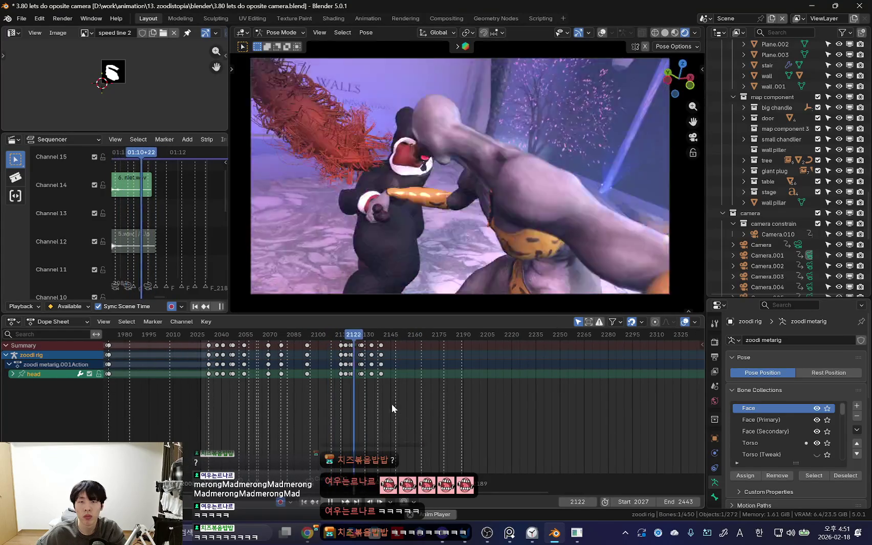
key(space)
Step: Return to object mode with the nick rig active, toggling the rig overlays
mouse_move(492, 230)
middle_down()
mouse_move(504, 222)
mouse_move(493, 202)
mouse_move(586, 216)
mouse_move(546, 232)
middle_up()
key(shift+alt+z)
key(ctrl+Tab)
click(492, 185)
key(shift+alt+z)
Step: Check the YouTube Music and search results browser tabs, then return to Blender
key(alt+Tab)
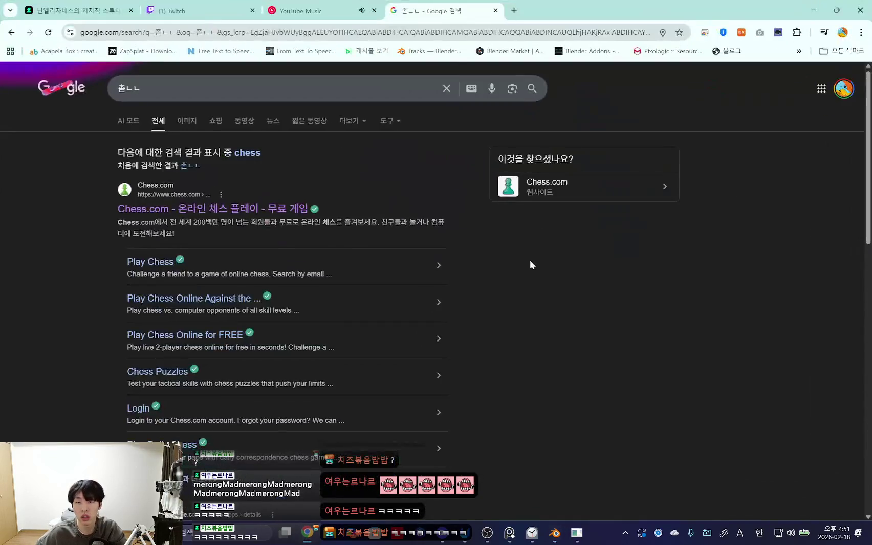
click(313, 6)
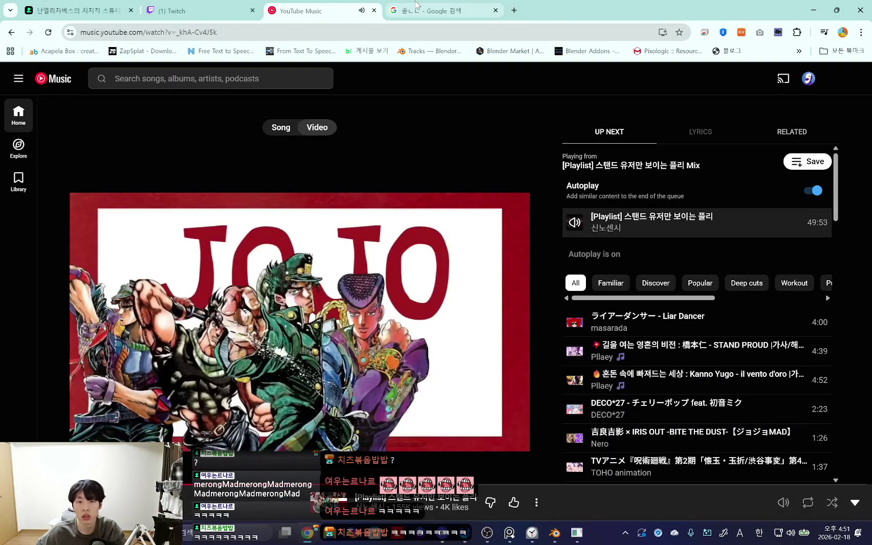
click(415, 6)
click(817, 9)
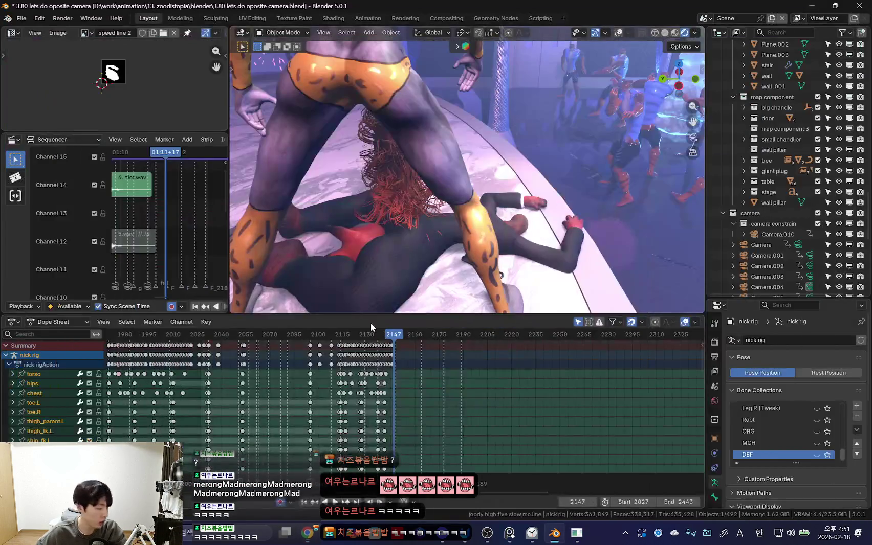
Step: Put the nick rig in pose mode and step back to frame 2141
middle_drag(460, 205, 491, 195)
key(ctrl+Tab)
scroll(428, 378, up, 5)
scroll(518, 419, up, 2)
key(Left)
key(Left)
key(Left)
Step: Save the scene as '3.81 how to get up.blend' and replay the animation
click(22, 19)
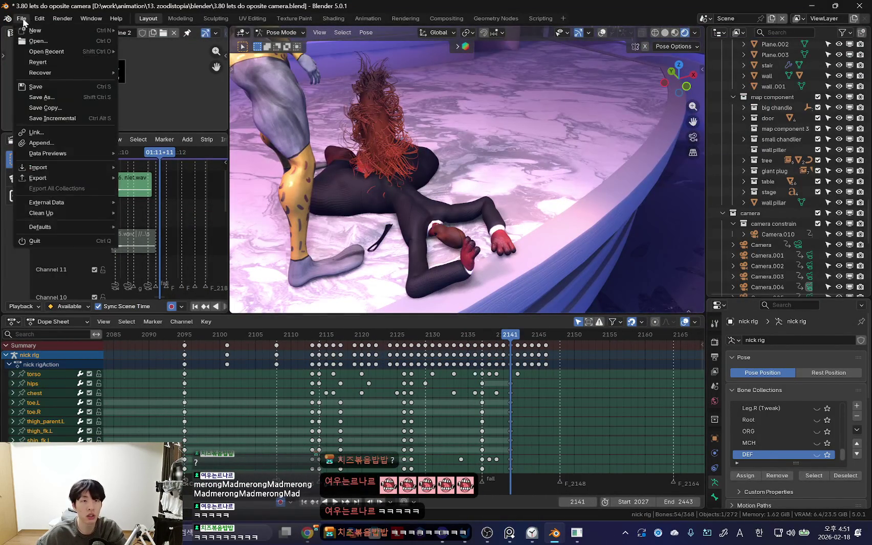
click(39, 97)
text(3.81 how to get up)
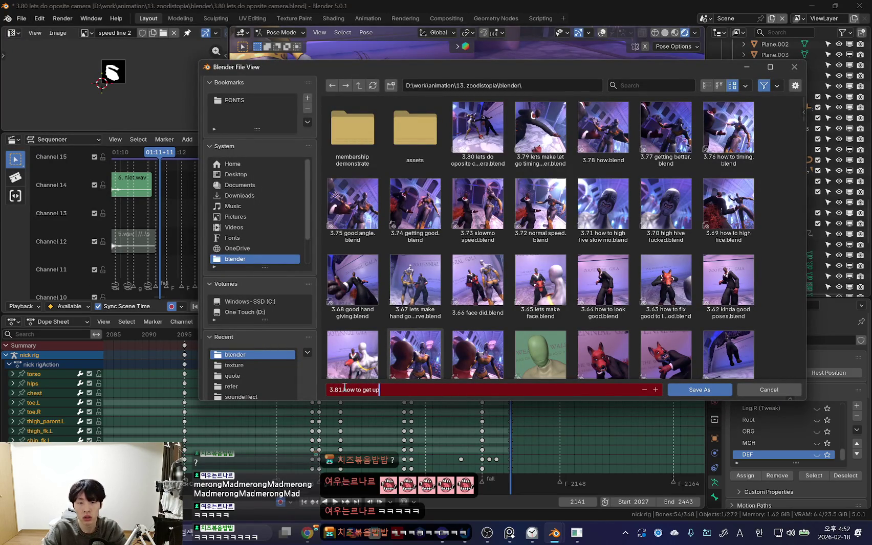
key(Return)
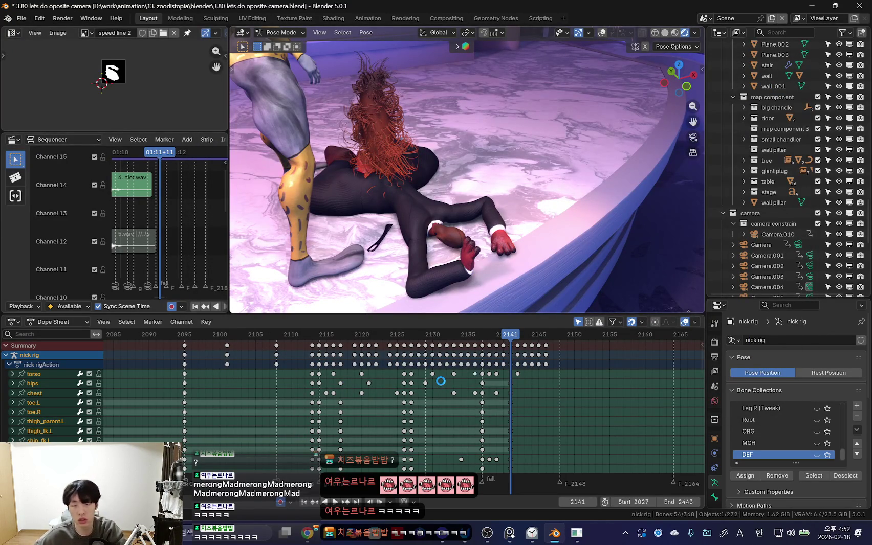
key(space)
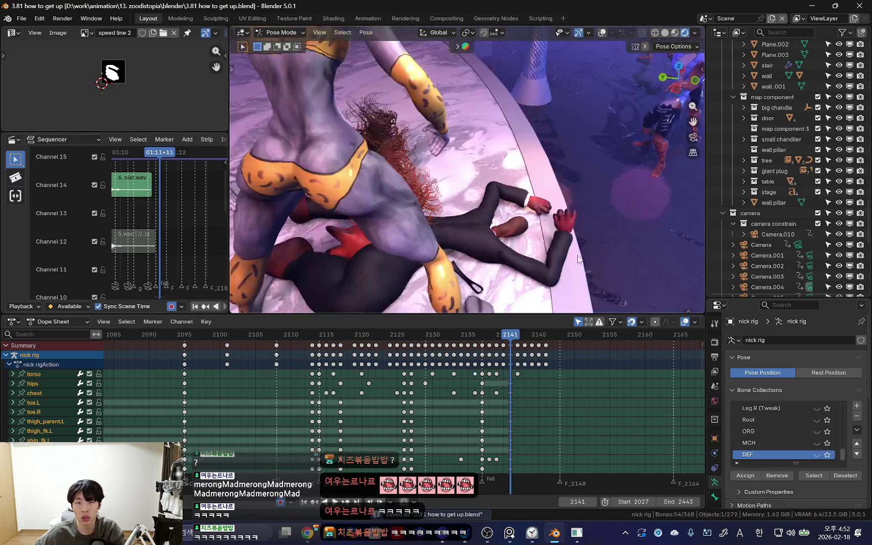
mouse_move(481, 309)
middle_down()
mouse_move(526, 250)
mouse_move(435, 223)
middle_up()
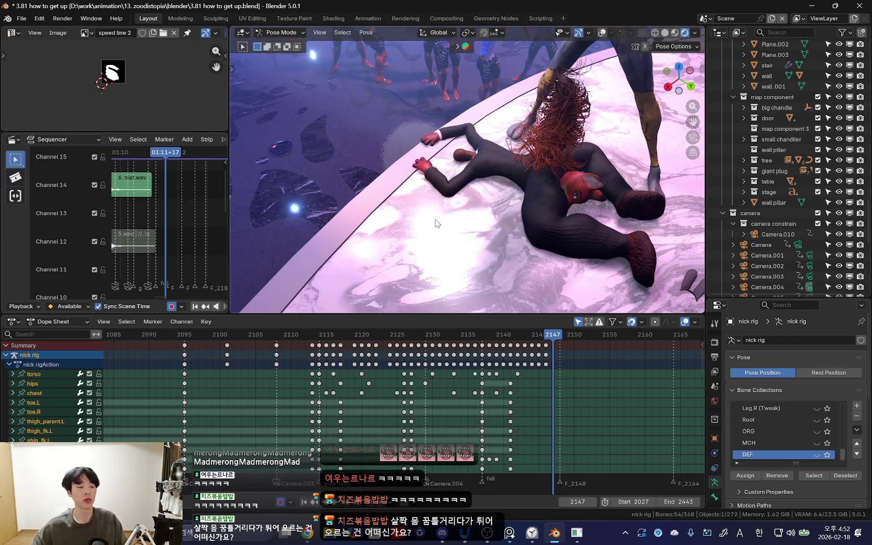
Step: Orbit closer around fallen Nick and step back to frame 2139
mouse_move(452, 219)
middle_down()
mouse_move(569, 197)
mouse_move(491, 191)
mouse_move(541, 263)
mouse_move(498, 262)
middle_up()
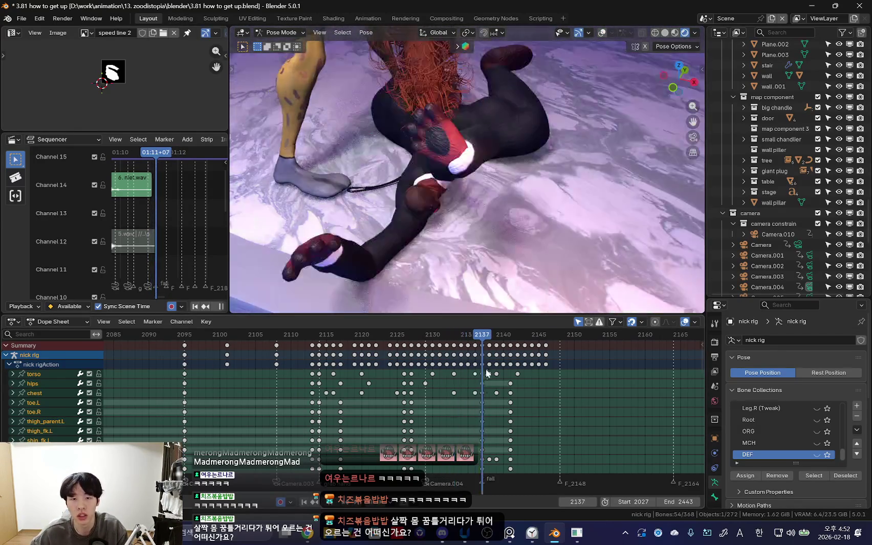
key(Left)
key(Left)
key(Left)
key(Right)
key(Right)
scroll(459, 197, down, 3)
Step: Bring the getting-up reference board to the front, then return to Blender at frame 2132
key(alt+Tab)
mouse_move(381, 195)
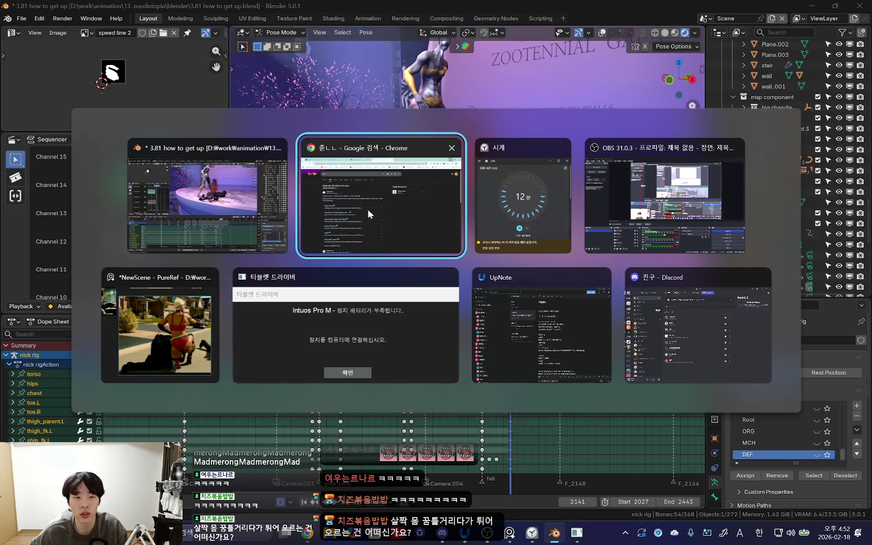
click(160, 327)
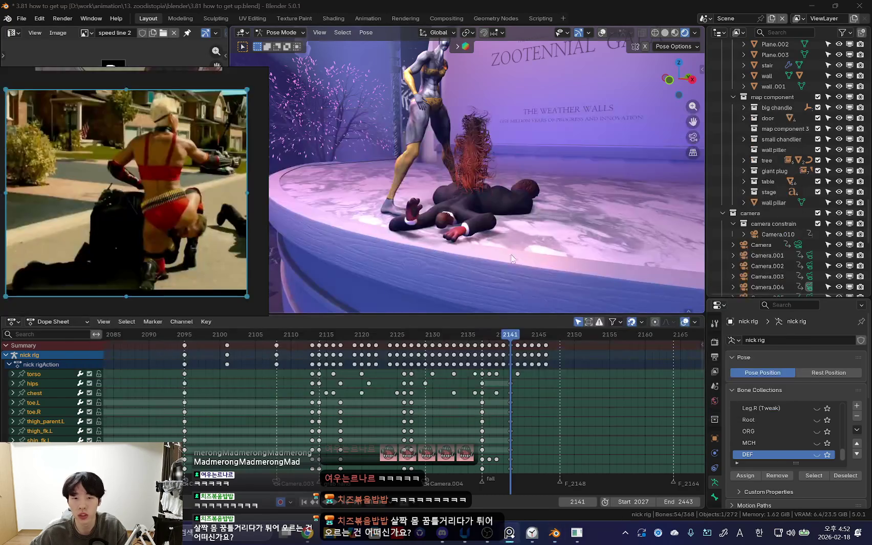
scroll(183, 231, down, 2)
scroll(183, 230, up, 3)
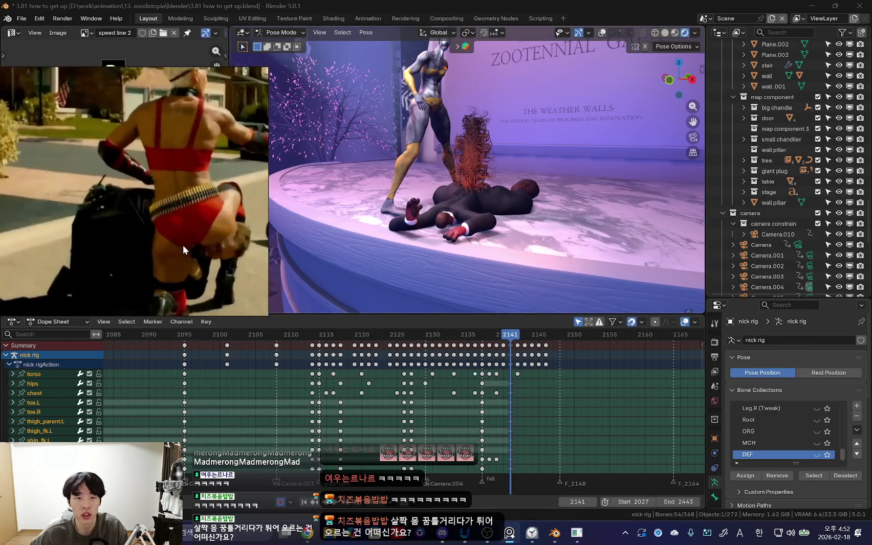
click(271, 237)
middle_drag(272, 237, 366, 394)
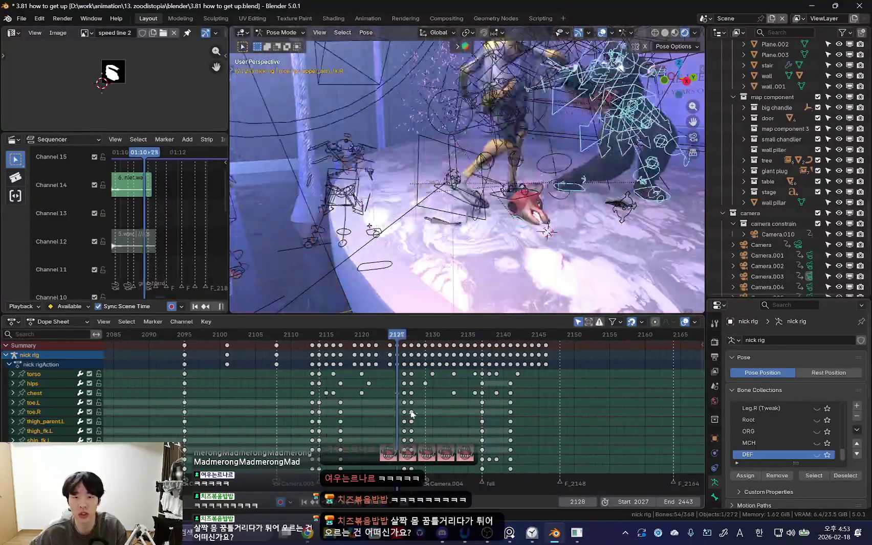
Step: Play Nick's get-up motion from frame 2135 and inspect his fallen pose, forward and in reverse
key(space)
key(space)
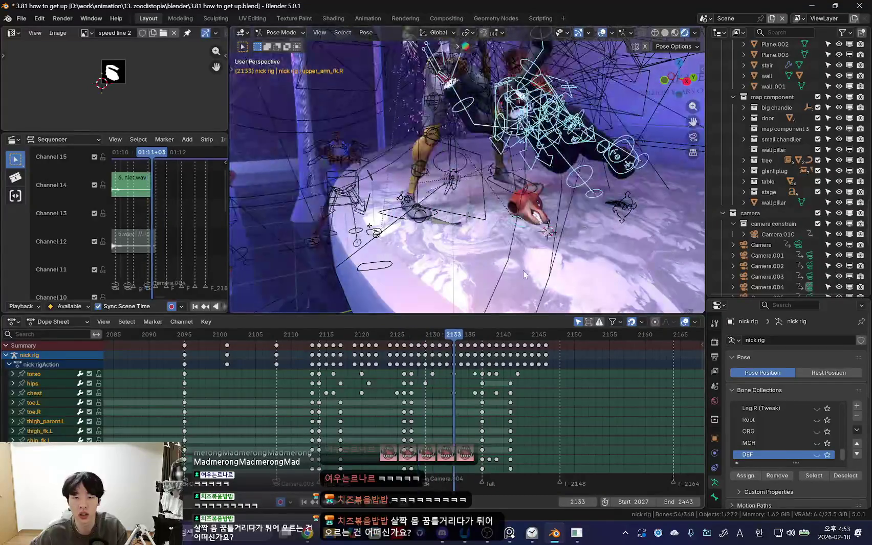
key(Escape)
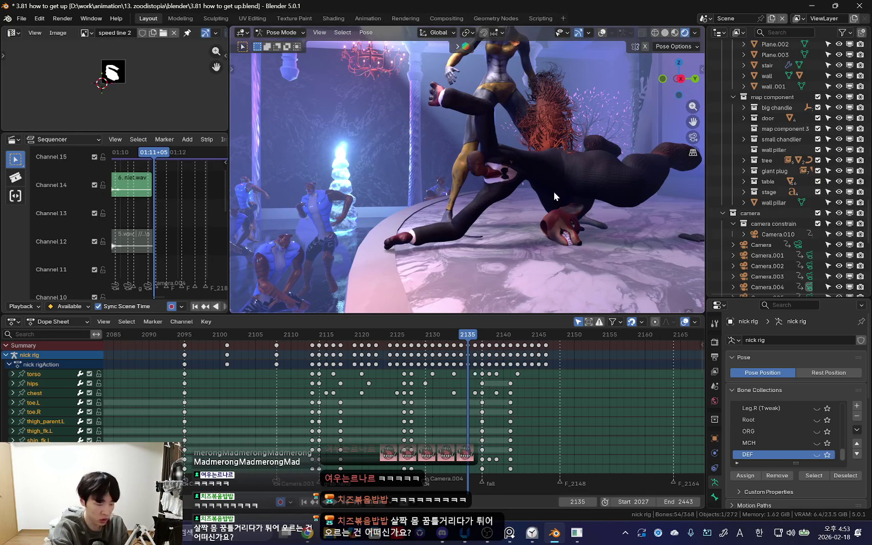
key(space)
scroll(294, 378, up, 2)
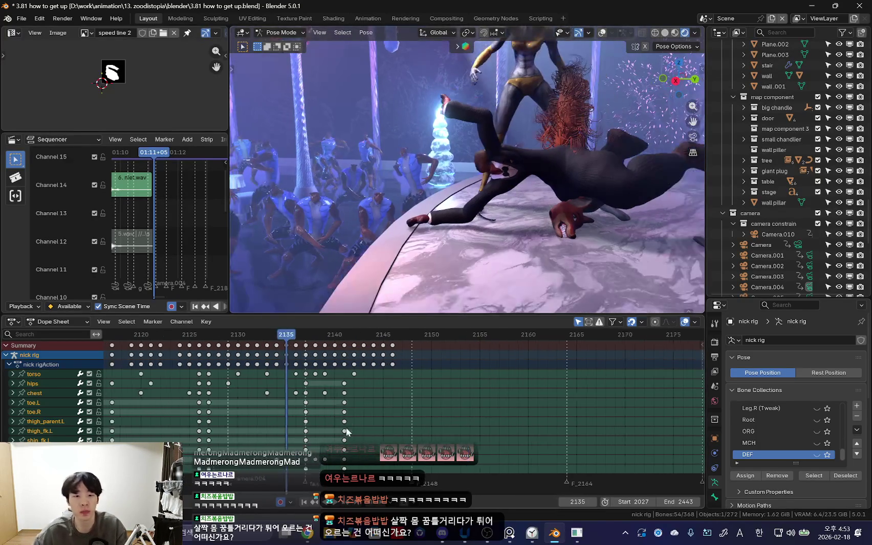
scroll(393, 407, up, 2)
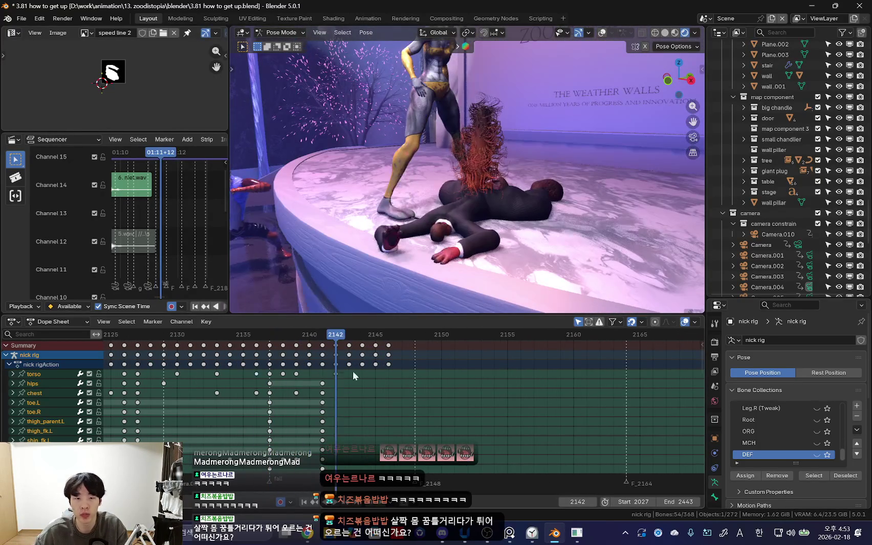
key(shift+alt+z)
click(466, 244)
middle_drag(467, 245, 546, 224)
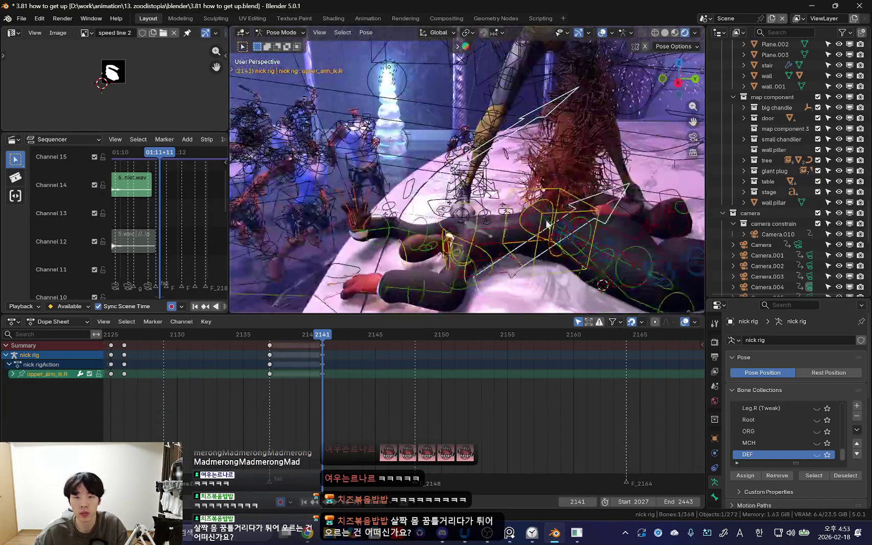
key(a)
key(shift+alt+z)
key(KP_0)
key(shift+ctrl+space)
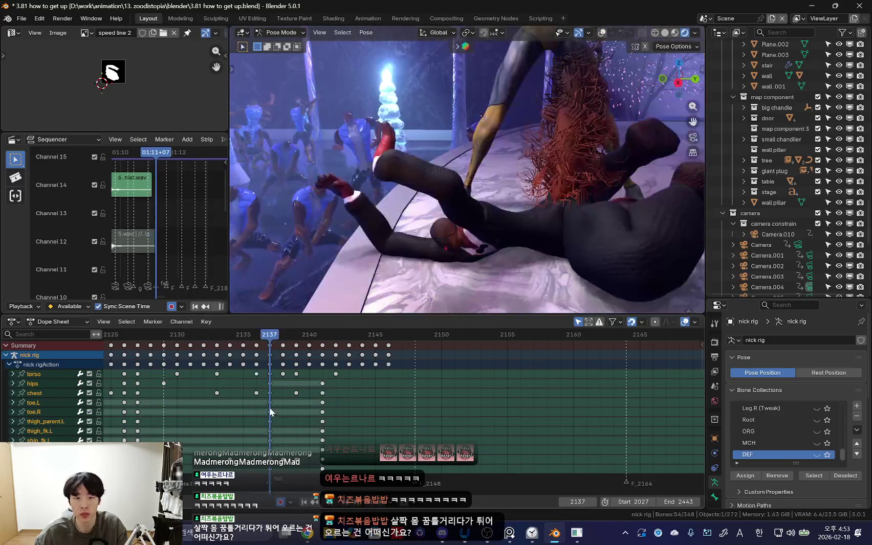
key(Escape)
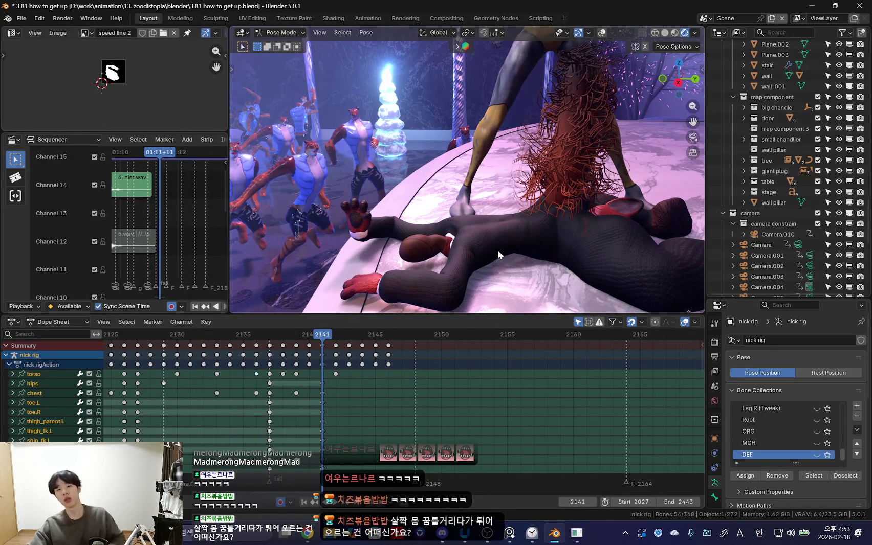
Step: Key all of Nick's bones at frame 2146 to hold the sprawled floor pose
key(shift+alt+z)
middle_drag(483, 246, 551, 233)
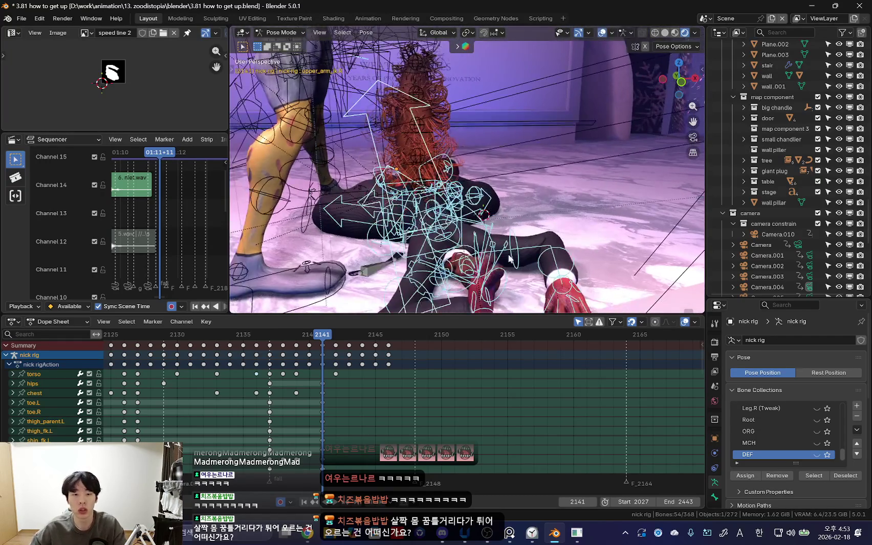
key(shift+alt+z)
key(KP_0)
key(space)
key(Left)
key(k)
click(483, 211)
key(Down)
click(387, 391)
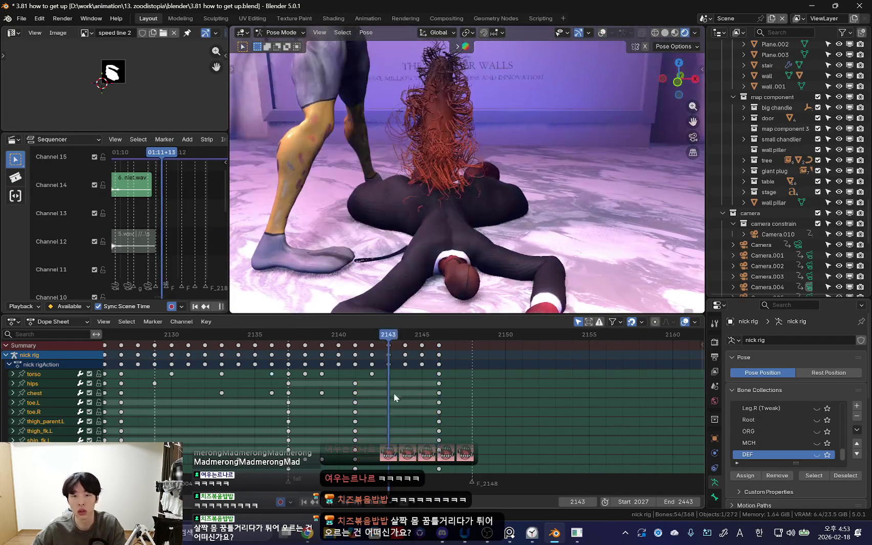
click(437, 389)
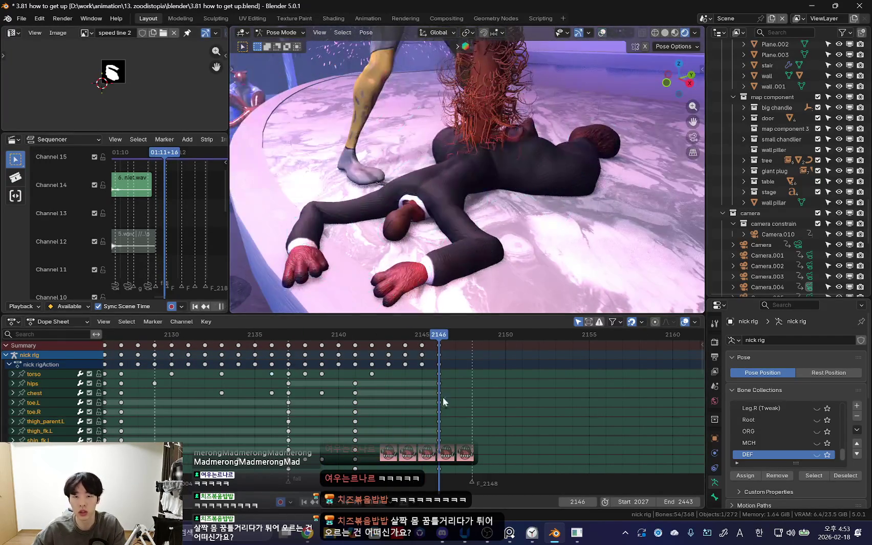
Step: Scrub back to frame 2131, then play forward and stop at frame 2156
key(space)
scroll(563, 392, down, 3)
key(Escape)
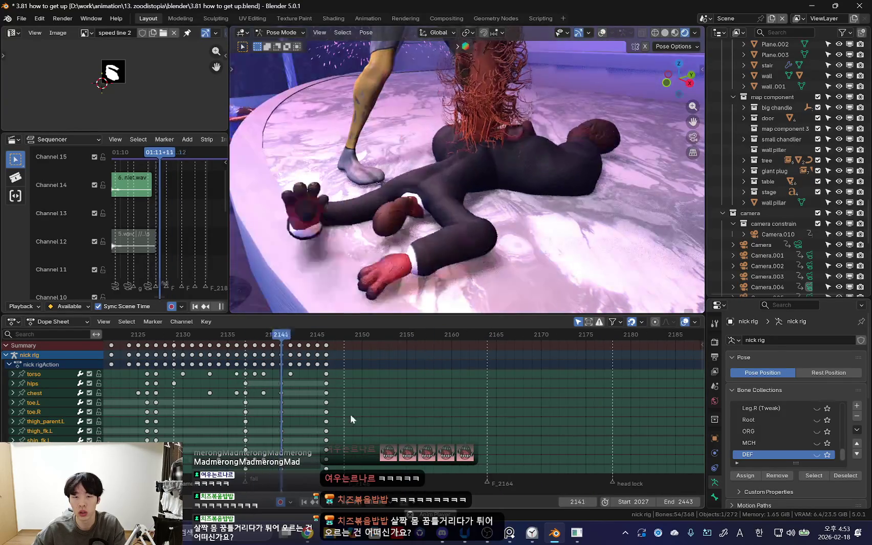
drag(348, 414, 306, 417)
middle_drag(306, 417, 456, 414)
scroll(458, 412, up, 2)
key(space)
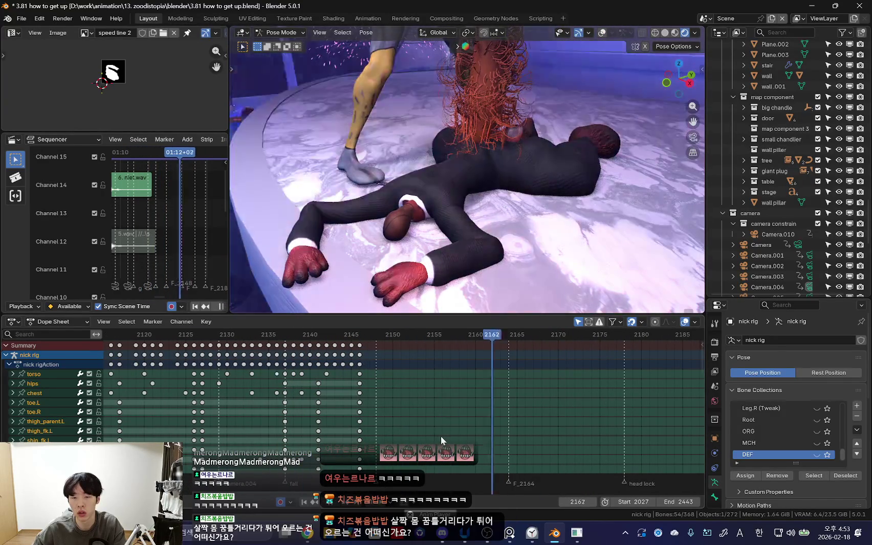
key(Left)
key(Left)
key(Left)
scroll(499, 269, up, 3)
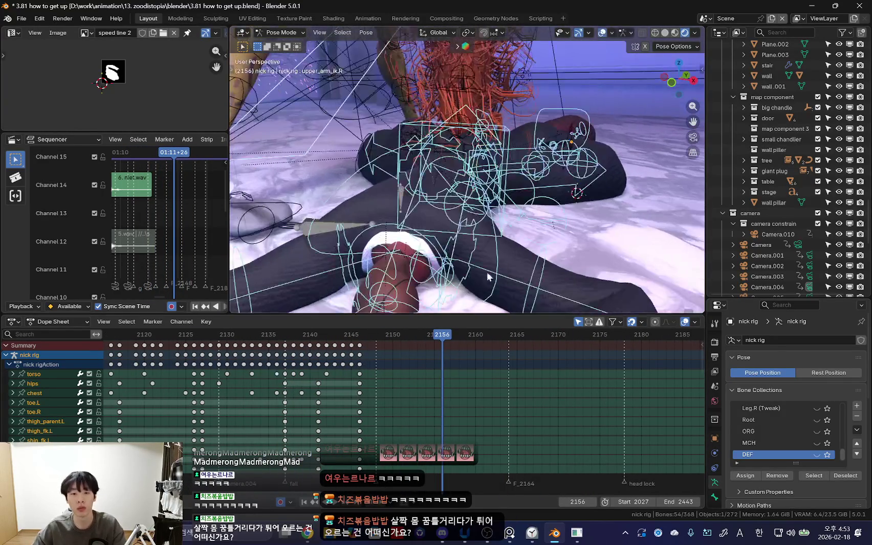
Step: Rotate Nick's chest, neck and head into the sprawled pose at frame 2156
click(500, 274)
scroll(501, 277, down, 3)
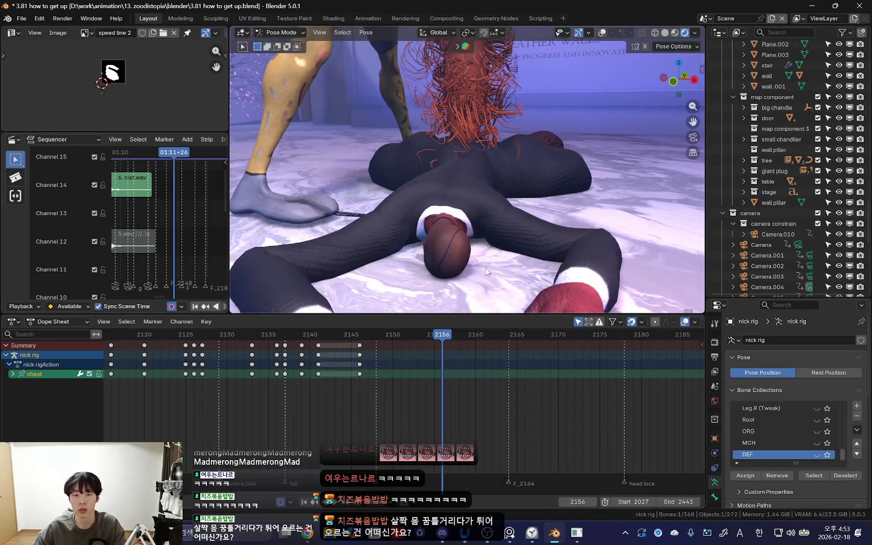
scroll(489, 272, down, 2)
key(r)
key(r)
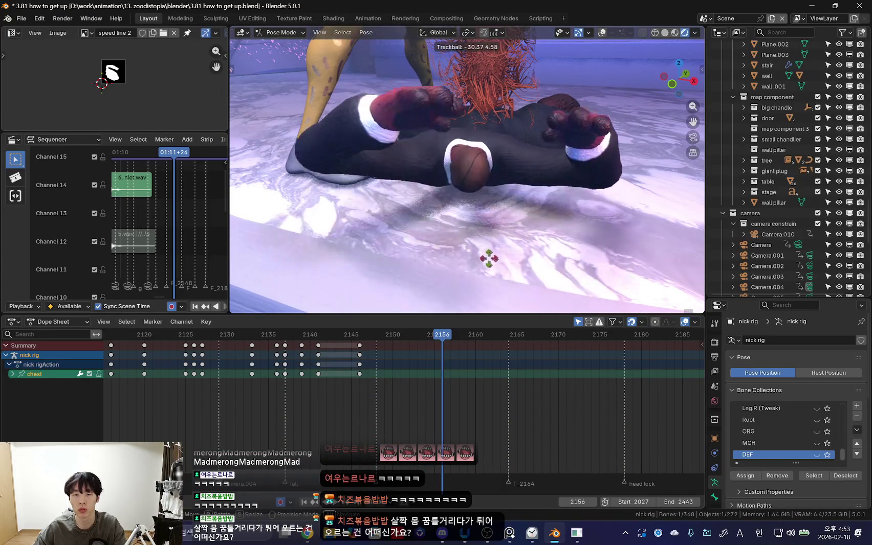
click(489, 259)
click(489, 182)
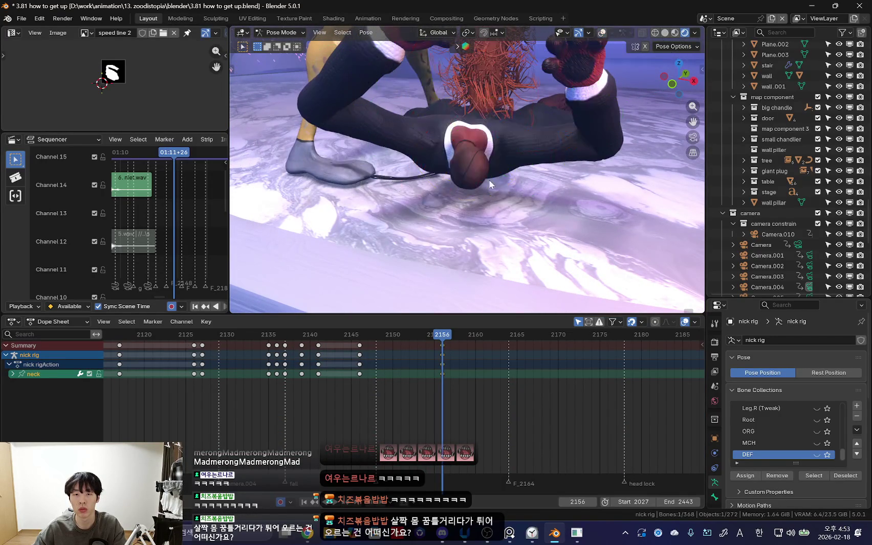
key(shift+alt+z)
key(r)
key(r)
click(479, 182)
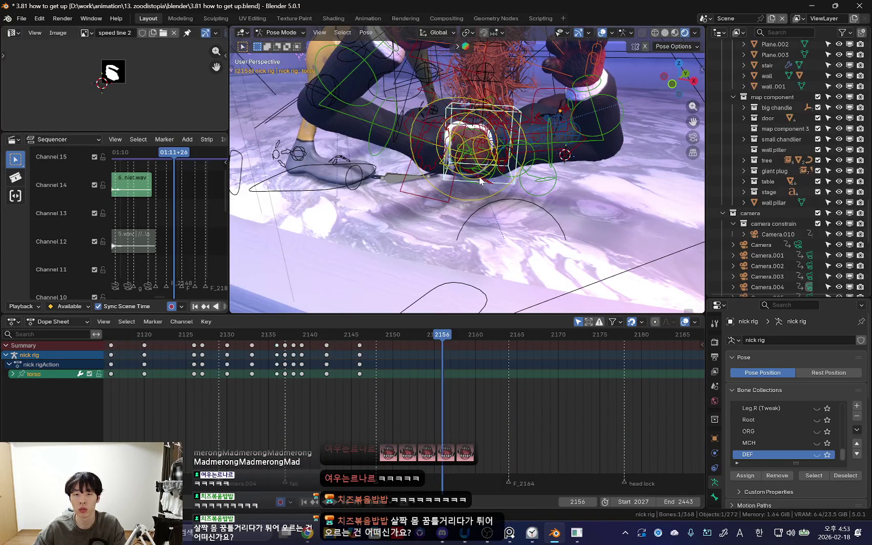
key(shift+alt+z)
key(r)
key(r)
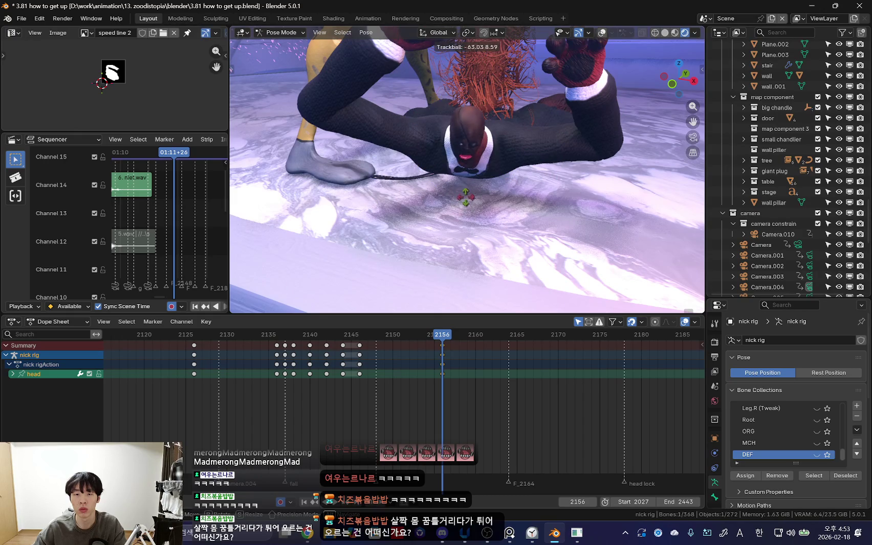
click(470, 180)
key(r)
key(r)
click(472, 114)
Step: Rotate the left upper arm (upper_arm_fk.L) and left shoulder (shoulder.L)
key(shift+alt+z)
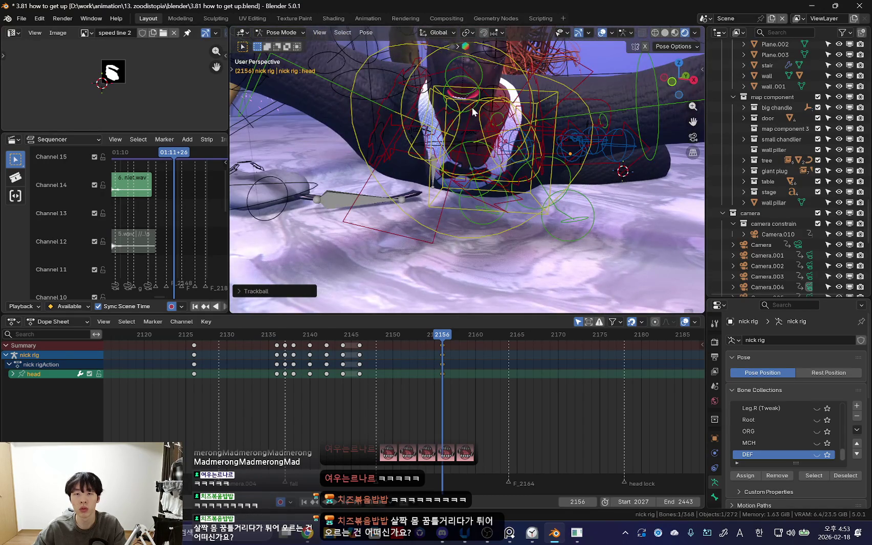
key(shift+alt+z)
key(shift+alt+z)
click(552, 156)
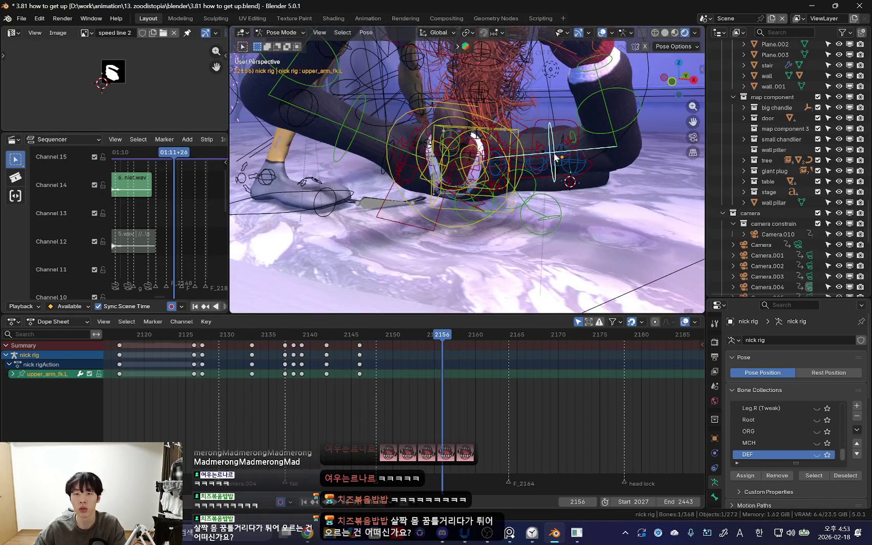
key(shift+alt+z)
key(r)
click(478, 128)
key(shift+alt+z)
click(472, 138)
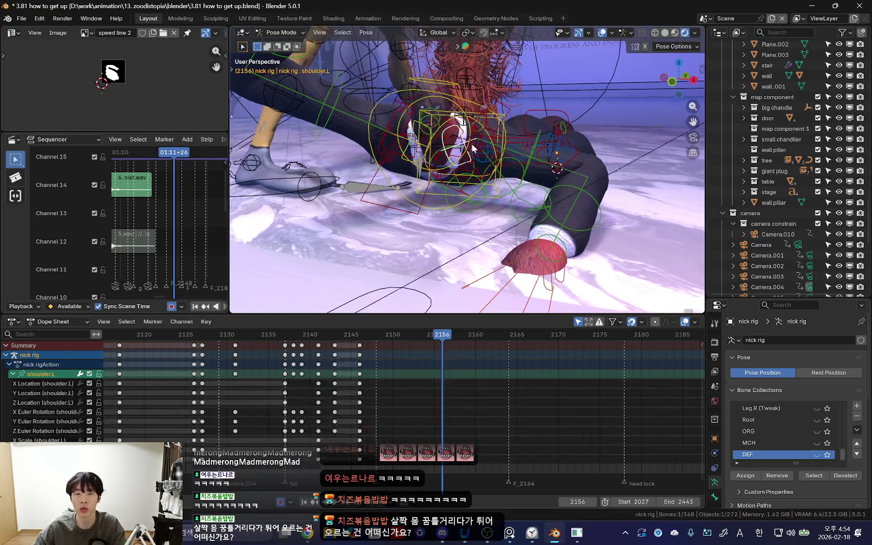
key(shift+alt+z)
key(r)
click(512, 179)
Step: Select the left and right FK hands and the right upper arm, cancelling a trial right-hand rotation
key(shift+alt+z)
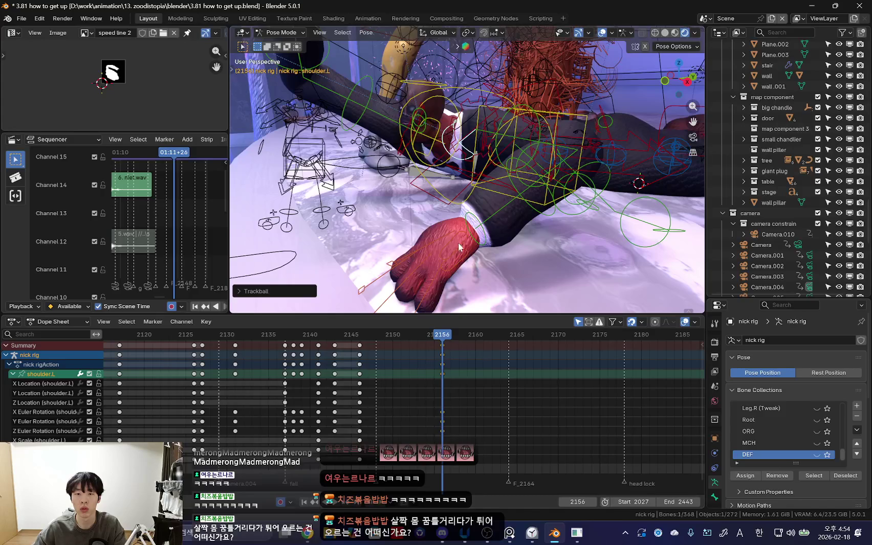
click(457, 247)
key(shift+alt+z)
mouse_move(457, 247)
middle_down()
mouse_move(486, 205)
mouse_move(460, 215)
mouse_move(516, 234)
middle_up()
click(514, 228)
key(shift+alt+z)
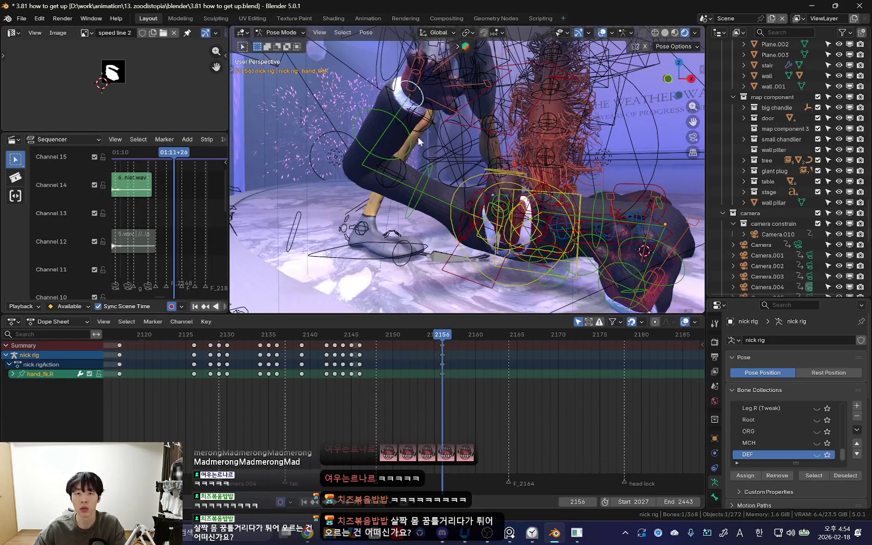
key(shift+alt+z)
mouse_move(420, 130)
middle_down()
mouse_move(371, 204)
mouse_move(468, 217)
middle_up()
key(r)
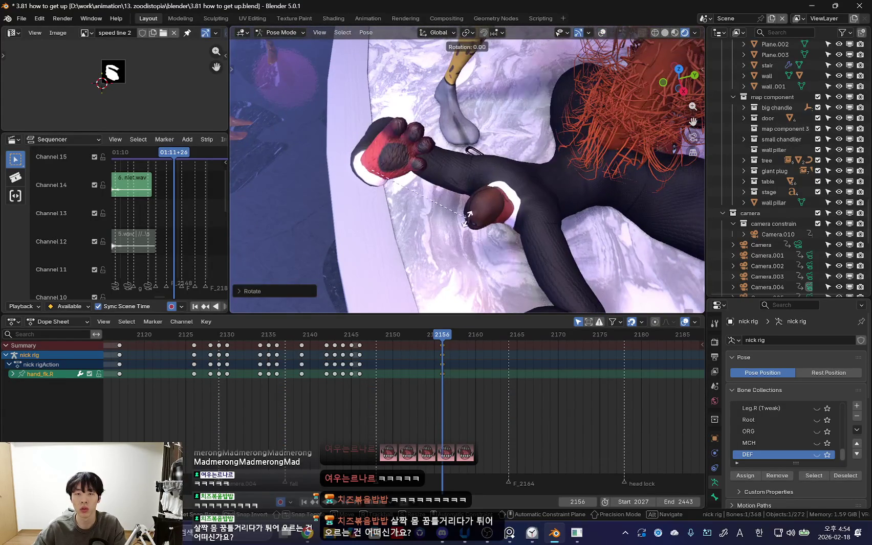
right_click(468, 217)
key(shift+alt+z)
click(425, 186)
key(shift+alt+z)
mouse_move(425, 187)
middle_down()
mouse_move(541, 206)
mouse_move(445, 248)
mouse_move(403, 250)
mouse_move(397, 173)
middle_up()
Step: Re-rotate the chest bone, then key every bone of the rig at frame 2156
key(shift+alt+z)
click(496, 116)
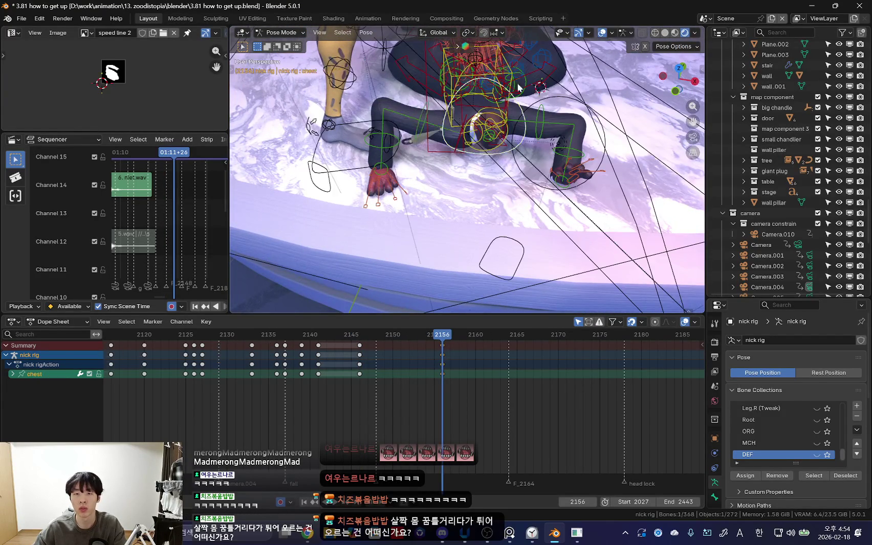
key(shift+alt+z)
middle_drag(496, 117, 504, 183)
key(r)
click(490, 194)
mouse_move(581, 142)
middle_down()
mouse_move(536, 205)
mouse_move(500, 208)
mouse_move(530, 174)
mouse_move(508, 202)
middle_up()
key(shift+alt+z)
key(a)
key(k)
click(506, 212)
Step: Rotate the hips bone to adjust Nick's pelvis on the floor
click(501, 197)
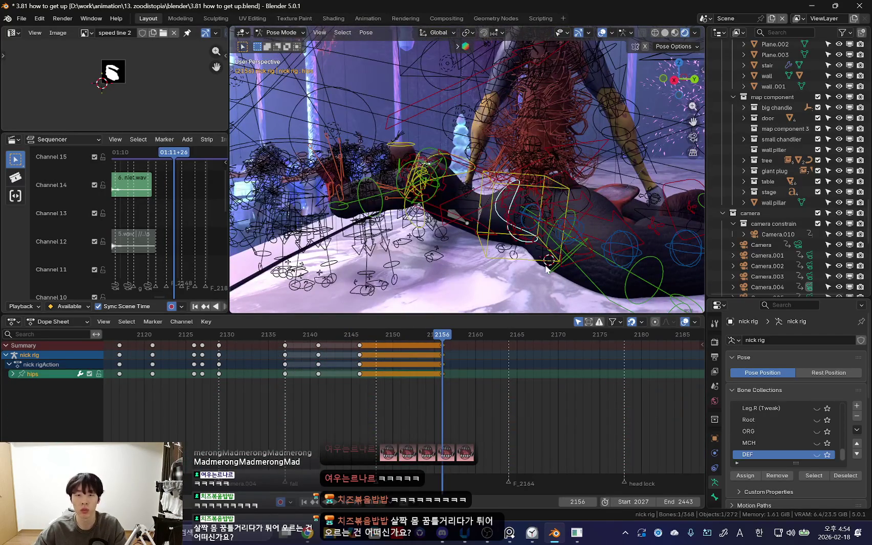
key(shift+alt+z)
mouse_move(543, 269)
middle_down()
mouse_move(539, 227)
mouse_move(589, 245)
middle_up()
key(r)
click(600, 210)
key(shift+alt+z)
key(shift+alt+z)
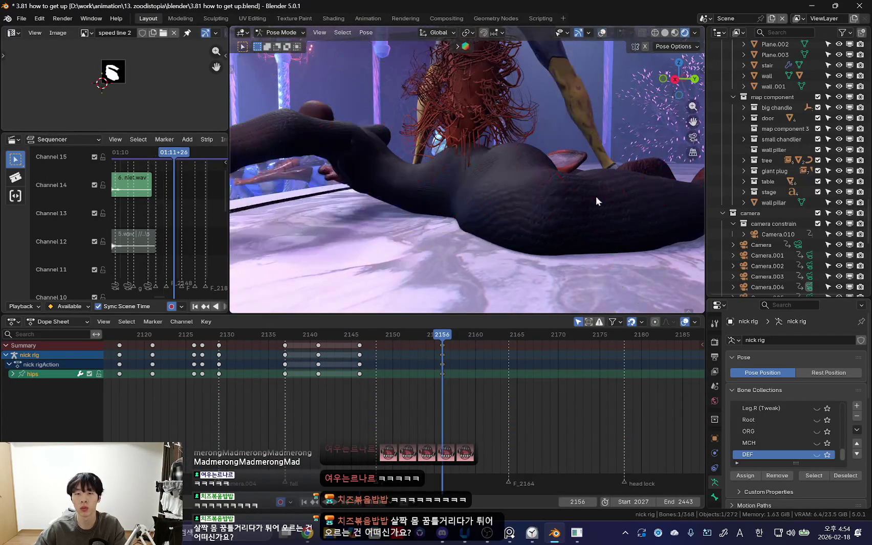
Step: Select the torso and hand_fk.L bones while orbiting around the body
key(shift+alt+z)
click(512, 144)
key(shift+alt+z)
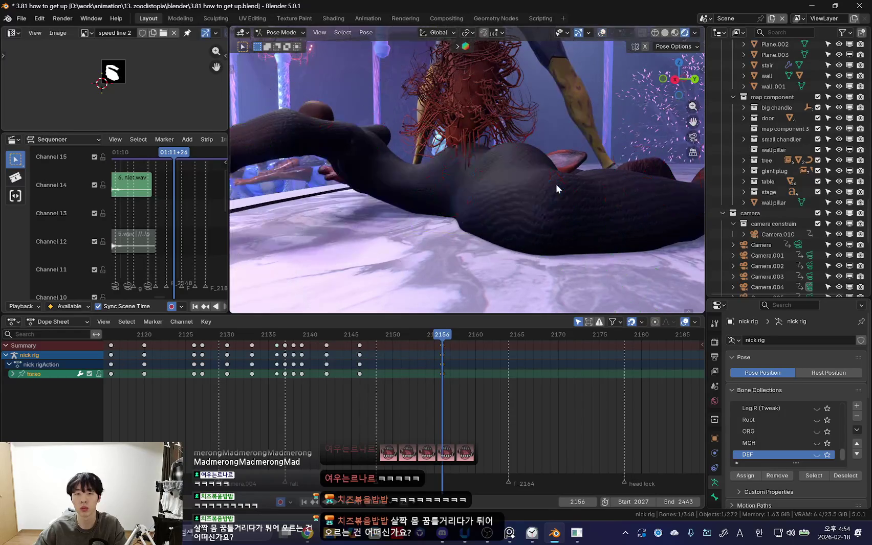
mouse_move(556, 188)
middle_down()
mouse_move(537, 210)
mouse_move(402, 204)
middle_up()
key(shift+alt+z)
click(327, 164)
key(shift+alt+z)
middle_drag(333, 166, 410, 185)
key(shift+alt+z)
Step: Select hand_ik.L and show its Bone Constraints with more panel room
key(n)
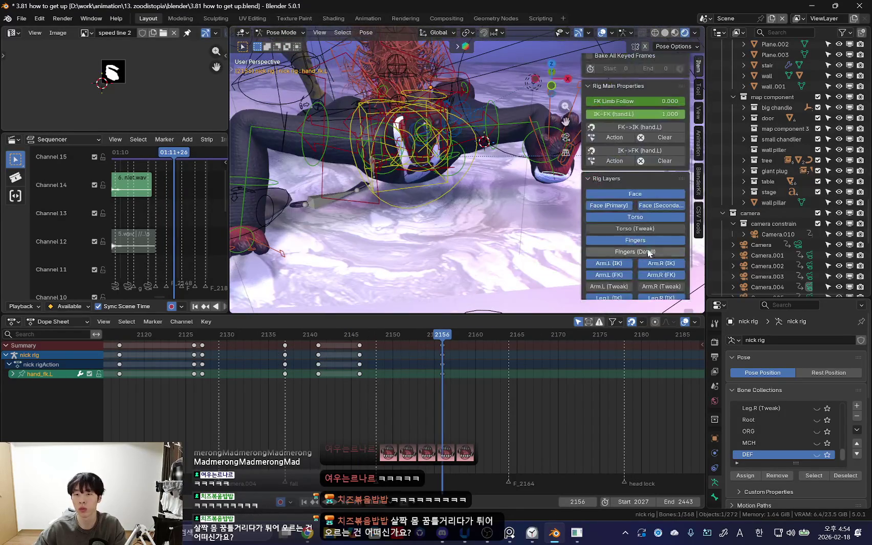
mouse_move(571, 200)
middle_down()
mouse_move(473, 202)
mouse_move(480, 243)
mouse_move(423, 236)
mouse_move(537, 240)
middle_up()
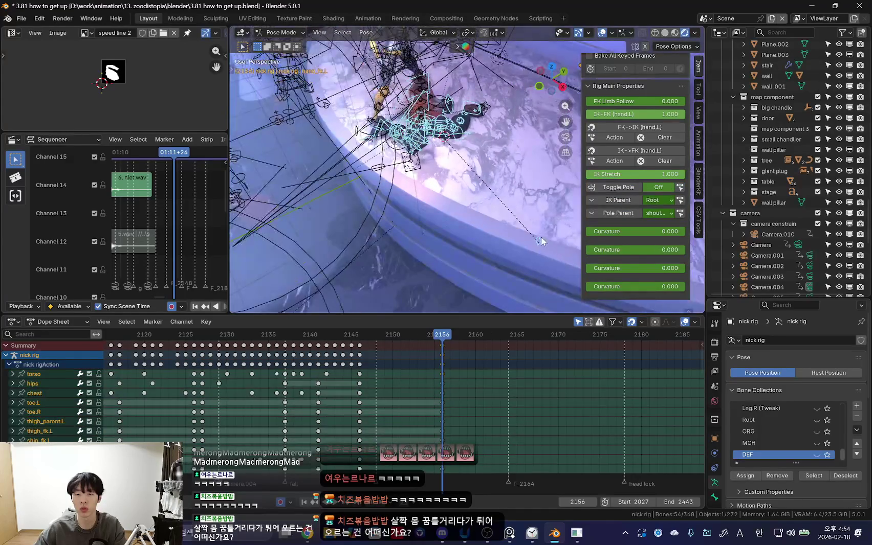
click(537, 240)
click(715, 481)
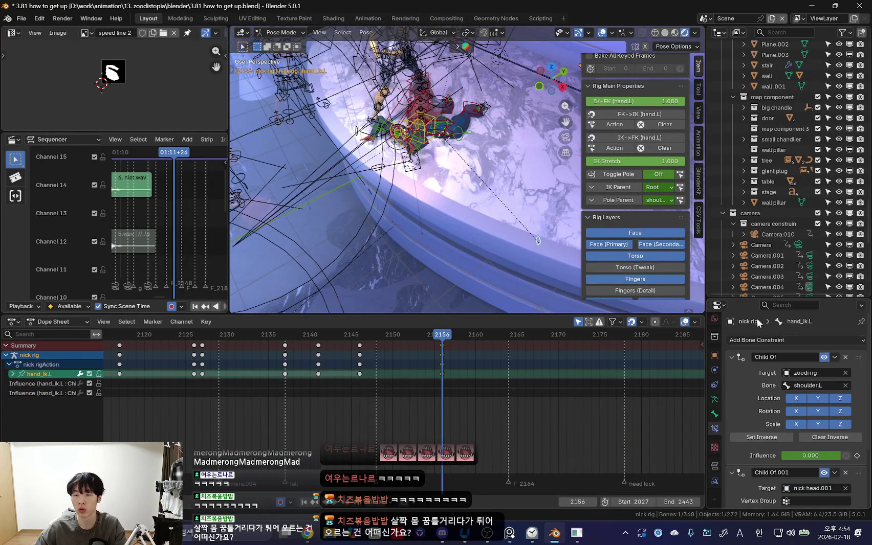
drag(761, 296, 761, 134)
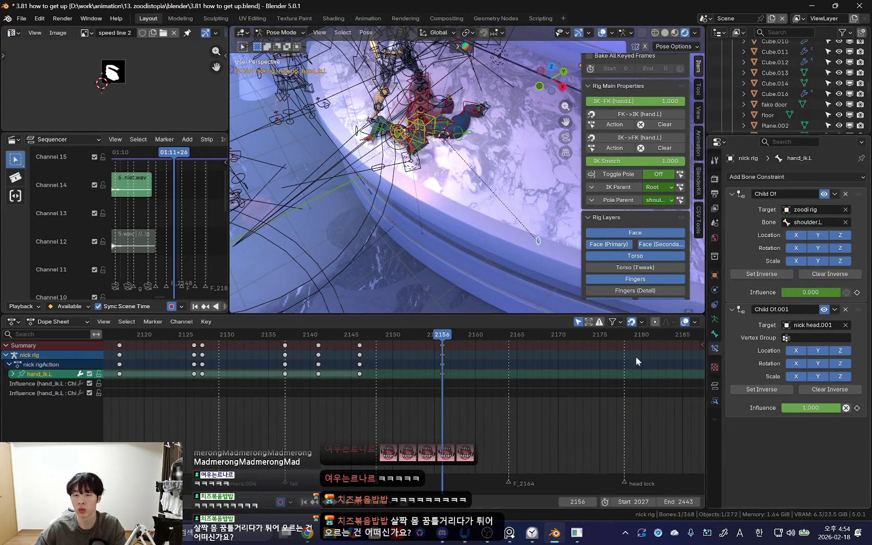
scroll(460, 385, up, 4)
Step: At frame 2146, set the Child Of influence to 0 and keyframe it
drag(506, 372, 303, 375)
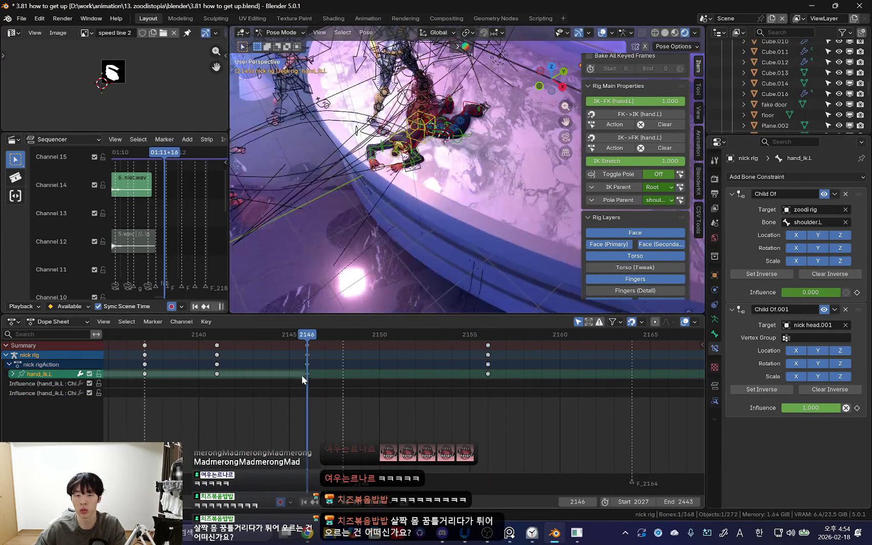
key(Left)
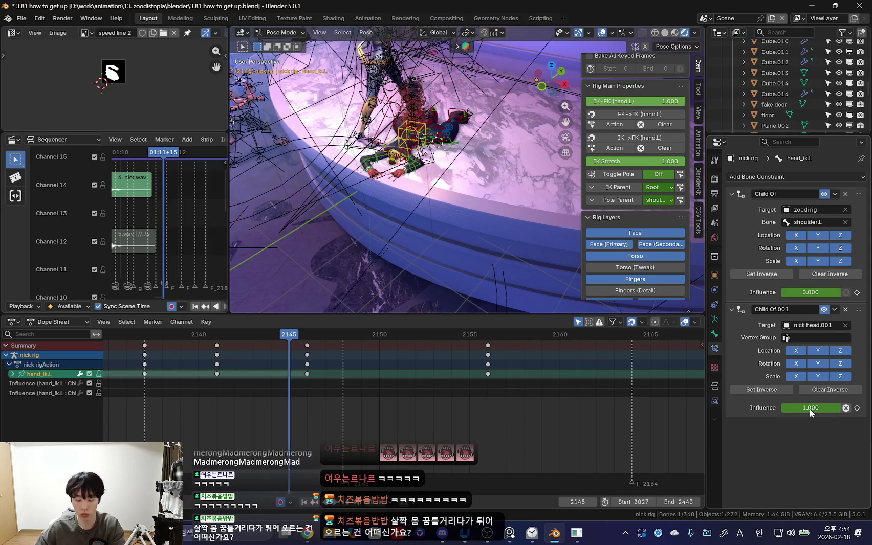
key(Right)
drag(810, 409, 673, 418)
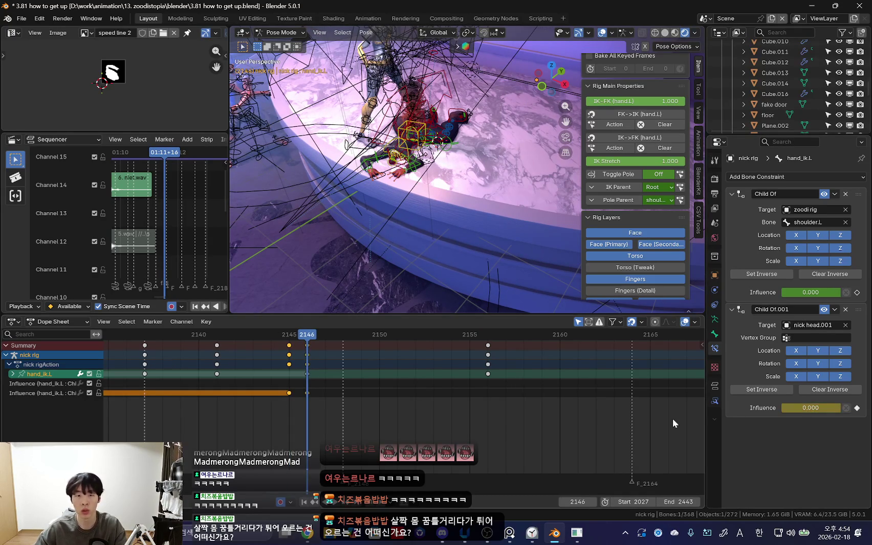
click(498, 382)
Step: At frame 2156, rotate and move the left IK hand down onto the floor
scroll(433, 206, up, 3)
mouse_move(434, 206)
middle_down()
mouse_move(479, 216)
mouse_move(517, 204)
middle_up()
key(r)
key(r)
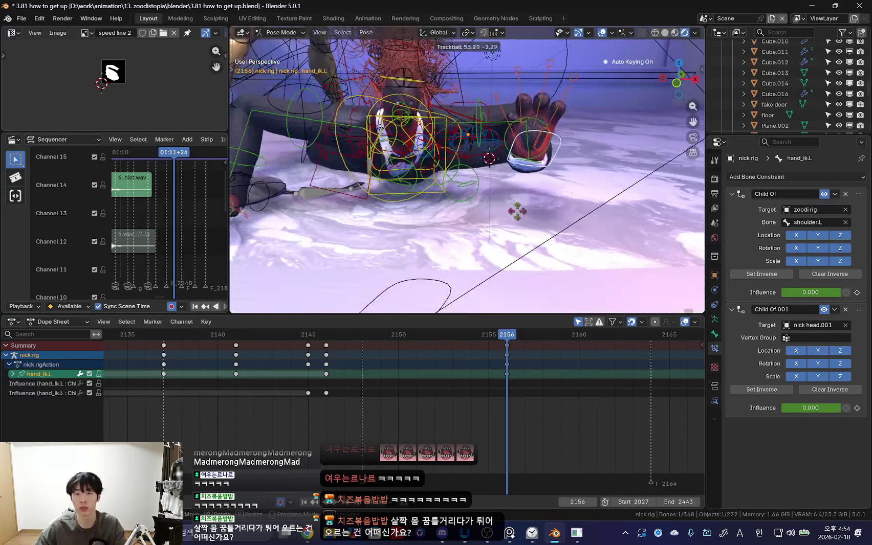
click(512, 215)
key(g)
click(504, 238)
mouse_move(504, 237)
middle_down()
mouse_move(423, 244)
mouse_move(440, 251)
mouse_move(506, 226)
mouse_move(447, 231)
middle_up()
key(g)
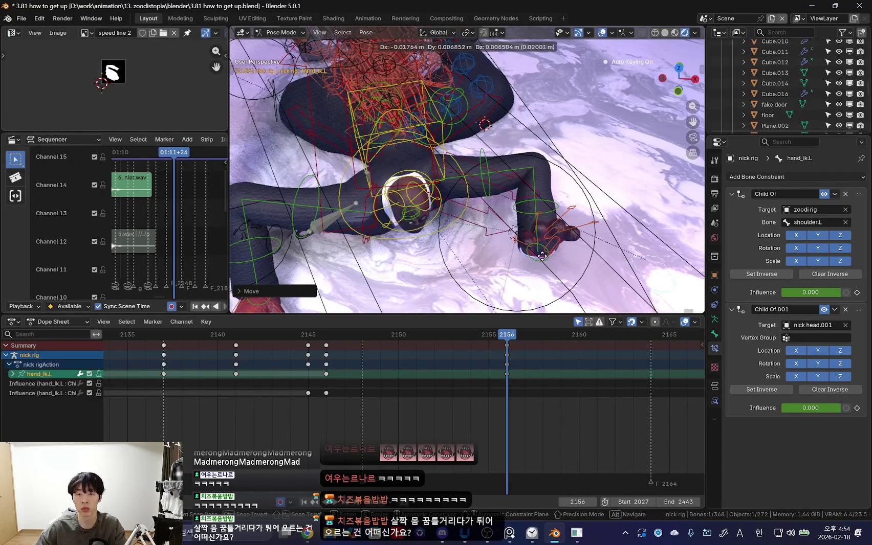
alt+middle_drag(544, 281, 502, 350)
click(502, 350)
Step: Compare against the previous keyframe and reposition the left hand again
key(Down)
key(Up)
key(Down)
key(Up)
middle_drag(488, 283, 548, 230)
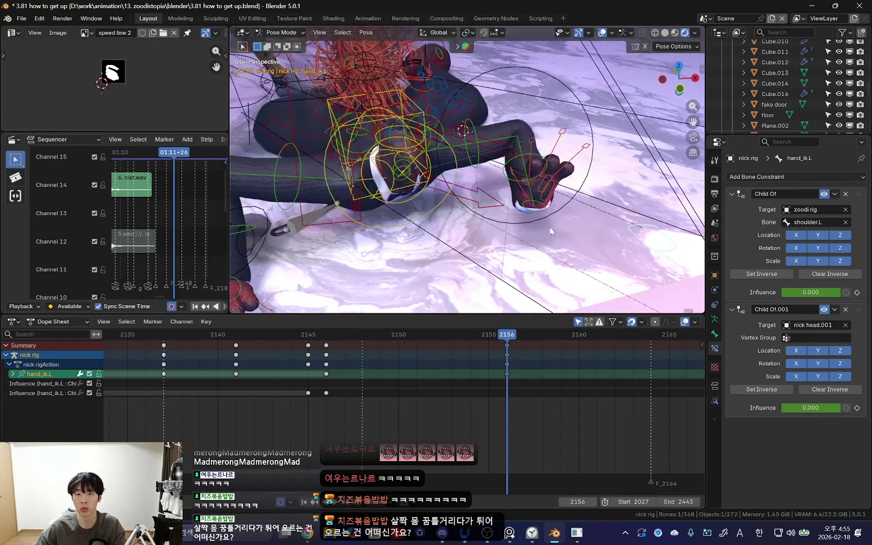
key(n)
middle_drag(517, 196, 476, 253)
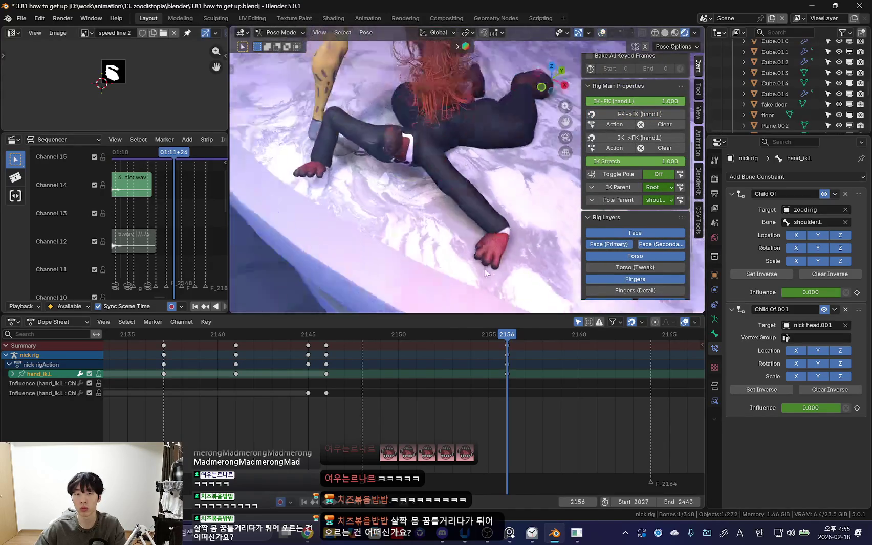
key(g)
click(455, 213)
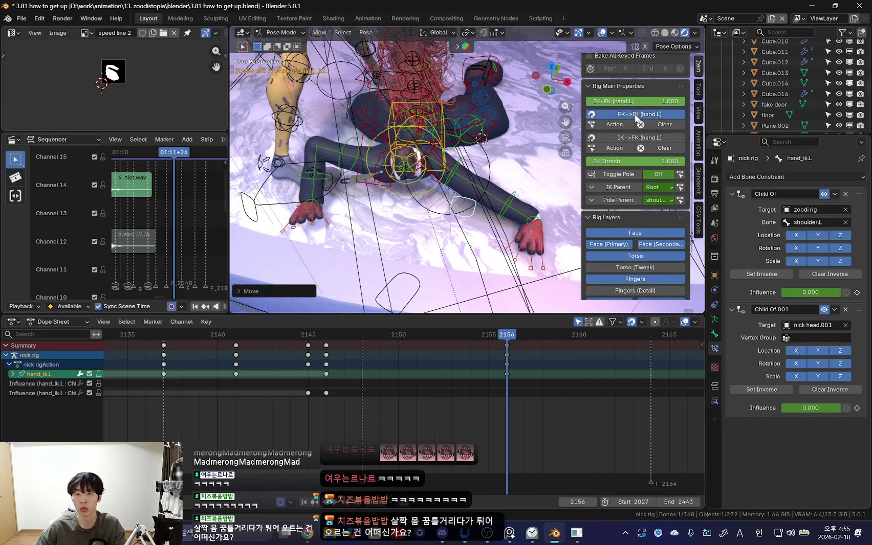
Step: Reselect hand_ik.L and set the left hand's final floor position
click(637, 117)
scroll(452, 233, up, 3)
click(432, 175)
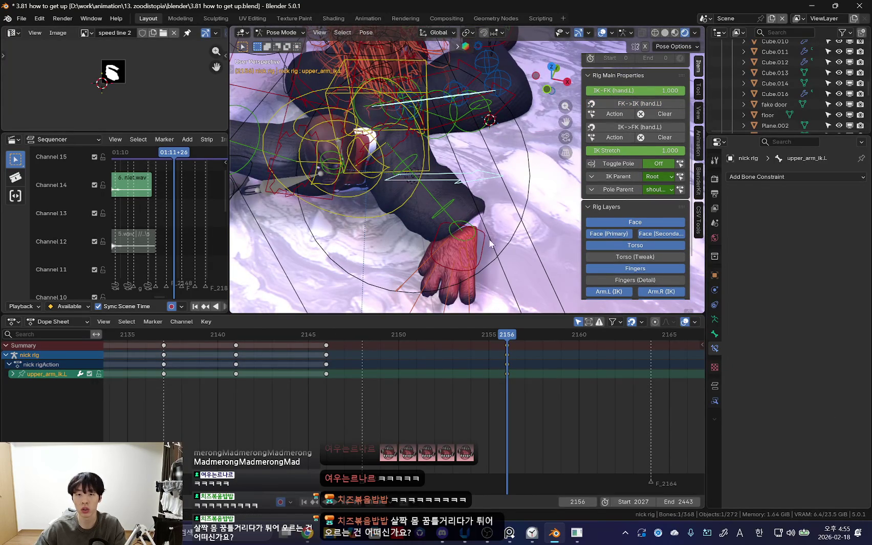
click(489, 244)
click(496, 175)
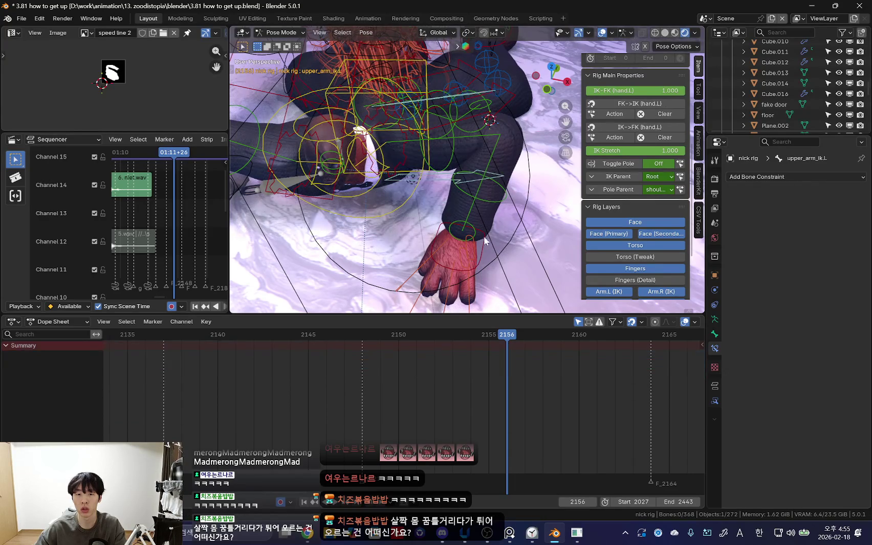
middle_drag(481, 241, 515, 164)
click(515, 164)
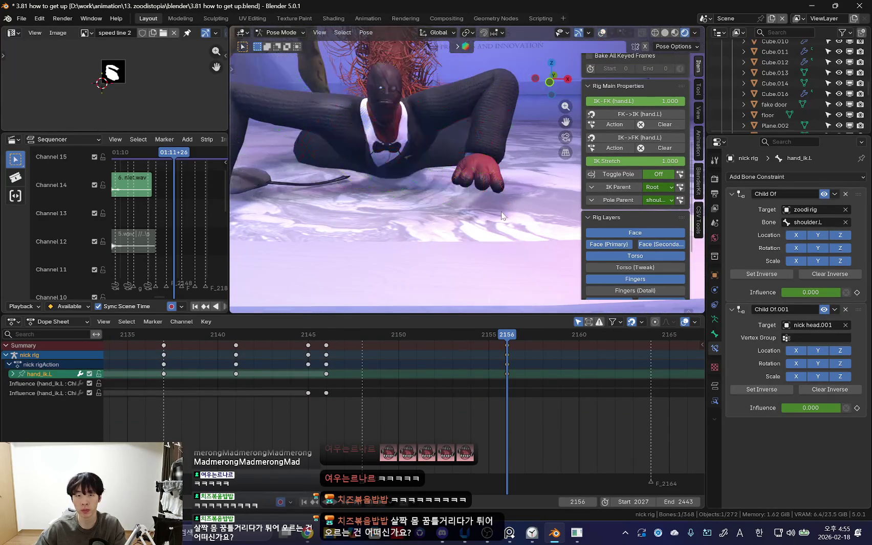
key(g)
click(470, 254)
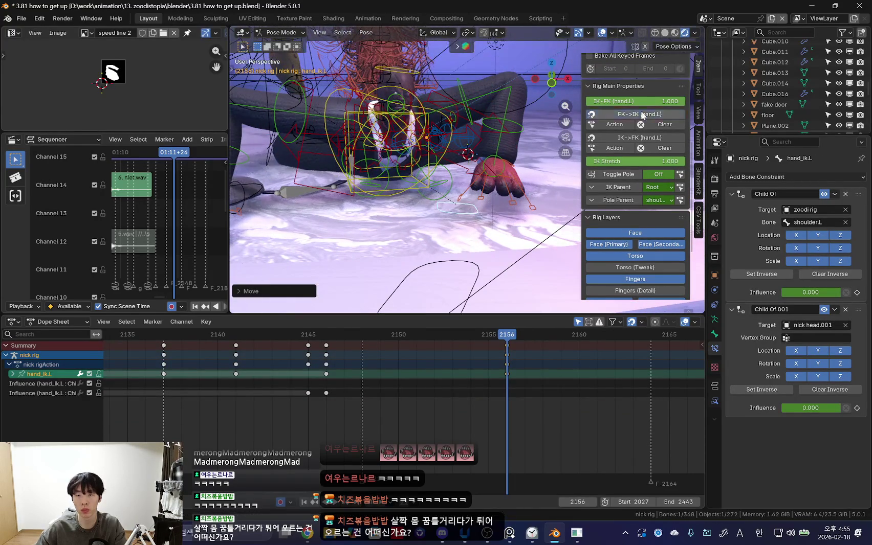
key(shift+alt+z)
mouse_move(462, 198)
middle_down()
mouse_move(414, 246)
mouse_move(405, 218)
middle_up()
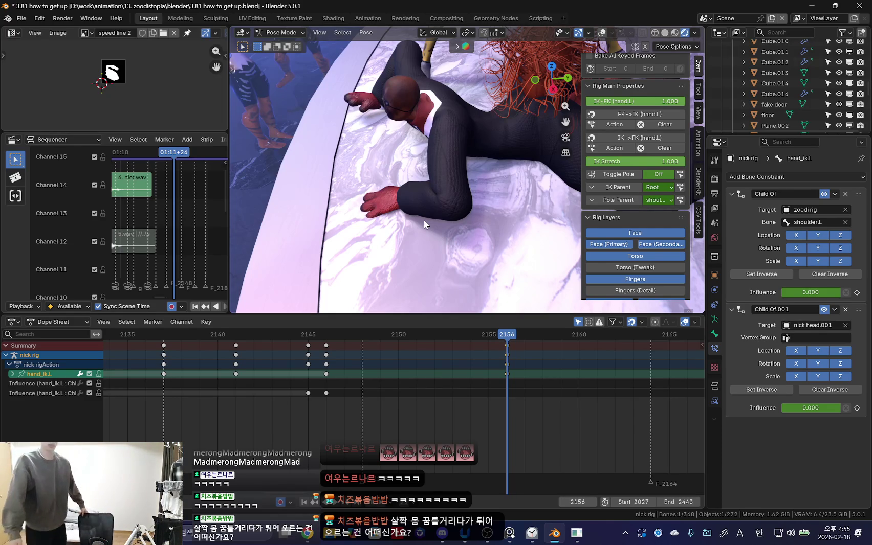
Step: Compare Nick's hand pose between keyframes 2146 and 2156, returning to frame 2156
key(i)
key(Down)
mouse_move(447, 254)
middle_down()
mouse_move(422, 278)
mouse_move(432, 242)
mouse_move(404, 230)
mouse_move(381, 240)
mouse_move(399, 253)
middle_up()
key(Up)
key(shift+alt+z)
key(Down)
key(Up)
Step: Move hand_ik.L down and rotate upper_arm_ik.L, checking the pose with overlays hidden
key(g)
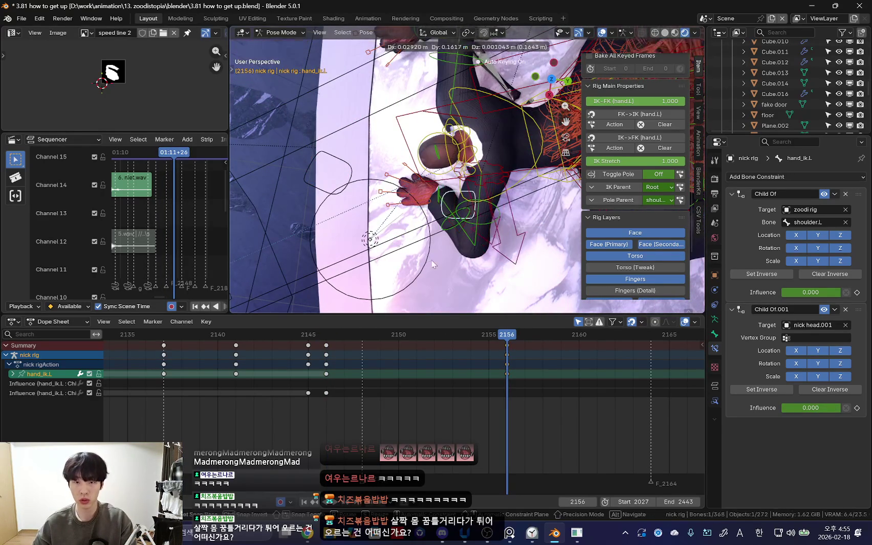
click(469, 248)
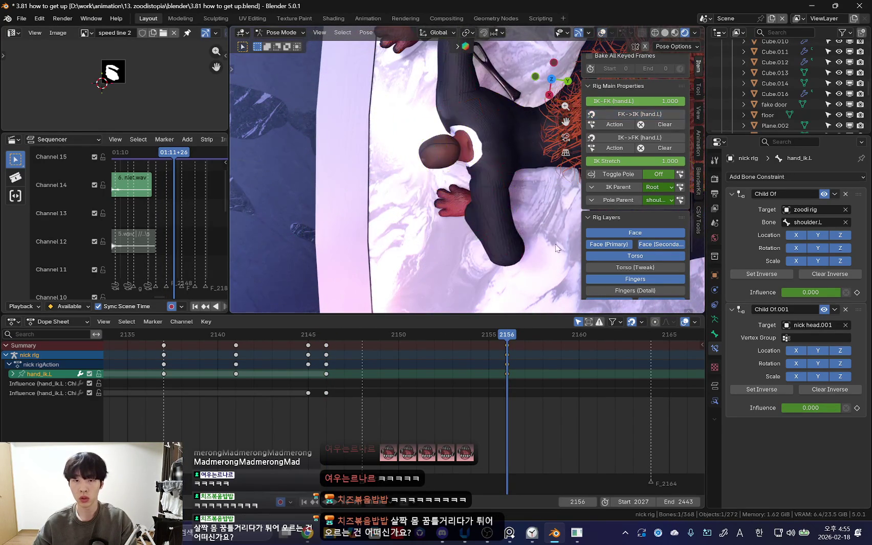
click(517, 179)
key(r)
click(555, 121)
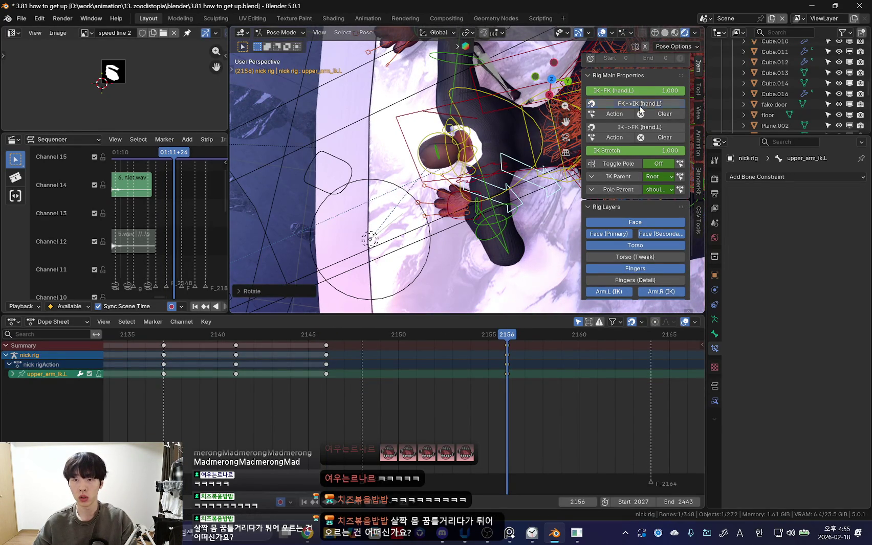
key(shift+alt+z)
mouse_move(492, 200)
middle_down()
mouse_move(470, 207)
mouse_move(488, 215)
middle_up()
key(shift+alt+z)
Step: Reselect the left palm and hand control and recheck the frame 2156 pose from above
click(471, 209)
click(493, 220)
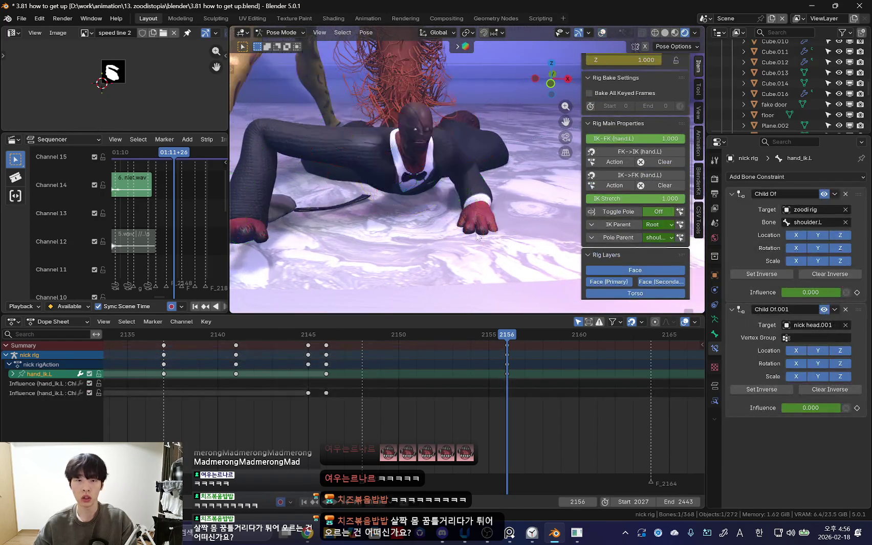
key(Down)
key(Up)
middle_drag(505, 231, 450, 254)
key(shift+alt+z)
key(shift+alt+z)
mouse_move(426, 209)
middle_down()
mouse_move(341, 188)
mouse_move(483, 227)
mouse_move(404, 286)
mouse_move(419, 202)
middle_up()
Step: Rotate and move hand_ik.R so Nick's right paw comes down to the floor
click(370, 190)
click(338, 196)
key(r)
click(460, 240)
key(Escape)
key(g)
click(419, 202)
Step: Zoom in, review the pose without overlays, and select the four right finger controls
scroll(418, 203, up, 2)
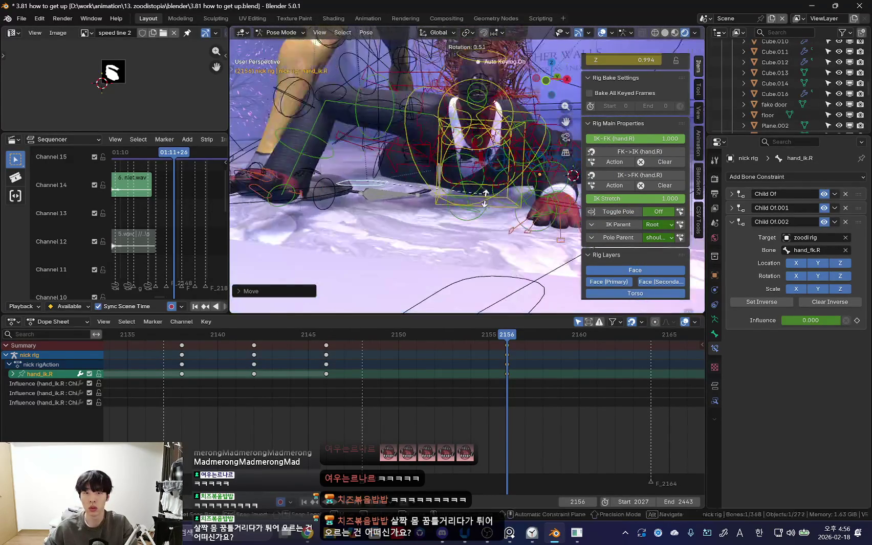
scroll(640, 109, up, 3)
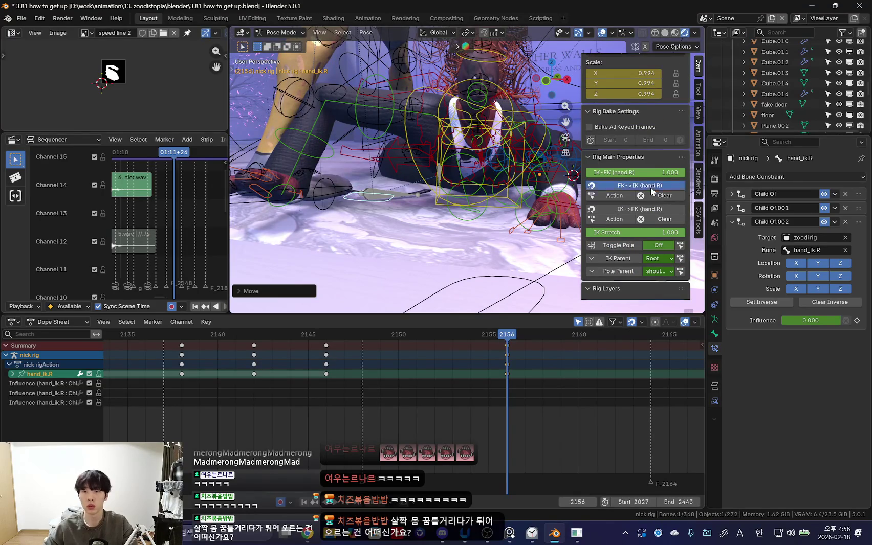
key(shift+alt+z)
mouse_move(460, 230)
middle_down()
mouse_move(485, 257)
mouse_move(537, 252)
mouse_move(436, 257)
middle_up()
key(shift+alt+z)
drag(439, 242, 382, 257)
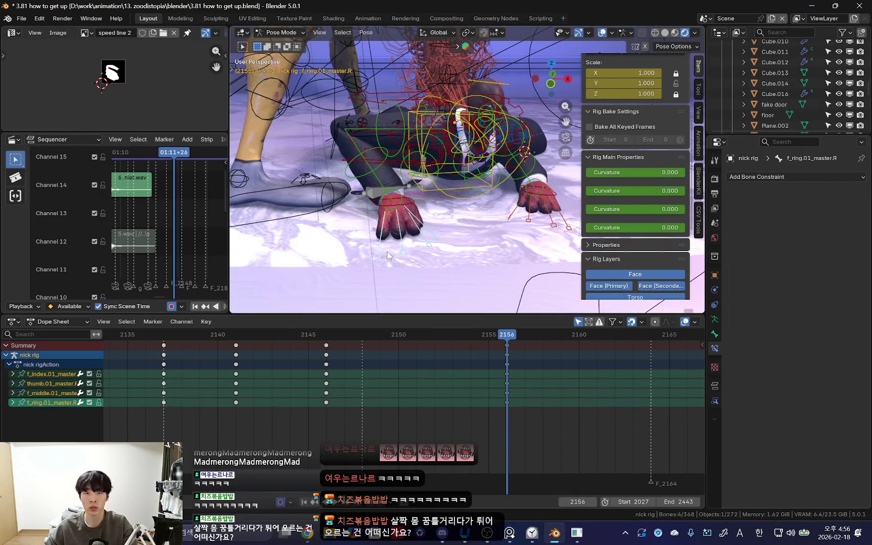
Step: Zoom in and select the right palm and right hand control, hiding overlays to check
scroll(432, 264, up, 2)
scroll(401, 255, up, 2)
scroll(370, 255, up, 2)
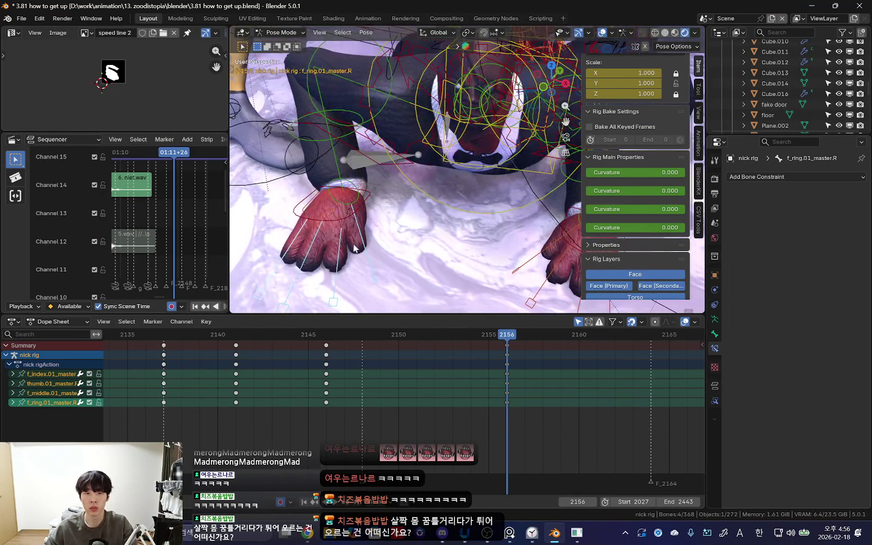
click(319, 210)
click(364, 202)
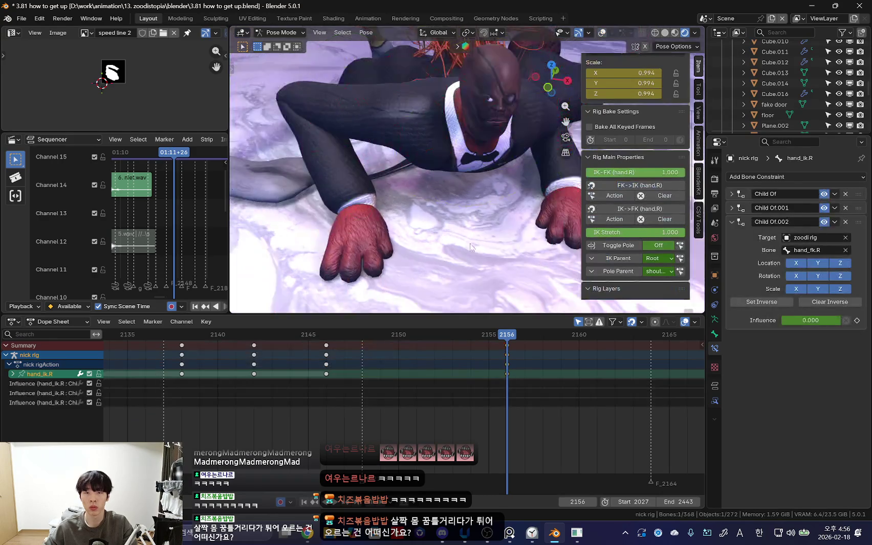
key(shift+alt+z)
Step: Select the left index, thumb, middle and ring finger controls plus palm.L
click(508, 169)
shift+click(465, 193)
shift+click(519, 201)
shift+click(542, 212)
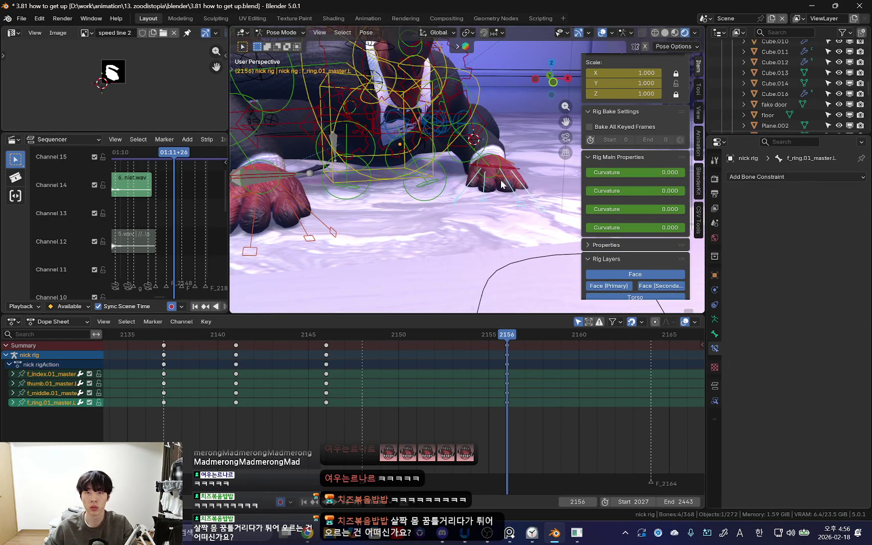
shift+click(500, 186)
scroll(498, 197, up, 2)
mouse_move(351, 215)
middle_down()
mouse_move(404, 208)
mouse_move(435, 179)
middle_up()
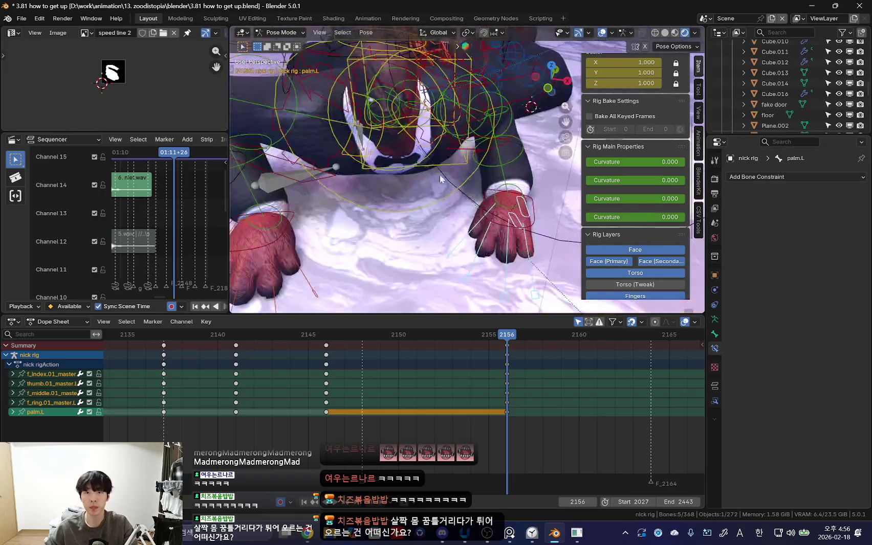
Step: Rotate shoulder.R and drag Nick's right hand into place on the floor
click(379, 147)
key(shift+alt+z)
mouse_move(380, 148)
middle_down()
mouse_move(405, 158)
mouse_move(450, 221)
mouse_move(479, 123)
middle_up()
click(494, 205)
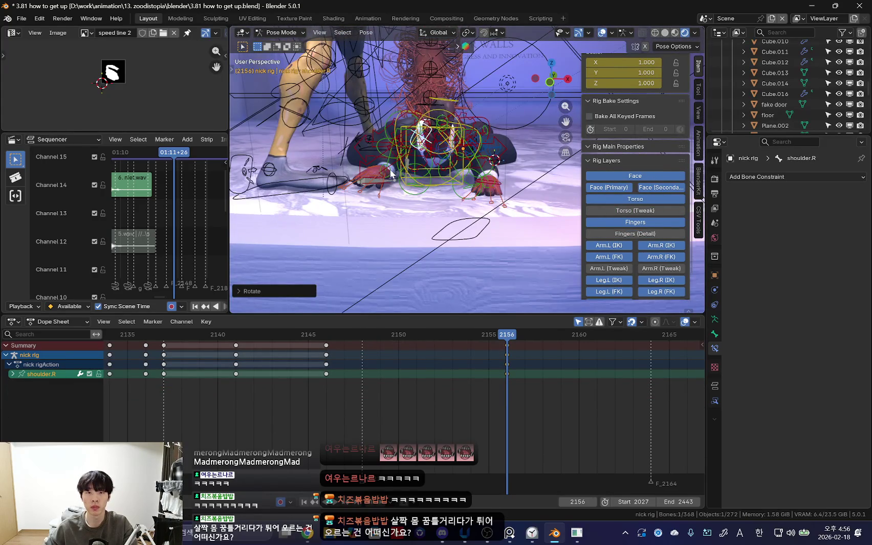
click(391, 170)
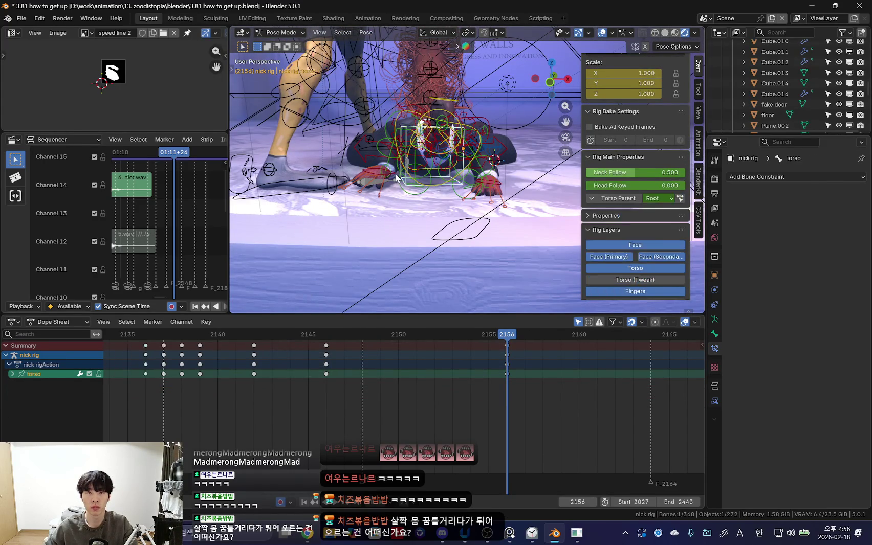
drag(396, 178, 413, 195)
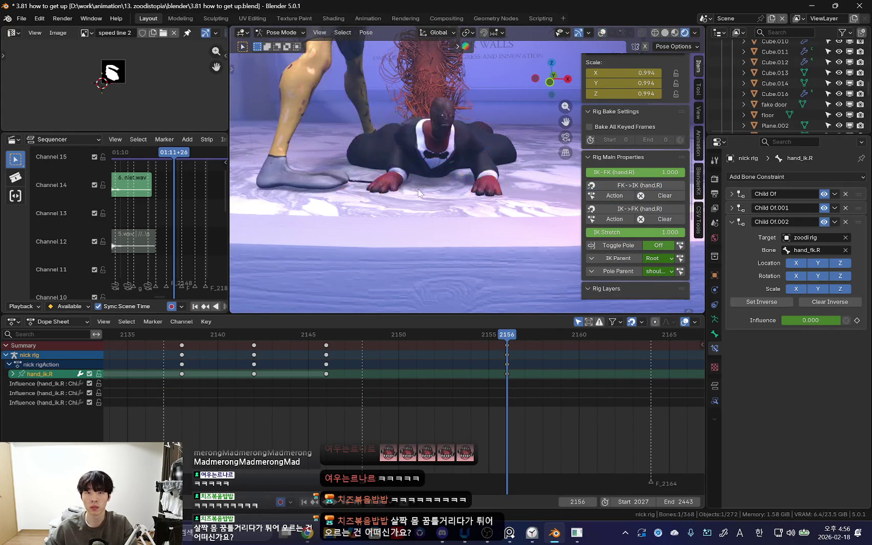
Step: Select the right upper arm, then hand_ik.R, and begin rotating the right paw
middle_drag(487, 185, 440, 199)
scroll(394, 207, up, 4)
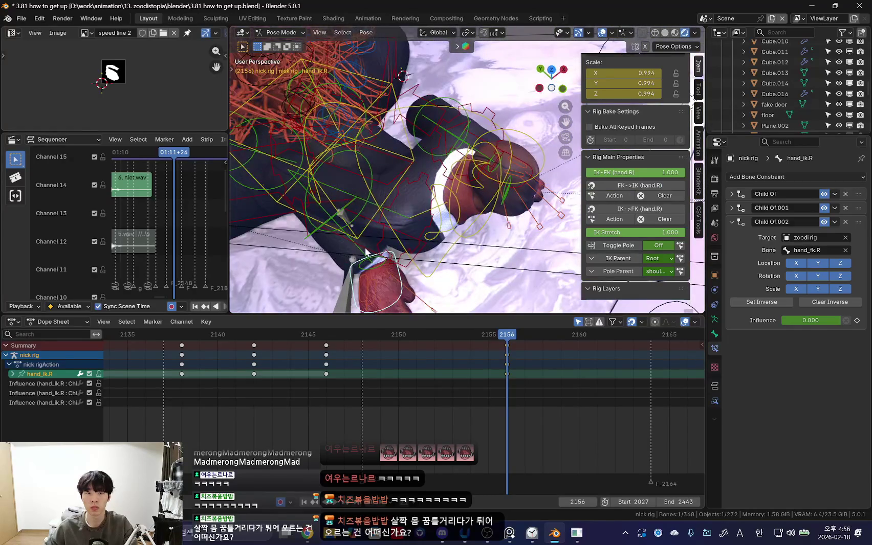
mouse_move(367, 251)
middle_down()
mouse_move(460, 205)
mouse_move(418, 156)
middle_up()
click(399, 169)
key(shift+alt+z)
key(shift+alt+z)
click(407, 181)
Step: Repeatedly rotate hand_ik.R to turn the right paw flat against the floor
key(shift+alt+z)
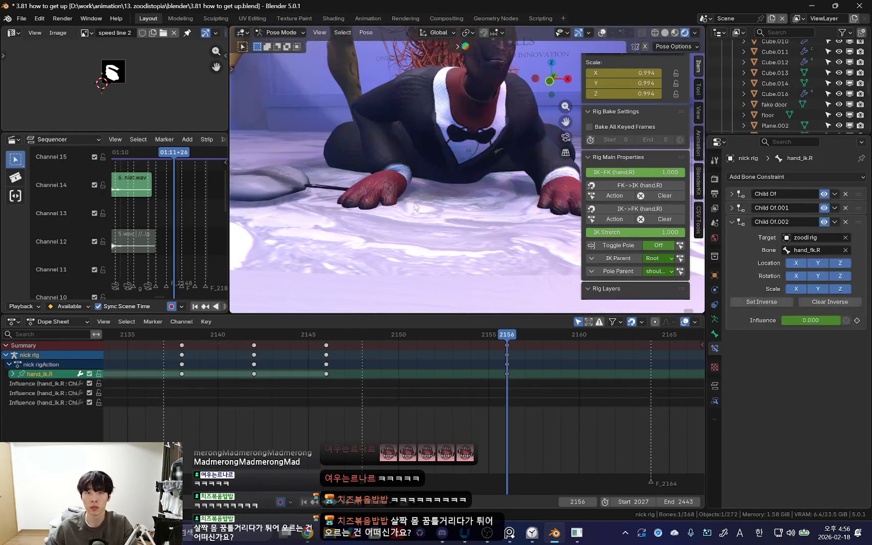
click(401, 214)
key(shift+alt+z)
key(r)
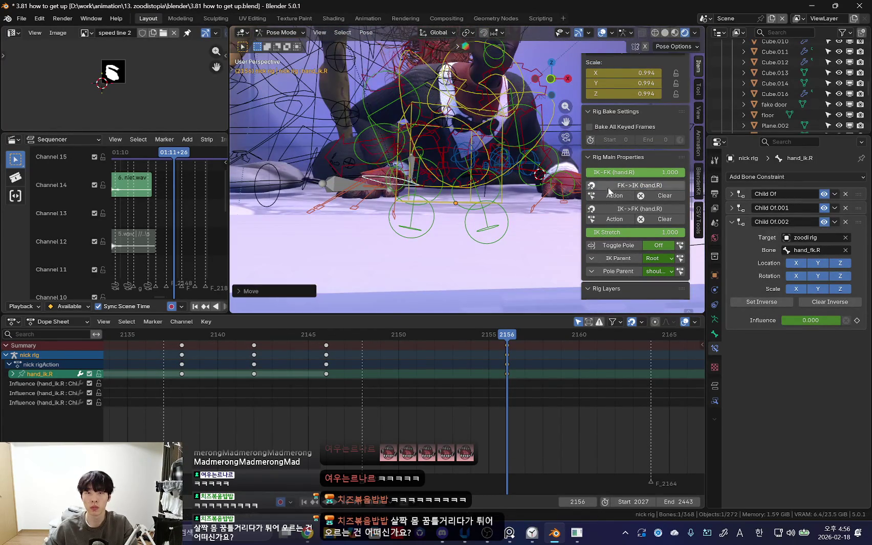
key(shift+alt+z)
mouse_move(402, 225)
middle_down()
mouse_move(436, 236)
mouse_move(457, 273)
middle_up()
key(shift+alt+z)
key(r)
key(r)
click(446, 248)
key(shift+alt+z)
key(shift+alt+z)
key(r)
click(478, 252)
Step: Refine the right paw rotation from a low side angle, locking it to one axis
middle_drag(467, 260, 477, 197)
key(r)
click(477, 197)
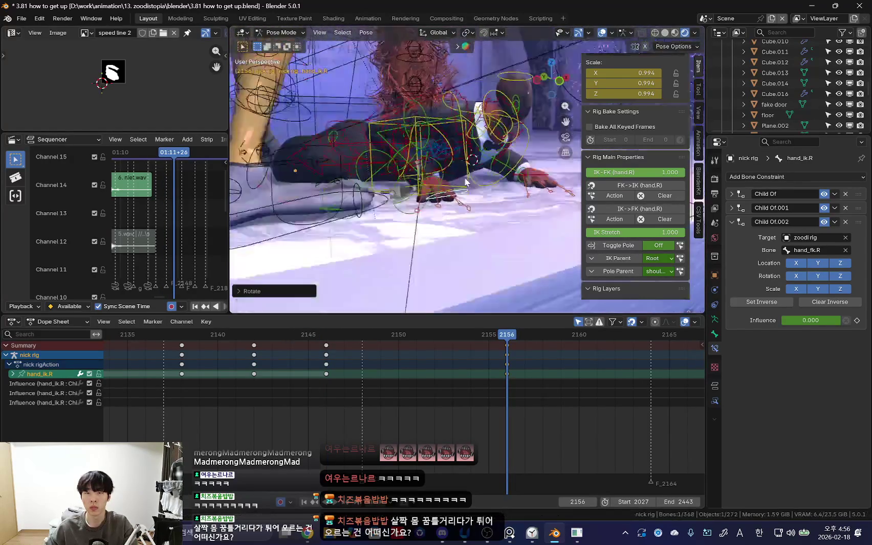
middle_drag(520, 230, 457, 266)
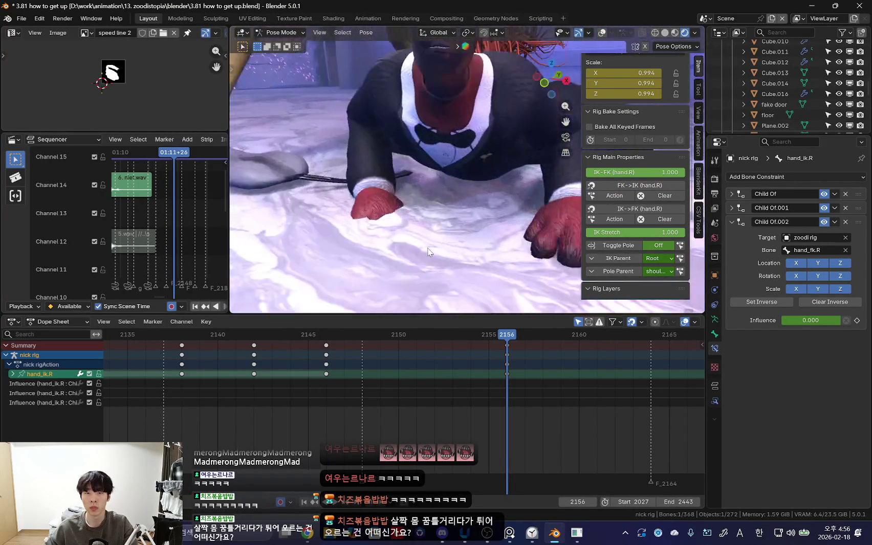
key(shift+alt+z)
key(shift+alt+z)
mouse_move(501, 230)
middle_down()
mouse_move(527, 256)
mouse_move(473, 248)
mouse_move(514, 215)
mouse_move(451, 220)
mouse_move(385, 272)
middle_up()
key(shift+alt+z)
key(r)
click(644, 192)
Step: Select f_ring.01_master.R and rotate it to curl the right ring finger
key(shift+alt+z)
click(494, 238)
click(491, 236)
key(r)
key(shift+alt+z)
key(shift+alt+z)
Step: Finish the ring finger scaling, then select and scale the right middle finger control
click(496, 220)
key(shift+alt+z)
click(482, 231)
key(shift+alt+z)
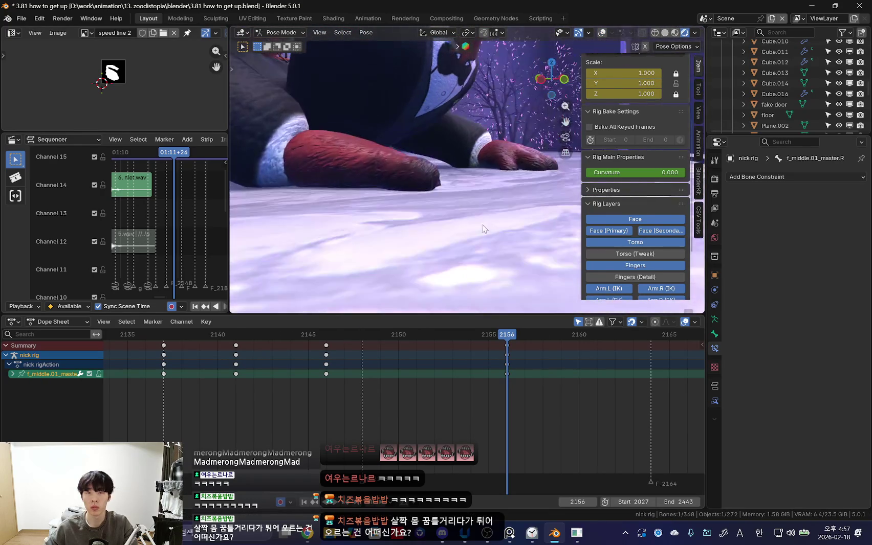
click(492, 193)
middle_drag(492, 194, 368, 196)
key(s)
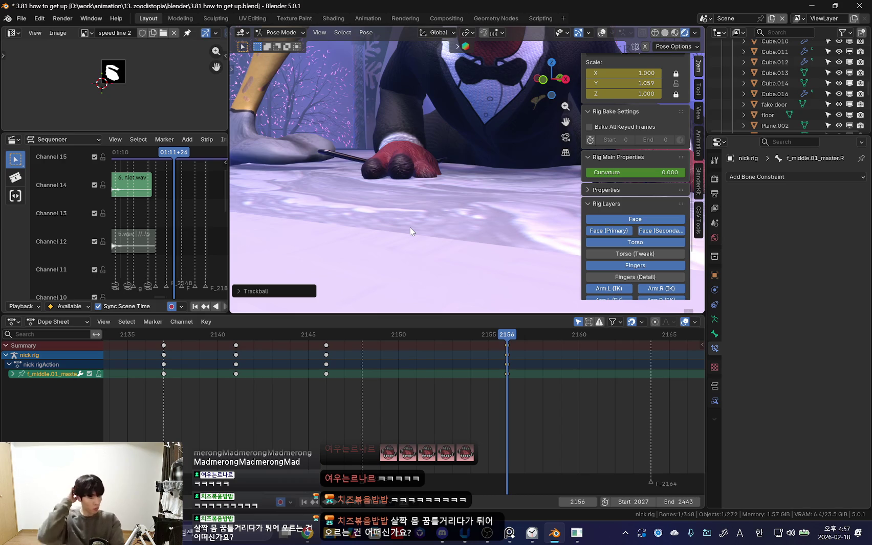
mouse_move(435, 180)
middle_down()
mouse_move(425, 194)
mouse_move(432, 188)
mouse_move(481, 242)
middle_up()
Step: Rotate the right middle finger further so it presses into the floor
key(shift+alt+z)
key(shift+alt+z)
scroll(481, 242, up, 3)
click(460, 211)
middle_drag(460, 207, 456, 197)
key(r)
key(r)
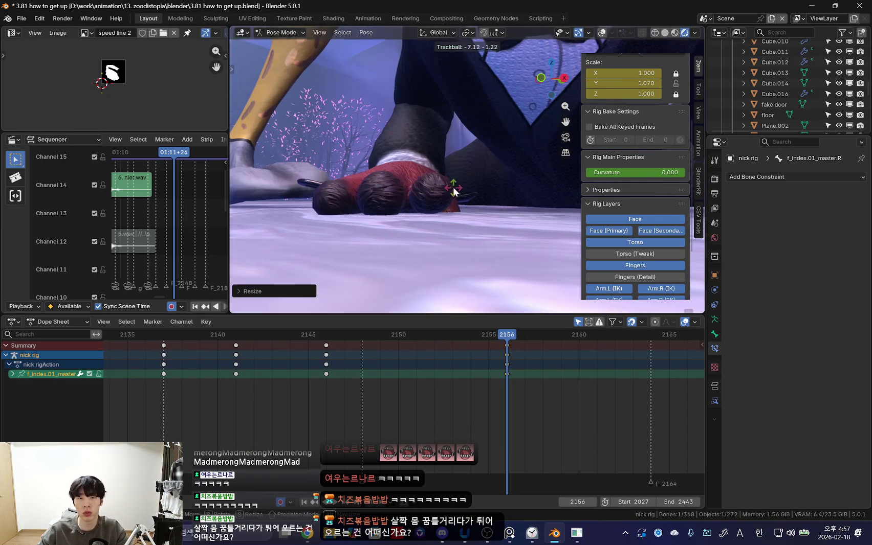
key(shift+alt+z)
Step: Select the right thumb control and scale it to curl the thumb
click(466, 241)
key(shift+alt+z)
mouse_move(463, 246)
middle_down()
mouse_move(479, 245)
mouse_move(472, 189)
middle_up()
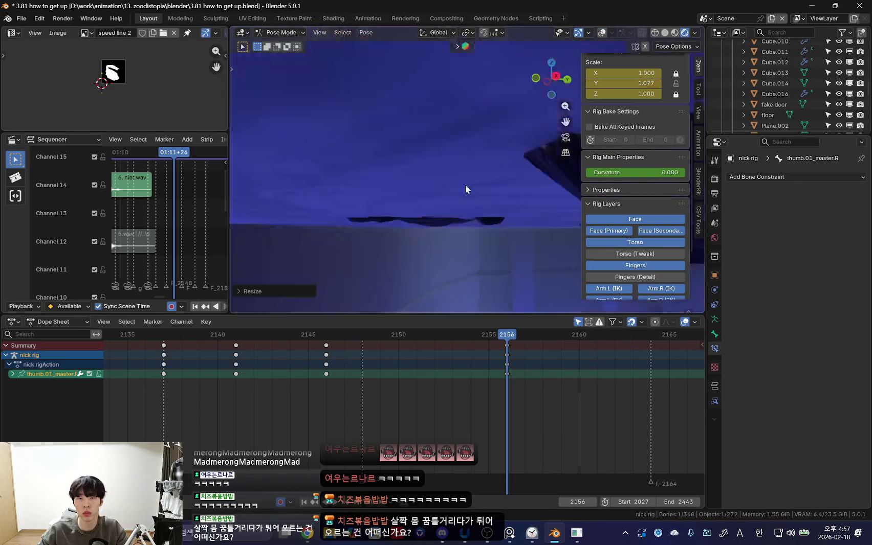
key(s)
mouse_move(431, 211)
middle_down()
mouse_move(489, 192)
mouse_move(476, 197)
mouse_move(479, 220)
middle_up()
key(shift+alt+z)
Step: Rotate the left ring finger control to curl it against the floor
key(shift+alt+z)
click(470, 201)
key(shift+alt+z)
key(r)
key(r)
mouse_move(448, 182)
middle_down()
mouse_move(524, 185)
mouse_move(453, 214)
middle_up()
key(r)
key(r)
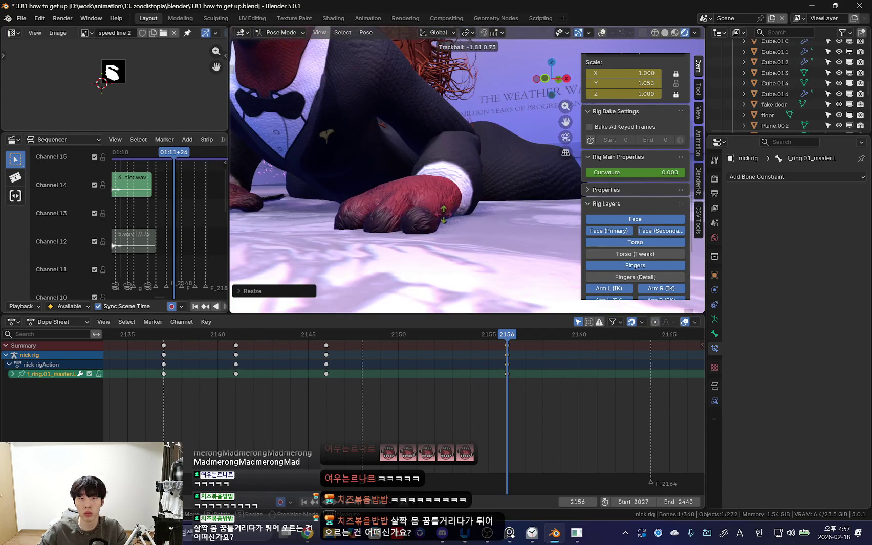
click(453, 214)
Step: Curl the left middle and index fingers, stretching the index to Y scale 1.029
click(387, 214)
key(shift+alt+z)
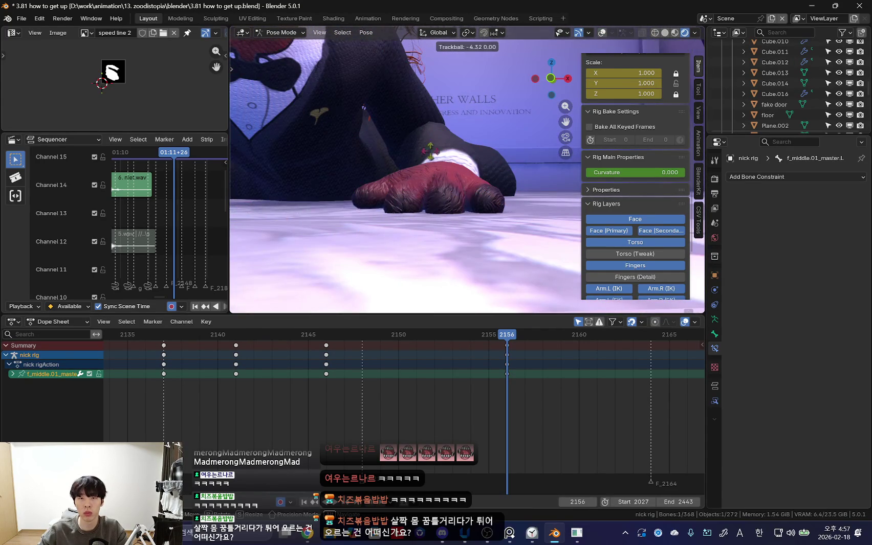
click(495, 160)
click(453, 199)
click(451, 198)
key(shift+alt+z)
key(r)
mouse_move(450, 197)
middle_down()
mouse_move(436, 231)
mouse_move(453, 233)
mouse_move(394, 193)
mouse_move(461, 214)
middle_up()
click(468, 225)
Step: Show the rig overlays and reposition Nick's right foot control
alt+scroll(452, 233, down, 10)
alt+scroll(465, 235, up, 10)
alt+scroll(394, 193, down, 10)
alt+scroll(461, 215, up, 10)
key(shift+alt+z)
click(492, 193)
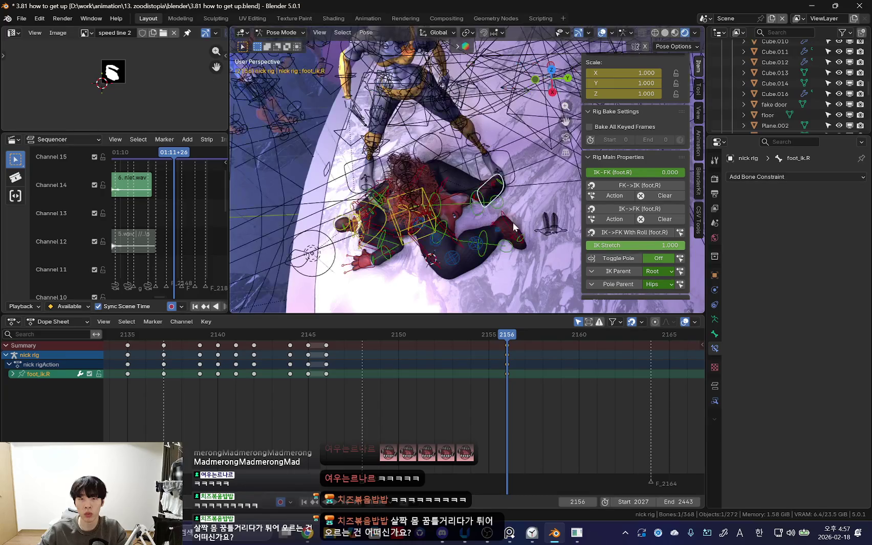
alt+scroll(514, 230, down, 10)
alt+scroll(510, 245, up, 10)
alt+scroll(507, 251, down, 10)
alt+scroll(504, 254, up, 10)
key(g)
click(504, 255)
Step: Orbit to a low view of Nick and select all his bones
alt+scroll(479, 250, down, 10)
alt+scroll(479, 251, up, 10)
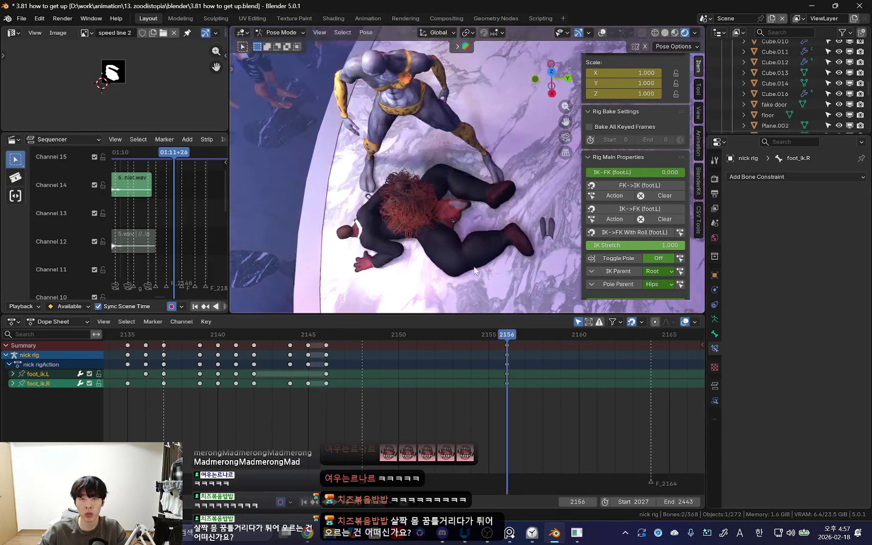
alt+scroll(479, 250, down, 11)
mouse_move(479, 251)
middle_down()
mouse_move(423, 207)
mouse_move(458, 246)
middle_up()
alt+scroll(423, 208, down, 8)
alt+scroll(423, 208, up, 7)
alt+scroll(459, 246, down, 16)
alt+scroll(459, 246, up, 16)
alt+scroll(441, 219, up, 4)
key(n)
alt+scroll(440, 220, up, 4)
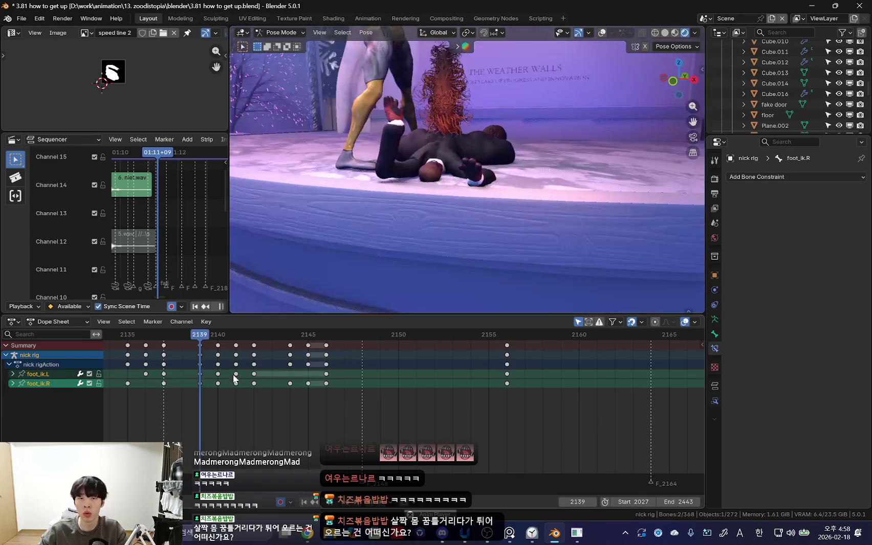
alt+scroll(455, 252, down, 15)
alt+scroll(454, 252, up, 7)
key(a)
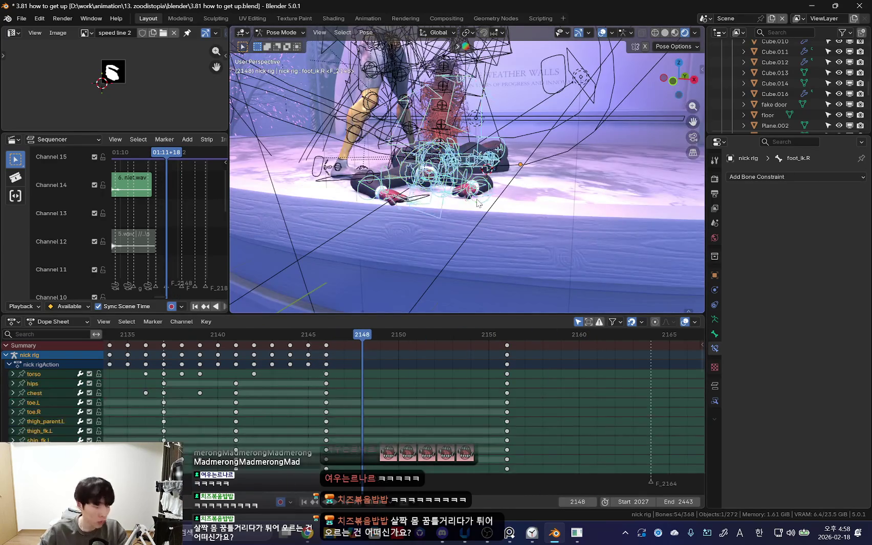
key(n)
Step: Play the get-up animation, stop at frame 2156, and orbit out of the camera view
middle_drag(460, 215, 476, 202)
alt+scroll(476, 202, down, 2)
alt+scroll(394, 370, up, 10)
scroll(393, 369, down, 3)
key(space)
key(n)
scroll(449, 231, down, 5)
scroll(430, 394, down, 5)
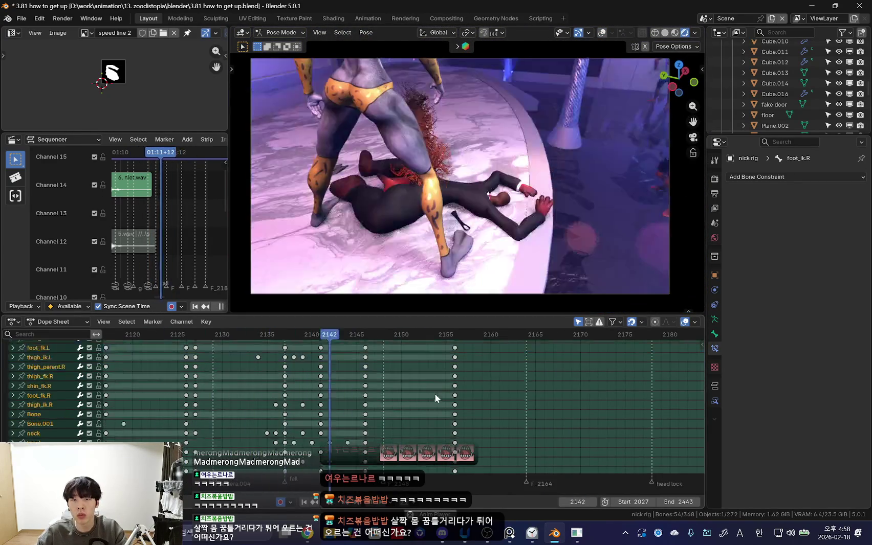
click(400, 377)
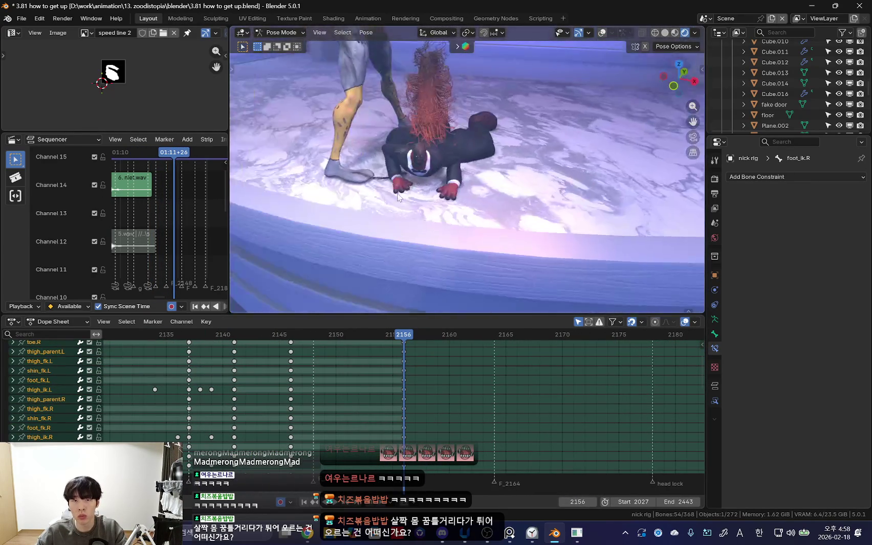
middle_drag(450, 215, 469, 197)
Step: Select all of Nick's bones and move their last keyframes two frames later
click(466, 195)
key(n)
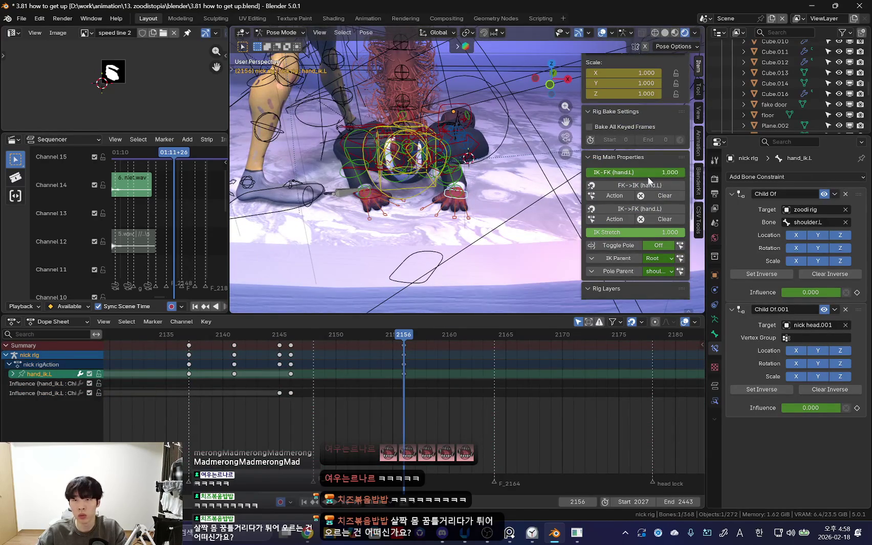
key(shift+alt+z)
key(a)
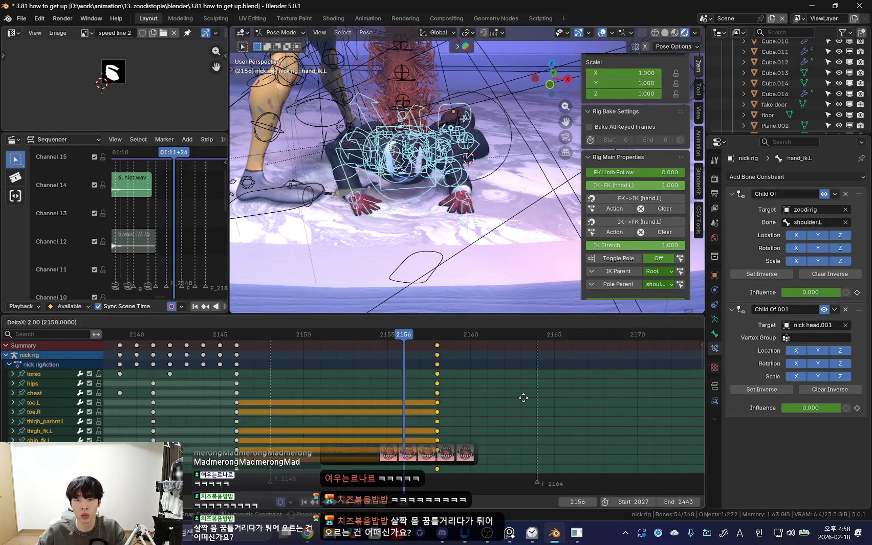
click(507, 380)
Step: Replay the animation to review the shifted keyframe timing
key(shift+alt+z)
key(n)
key(shift+ctrl+space)
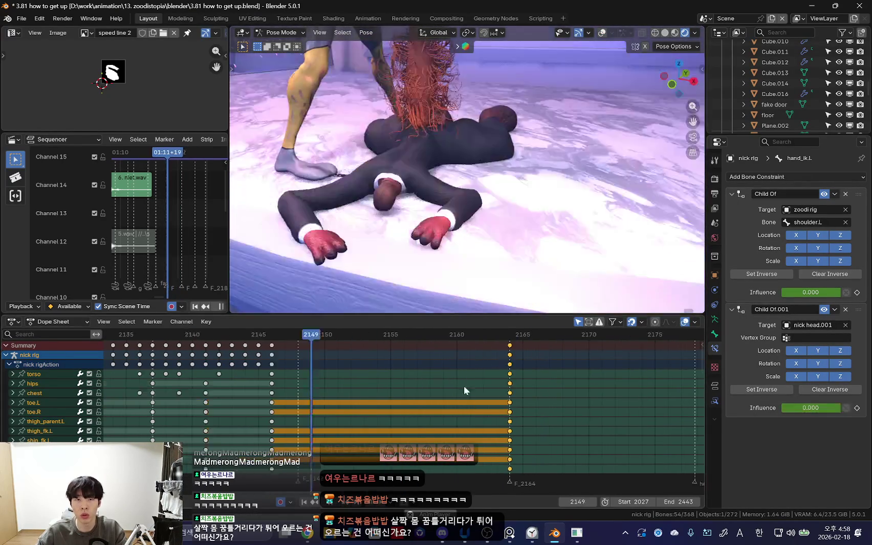
scroll(313, 385, down, 3)
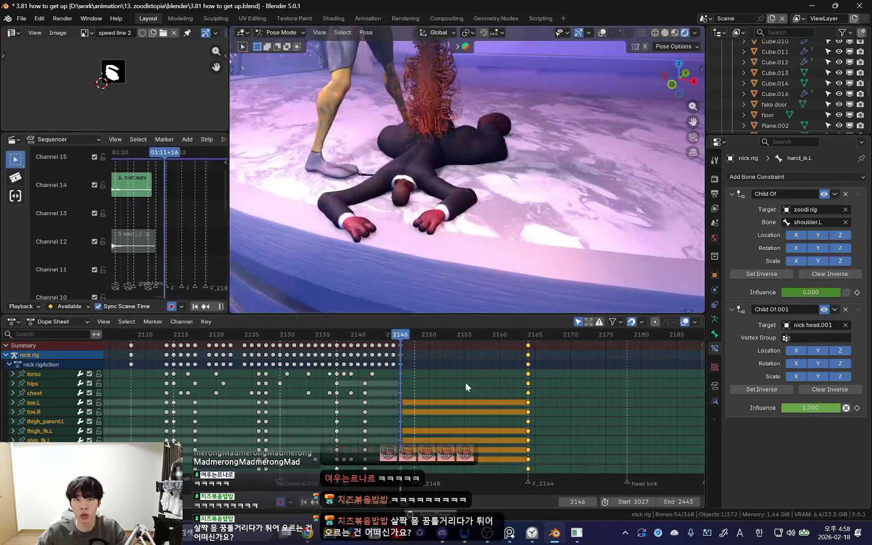
scroll(475, 378, up, 1)
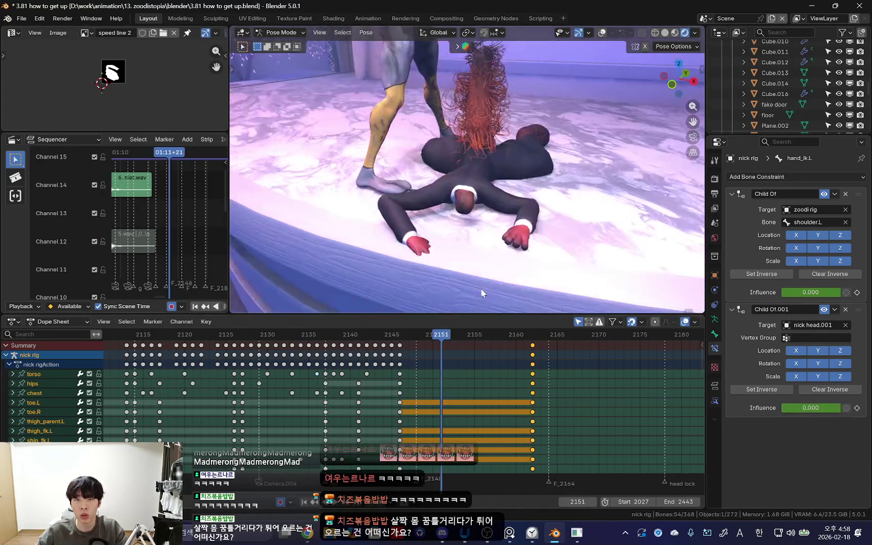
key(shift+alt+z)
click(502, 215)
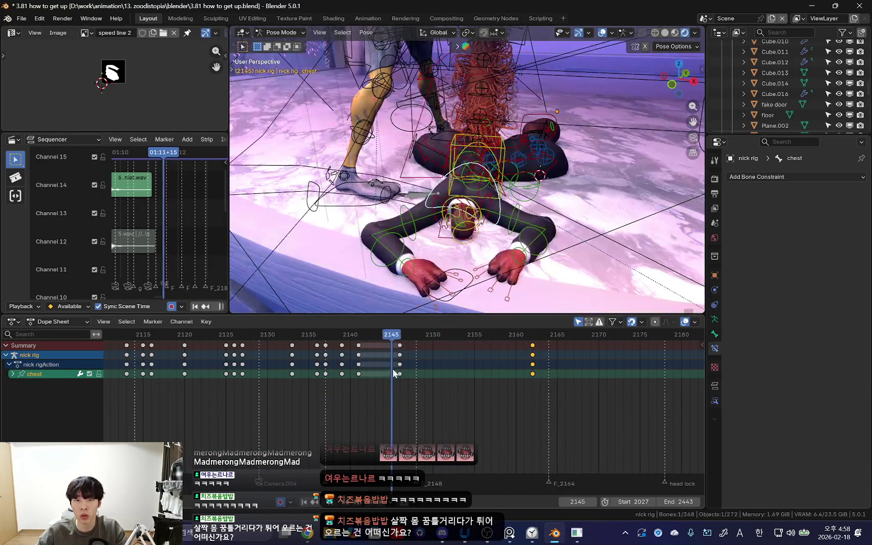
Step: Rotate Nick's chest around frames 2146–2151, checking through the camera view
drag(328, 375, 368, 378)
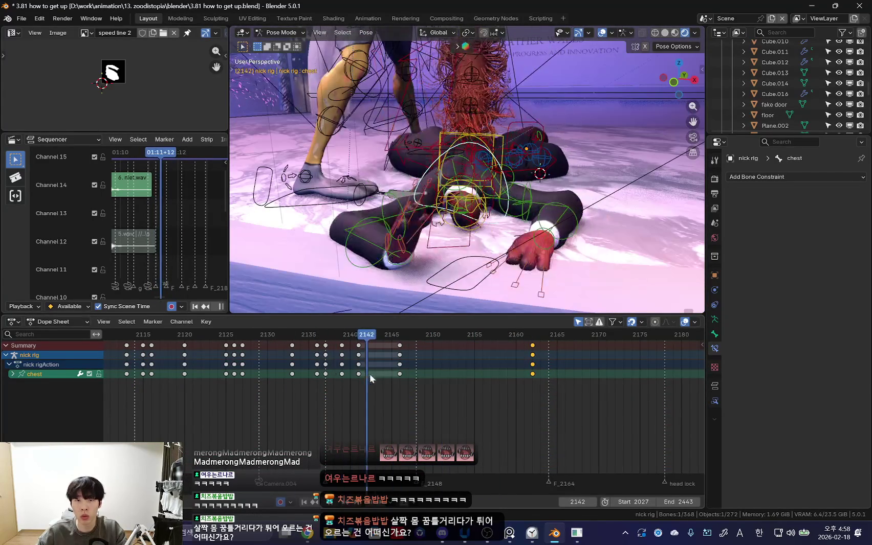
key(shift+alt+z)
key(KP_0)
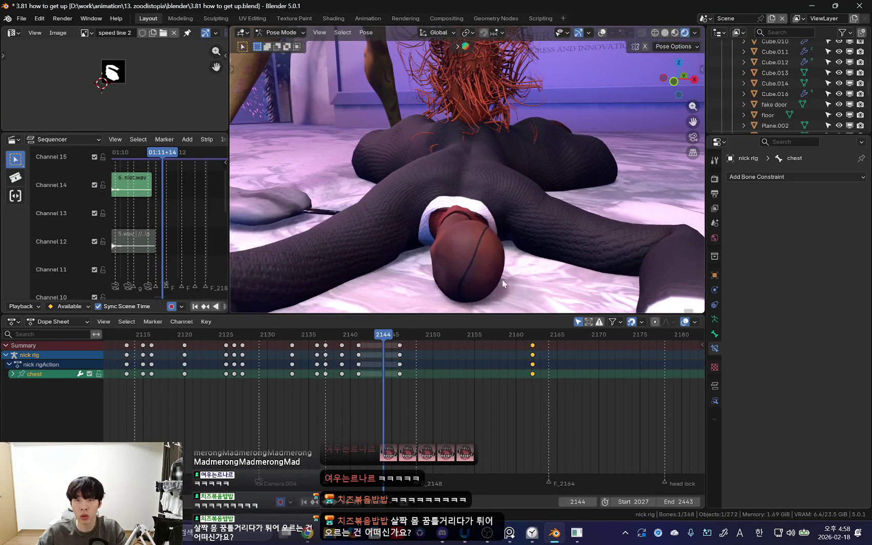
key(Up)
key(r)
key(r)
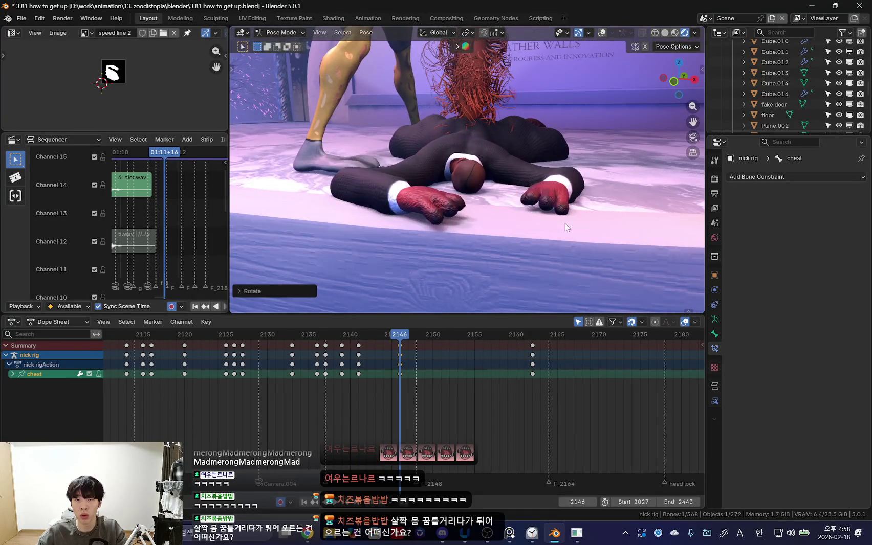
drag(361, 370, 458, 378)
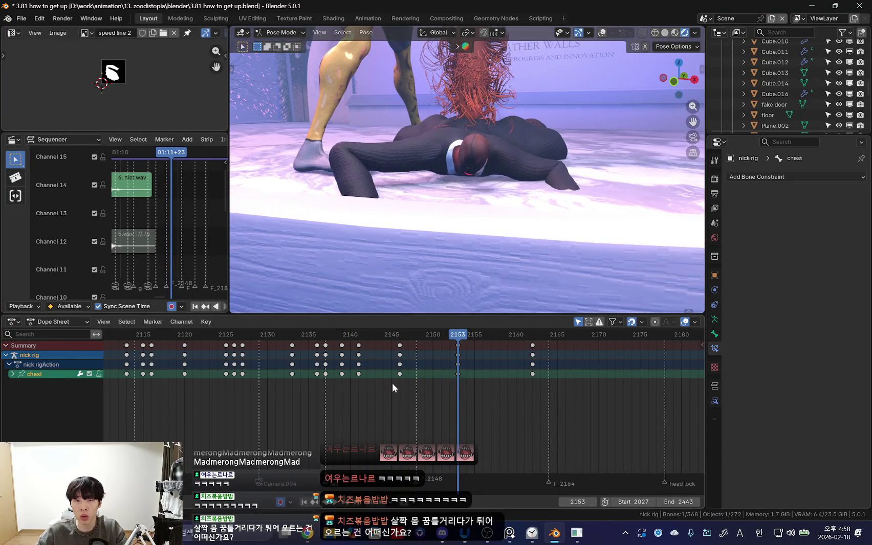
key(KP_0)
key(shift+alt+z)
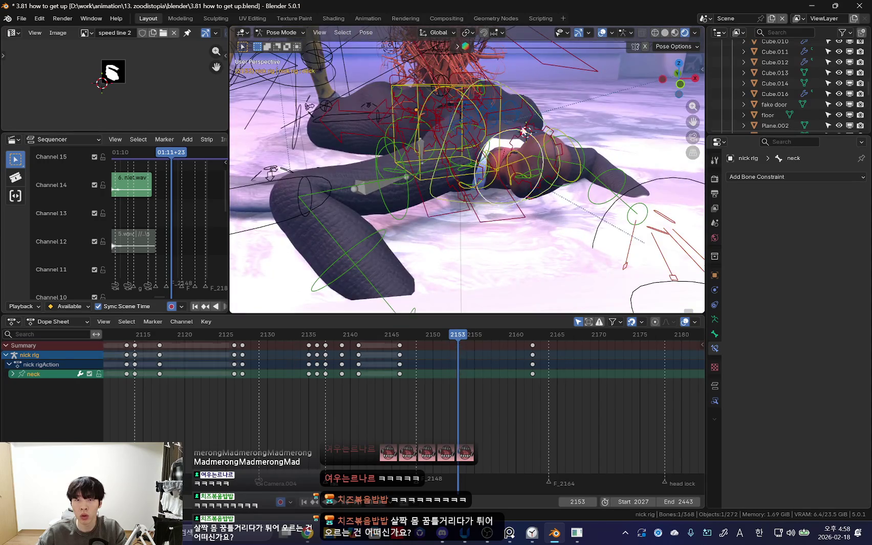
key(KP_0)
key(shift+alt+z)
Step: Rotate Nick's head, key it at frame 2153, and play back to review
key(shift+alt+z)
click(563, 153)
key(shift+alt+z)
key(r)
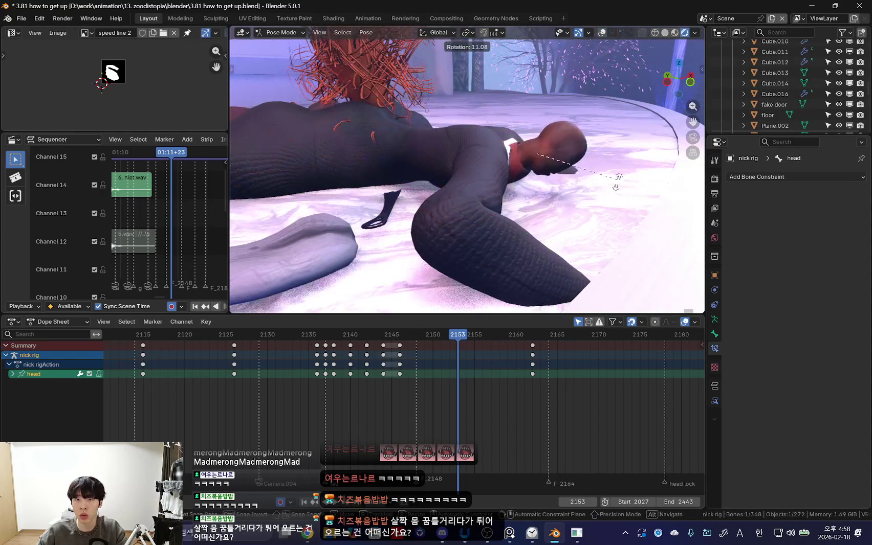
key(i)
key(space)
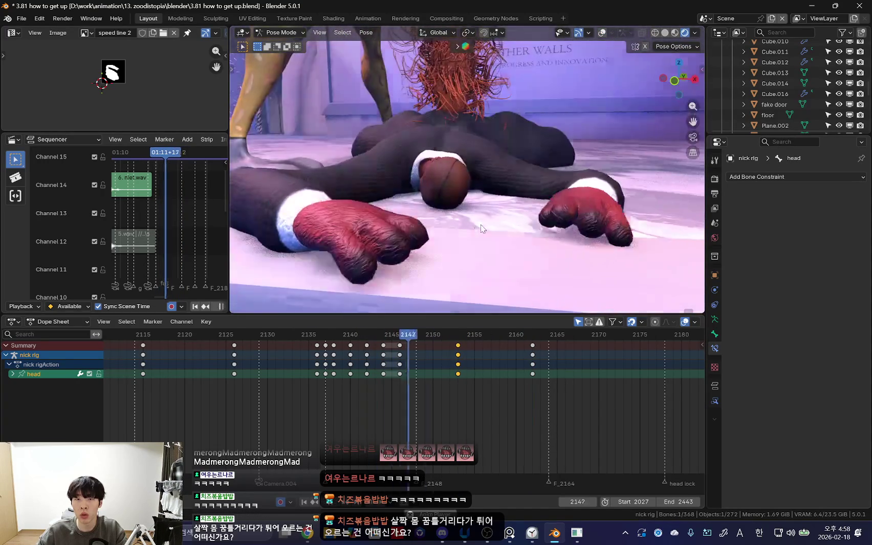
key(Escape)
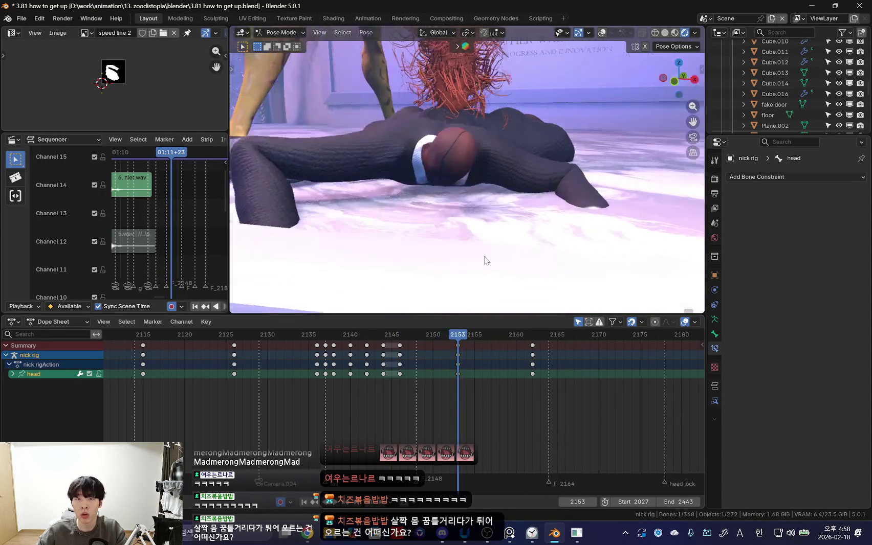
key(shift+alt+z)
Step: Rotate Nick's right and left shoulders at frame 2152
click(438, 168)
key(shift+alt+z)
key(Down)
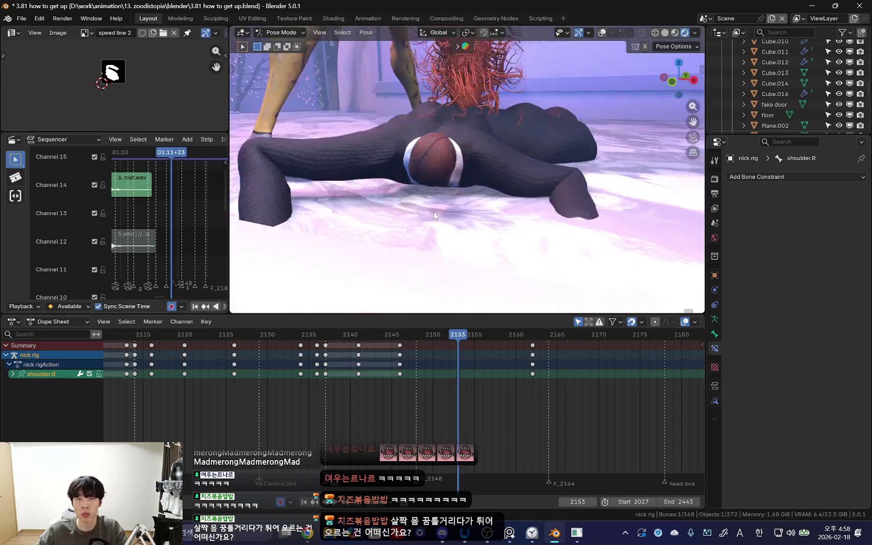
drag(400, 351, 447, 367)
key(r)
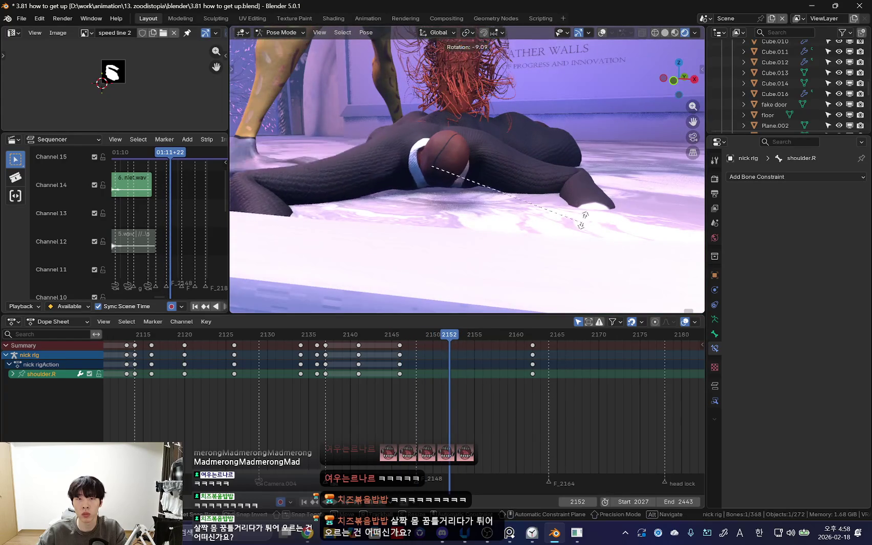
key(shift+alt+z)
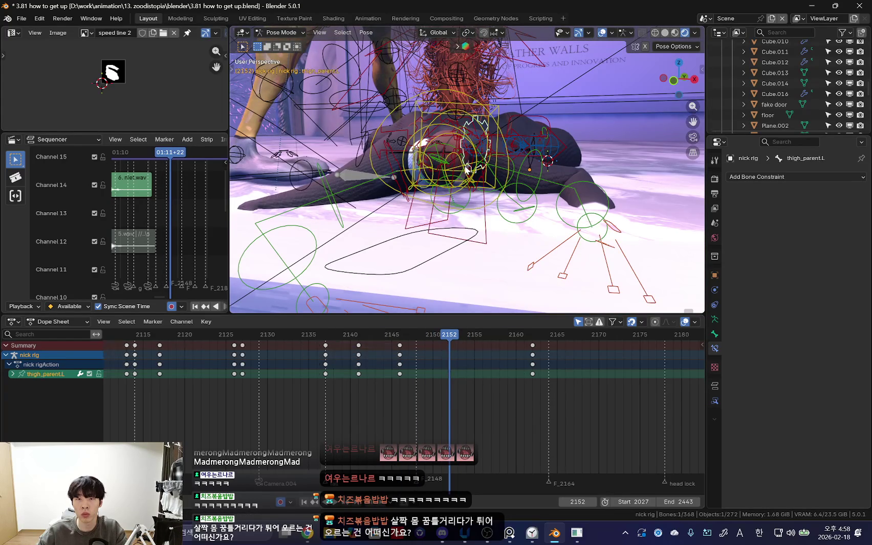
click(466, 169)
key(shift+alt+z)
key(r)
Step: Rotate Nick's right and left upper arms, then replay from frame 2147
key(shift+alt+z)
click(343, 188)
key(shift+alt+z)
key(r)
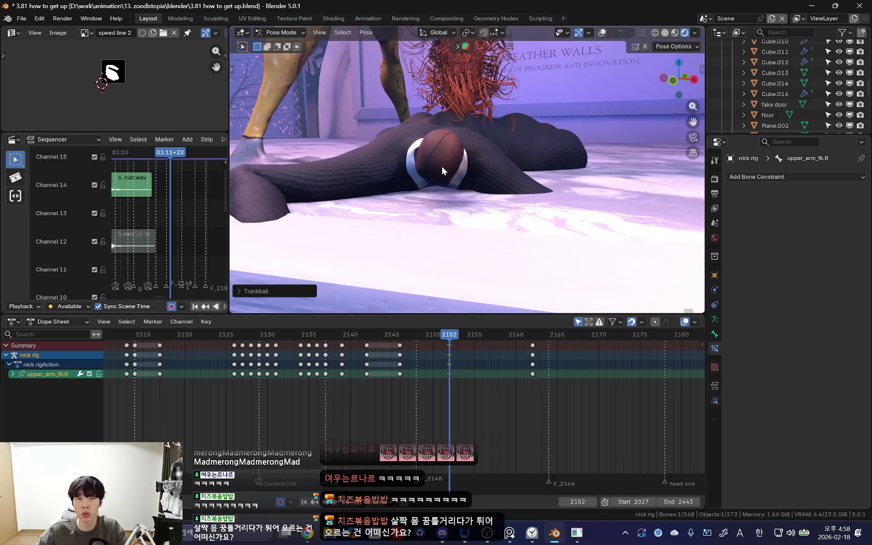
click(545, 190)
key(shift+alt+z)
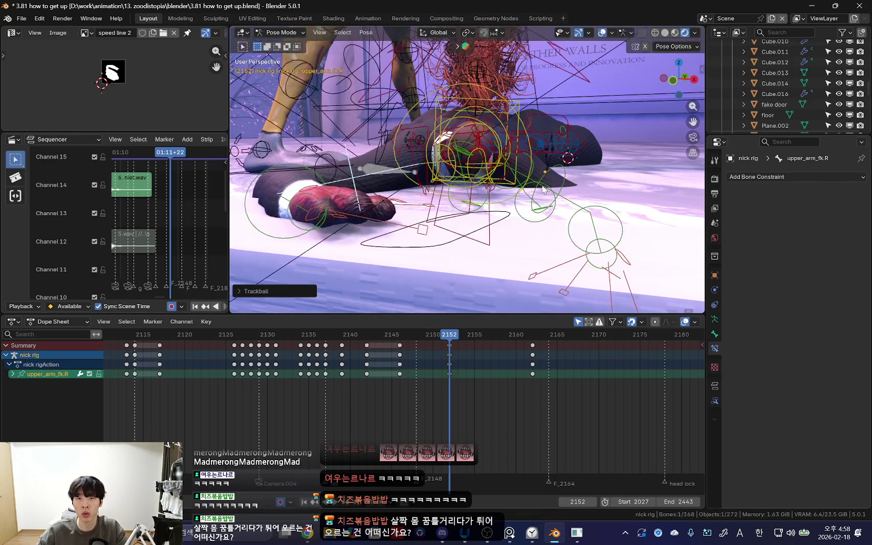
click(567, 180)
key(shift+alt+z)
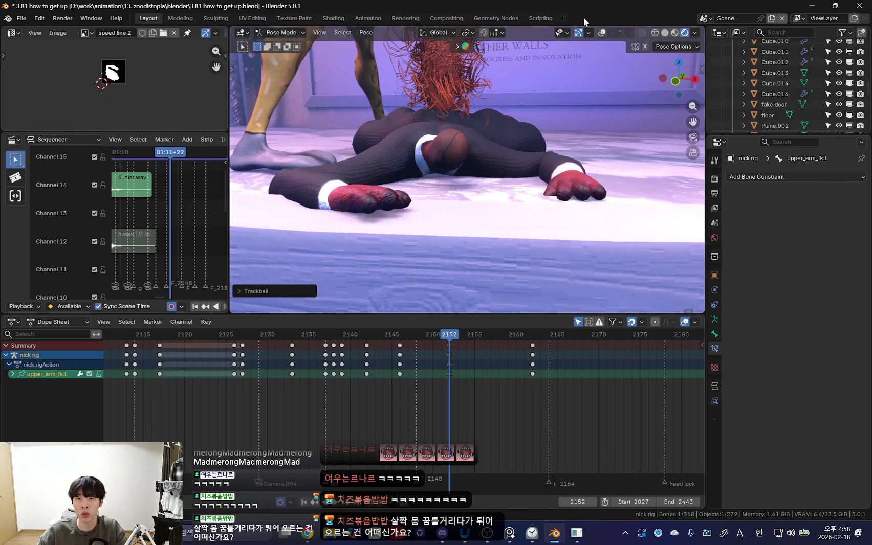
key(r)
mouse_move(426, 392)
mouse_down()
mouse_move(438, 381)
mouse_move(513, 375)
mouse_move(408, 379)
mouse_up()
key(space)
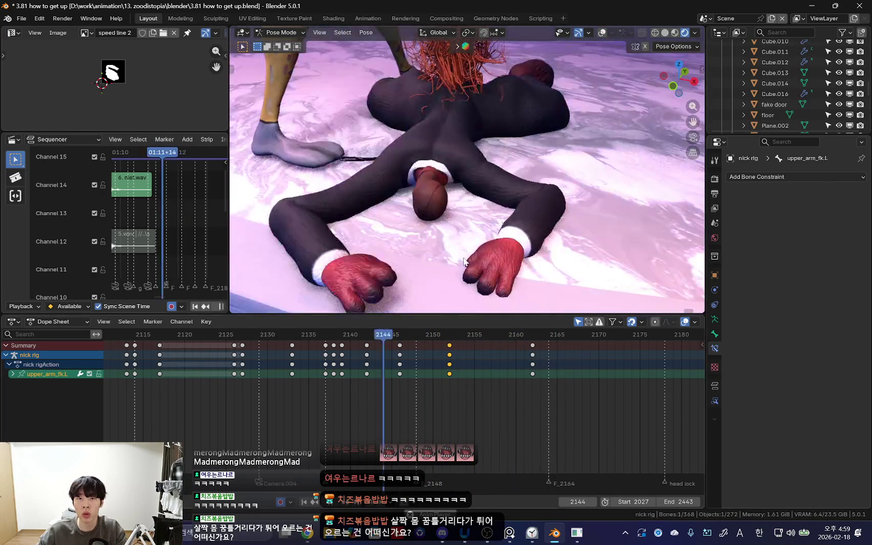
Step: Give Nick's chest a slight extra rotation, checking it from orbited views
key(shift+alt+z)
click(463, 100)
key(KP_0)
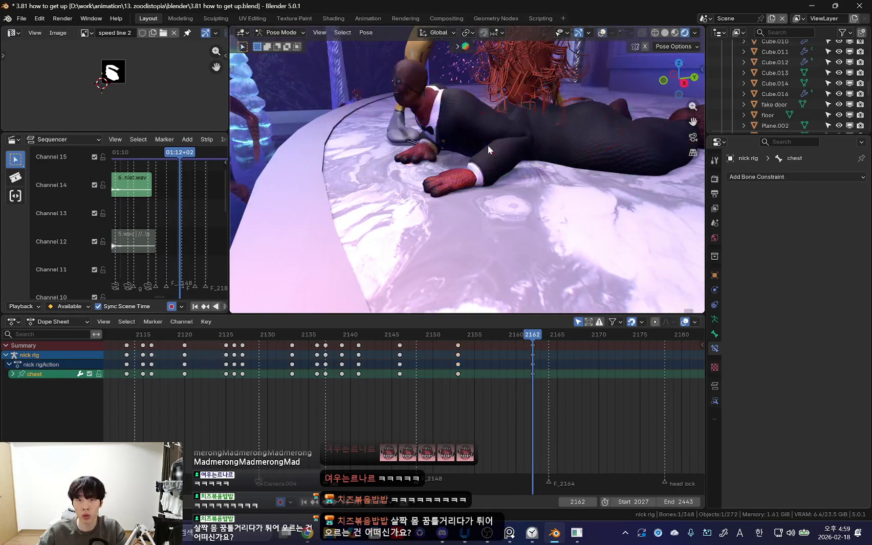
key(shift+alt+z)
middle_drag(584, 196, 512, 226)
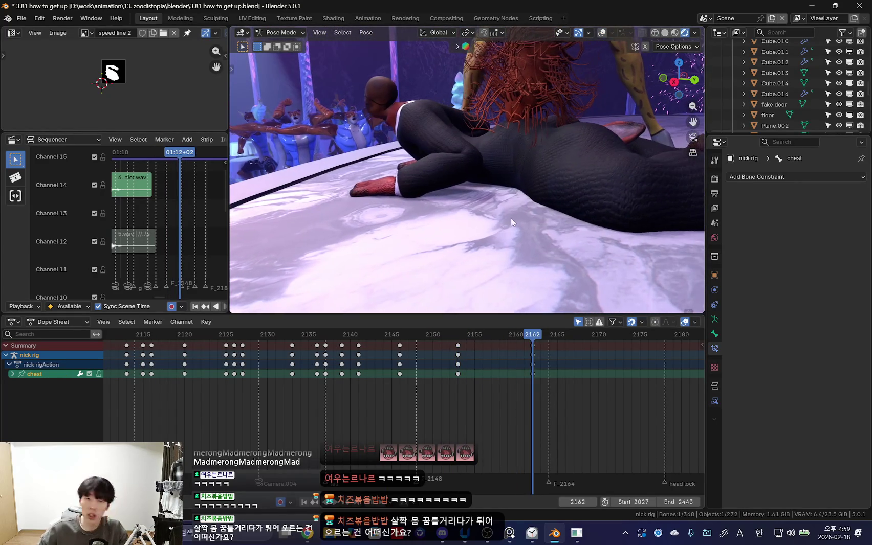
key(shift+alt+z)
key(KP_0)
key(shift+alt+z)
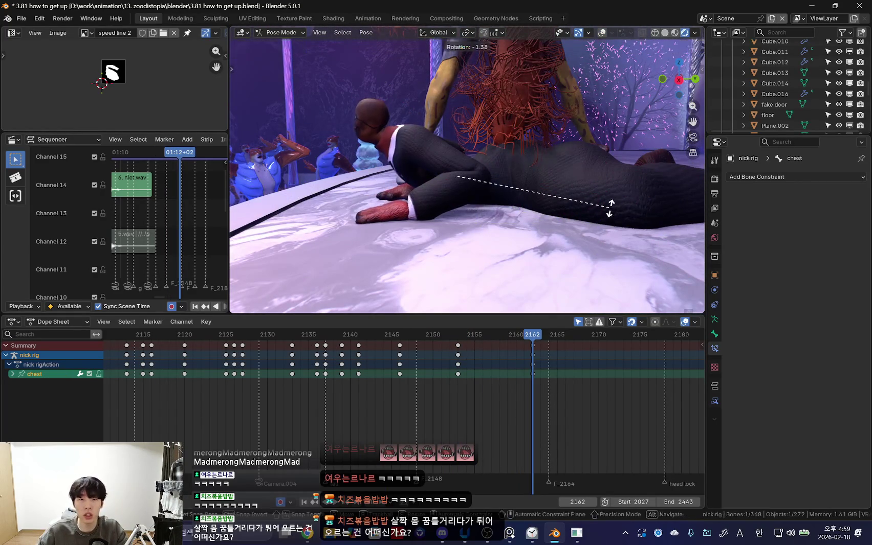
key(shift+alt+z)
click(418, 210)
key(n)
mouse_move(418, 211)
middle_down()
mouse_move(474, 190)
mouse_move(527, 226)
middle_up()
Step: Compare the left and right hand IK controls' IK/FK settings between frames 2161 and 2162
key(Left)
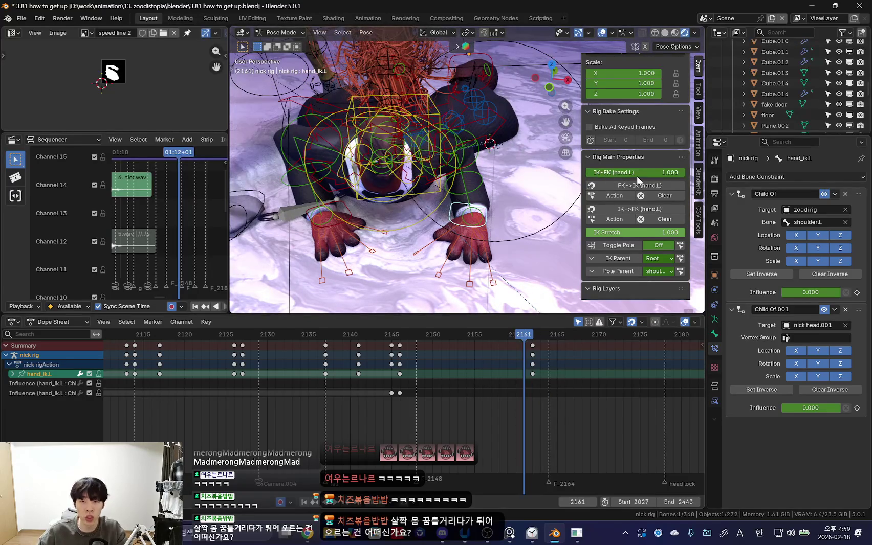
scroll(473, 358, down, 2)
key(Right)
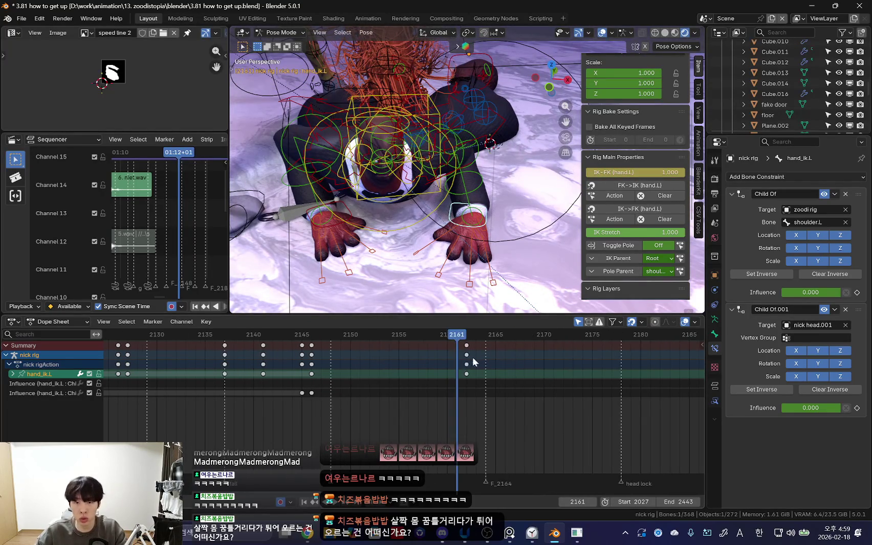
middle_drag(368, 255, 401, 205)
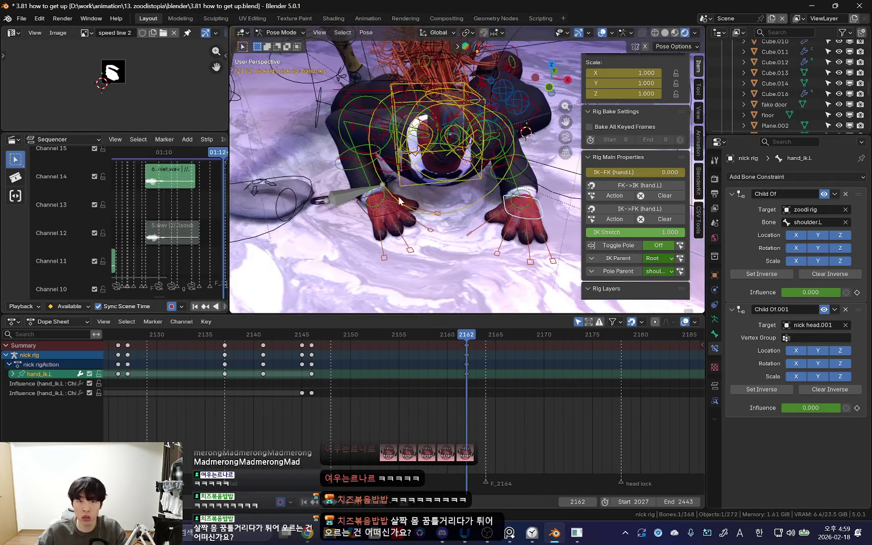
click(401, 201)
key(Left)
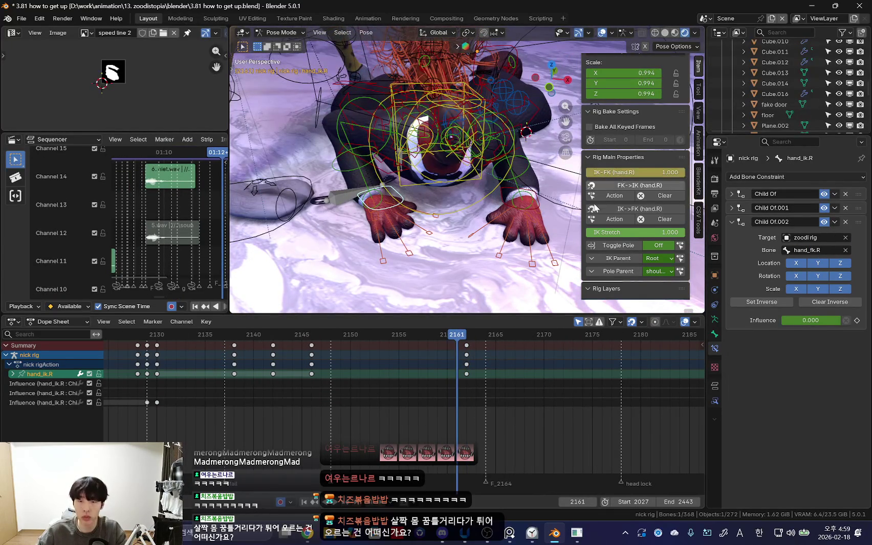
key(Right)
Step: Enlarge Blender's 3D view, select all of Nick's bones, and scrub to frame 2149
key(shift+alt+z)
key(shift+alt+z)
key(KP_0)
key(n)
key(shift+alt+z)
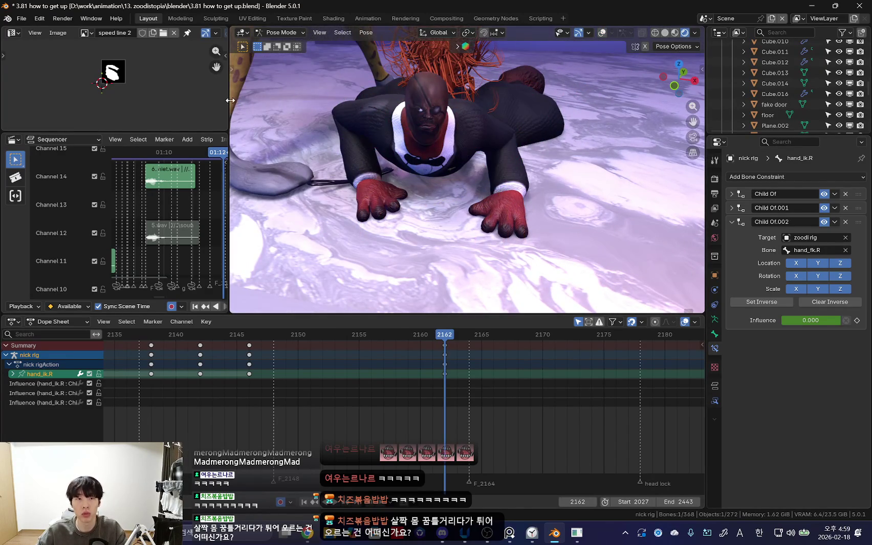
drag(230, 100, 199, 100)
drag(133, 132, 133, 156)
drag(326, 315, 325, 372)
key(shift+alt+z)
key(a)
key(shift+alt+z)
key(KP_0)
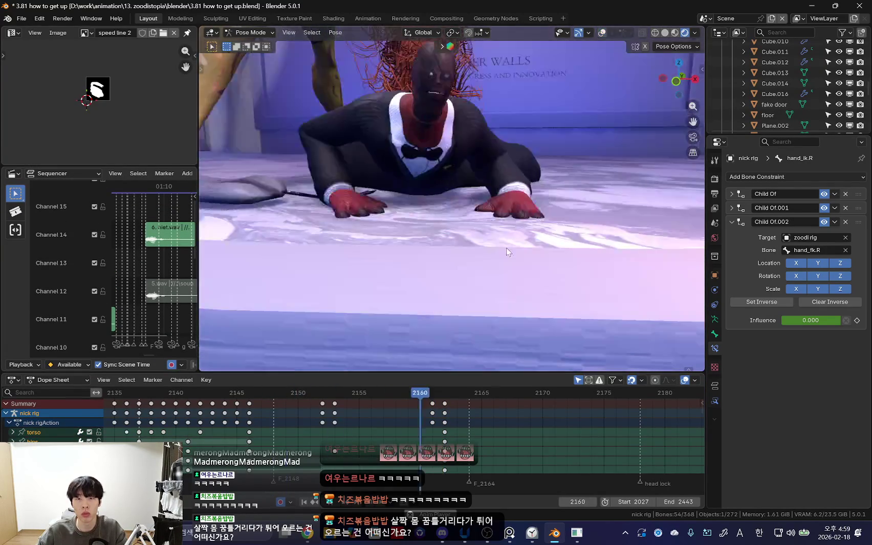
drag(405, 421, 288, 426)
middle_drag(459, 250, 458, 307)
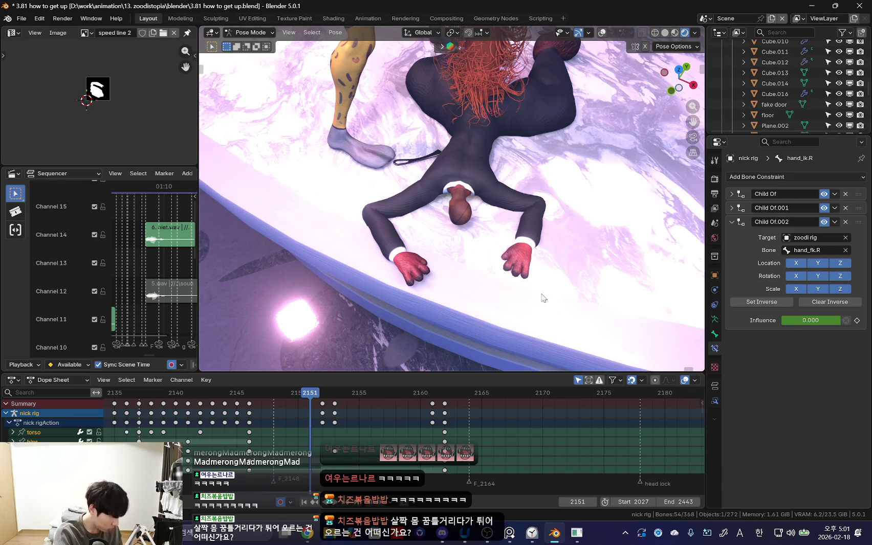
Step: Switch to Chrome, search 제미나이 in a new tab, and open the Gemini result
key(alt+Tab)
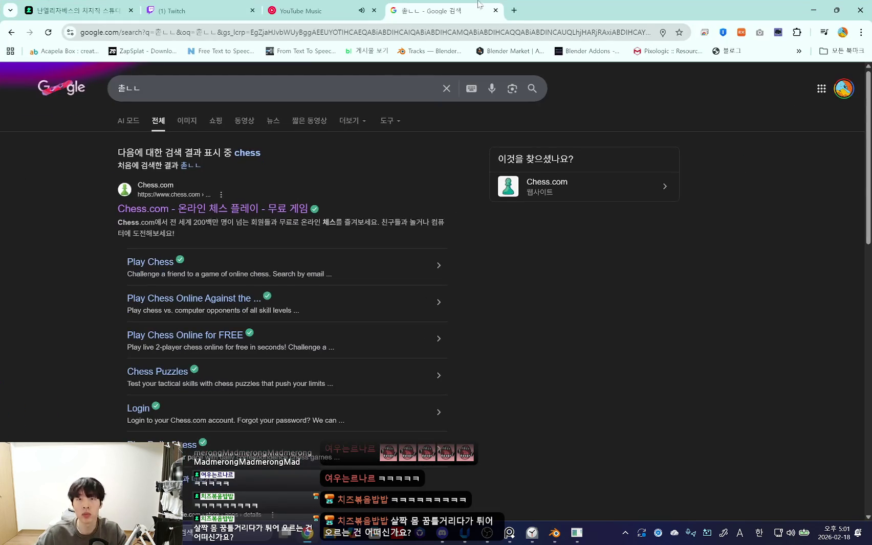
click(514, 10)
text(wpap)
key(BackSpace)
key(BackSpace)
key(BackSpace)
key(Hangul)
text(제미나이)
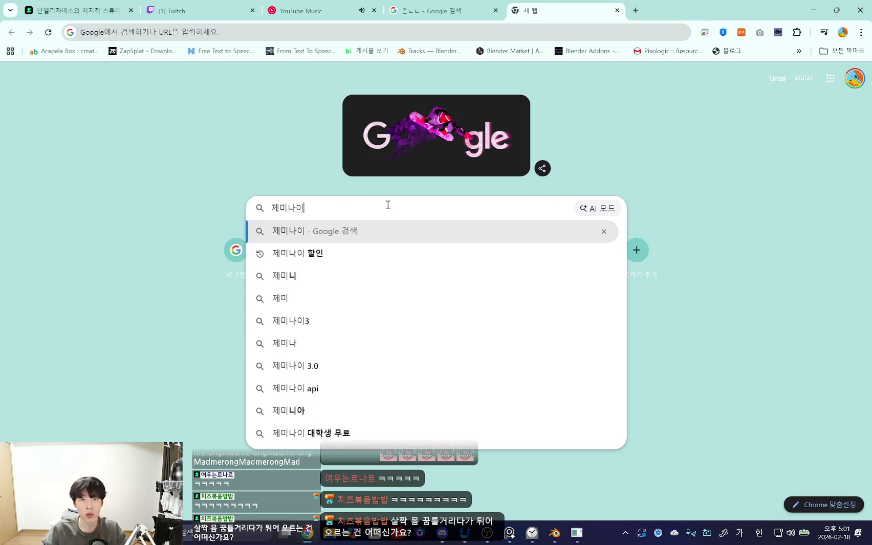
key(Return)
click(193, 176)
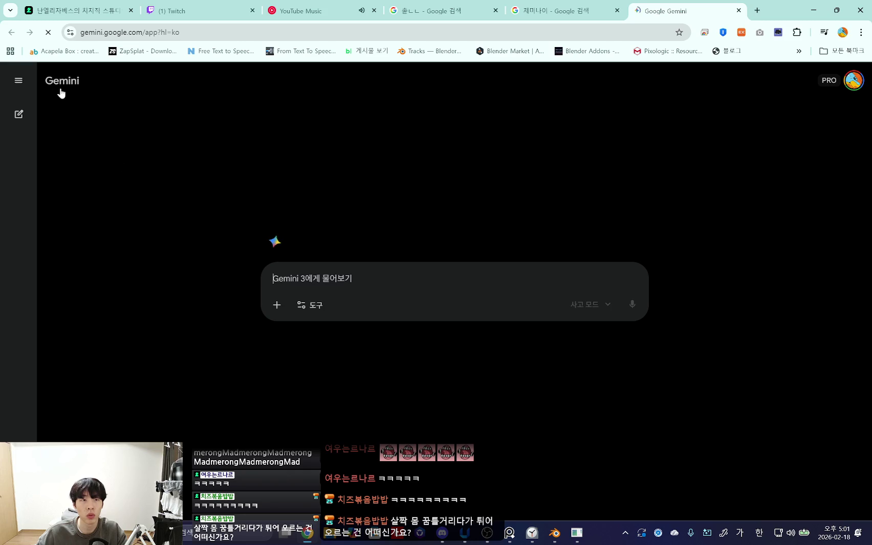
Step: Type the Korean question asking how to say 힘을 다 쓰다 in Japanese
text(힘)
text(ㅇ을 다 쓰다를 잃본어로 하면 뭐임?)
key(Hangul)
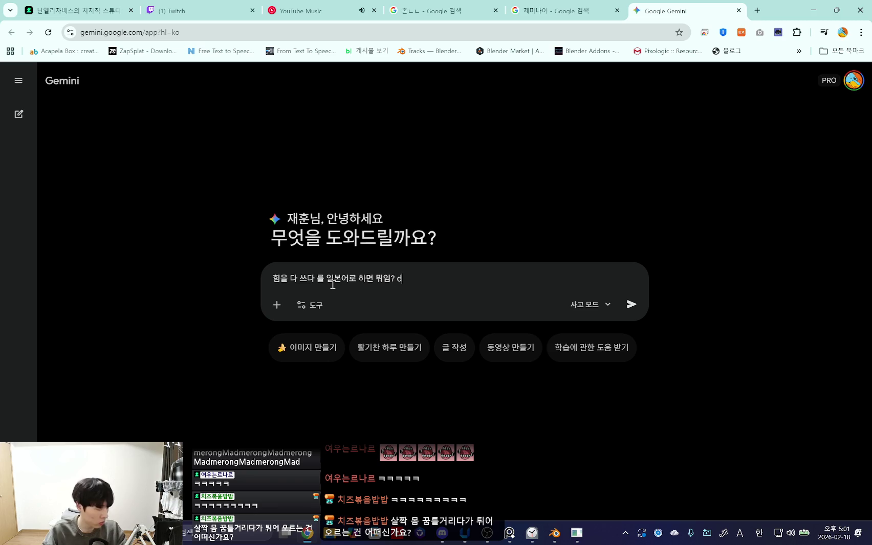
key(alt+space)
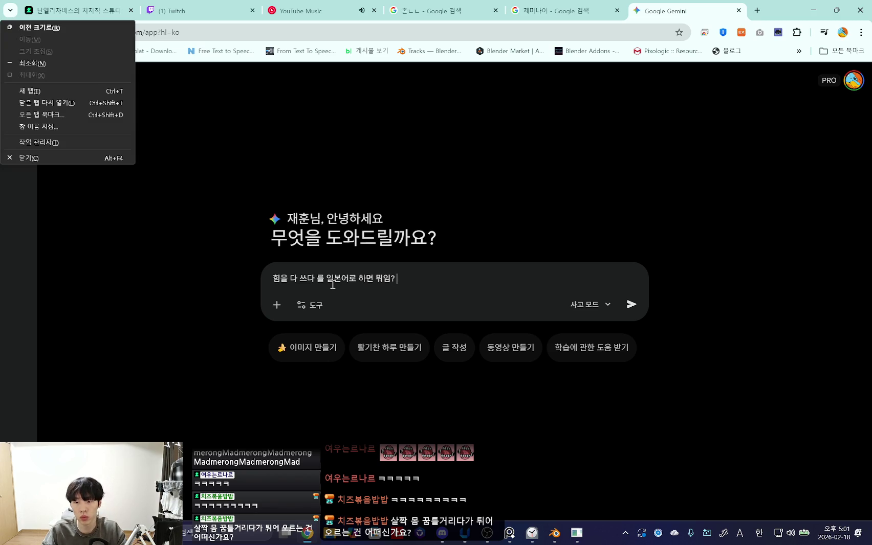
click(405, 285)
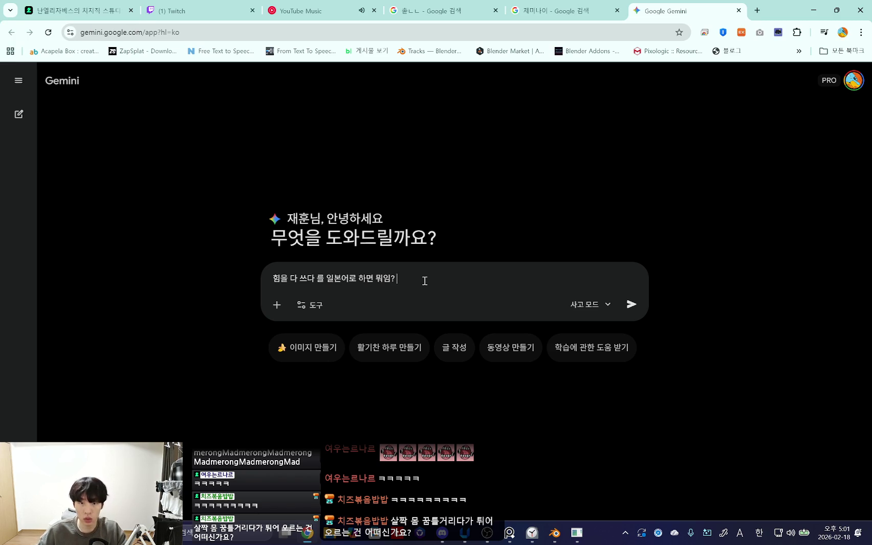
Step: Add the Japanese guess 力を尽くす? to the prompt and send it to Gemini
key(super+space)
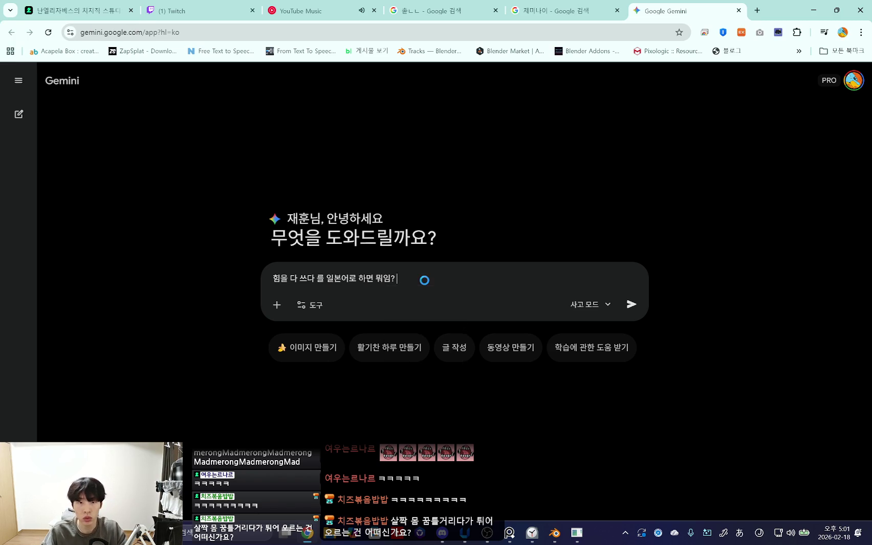
text(ち)
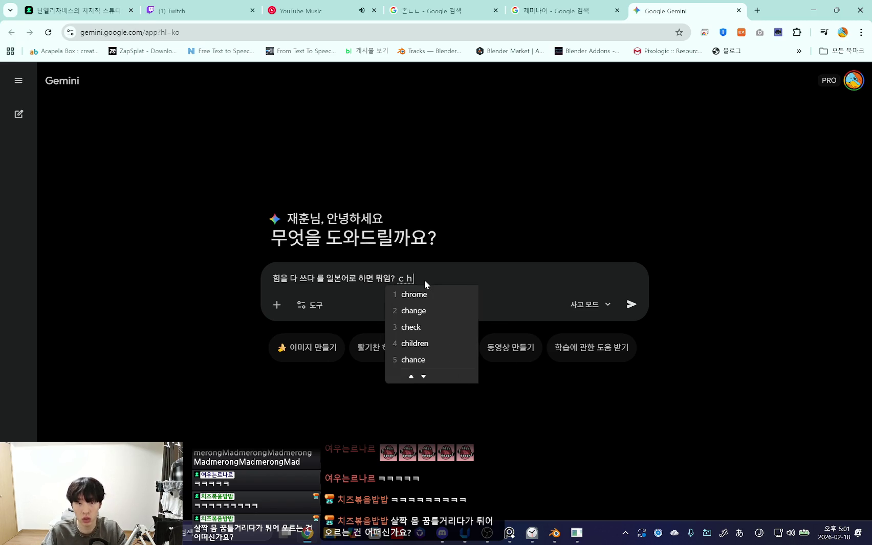
text(から)
key(space)
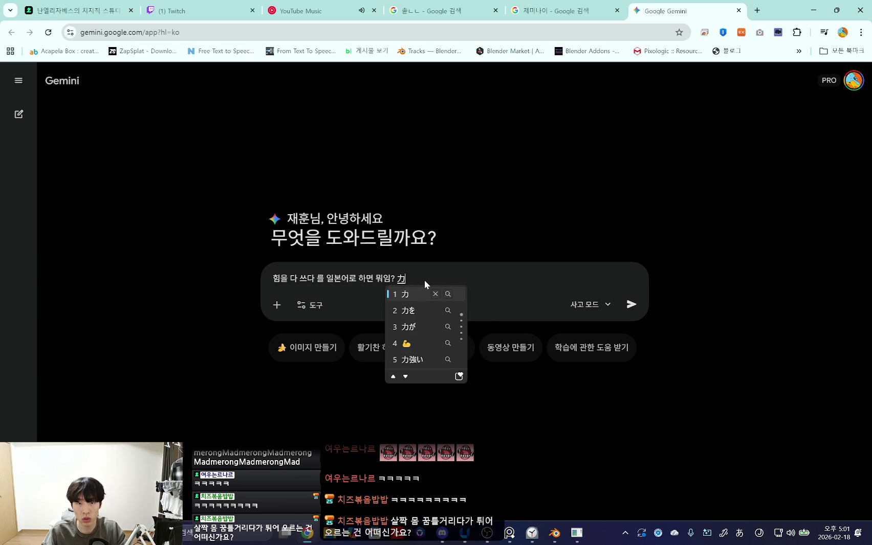
text(を)
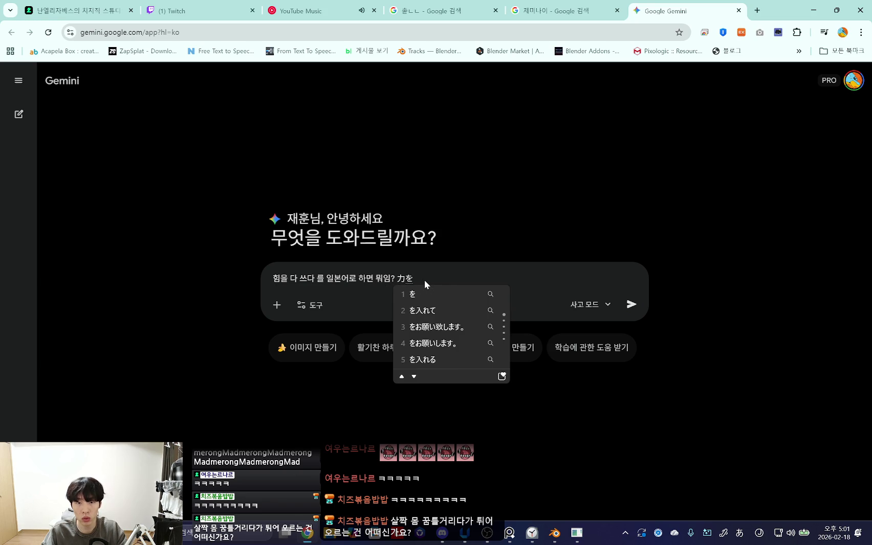
text(つくす)
key(space)
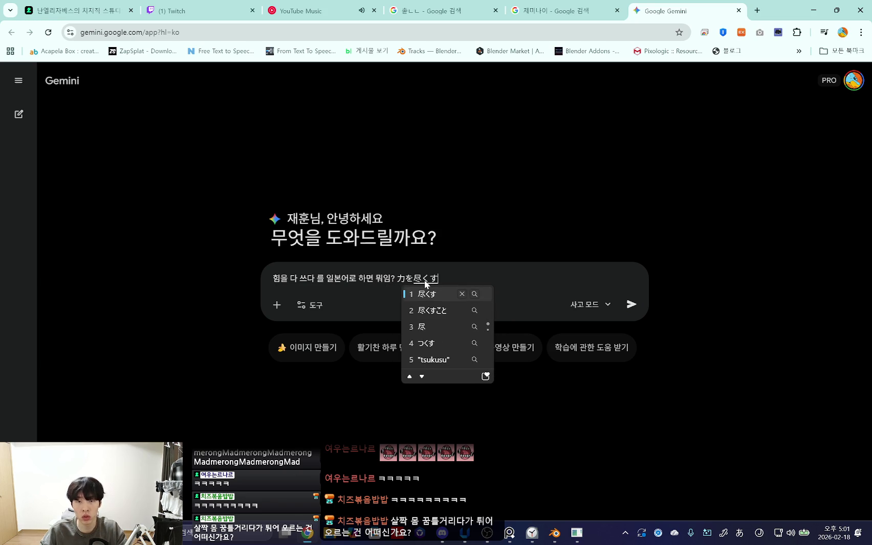
text(?)
key(Return)
key(Return)
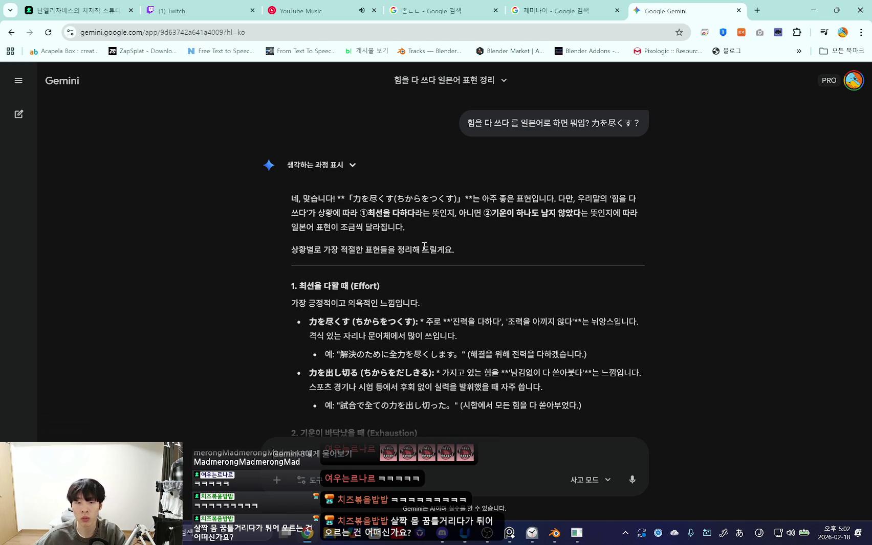
Step: Read Gemini's examples for ここで力が尽きてしまった and 使い果たす, highlighting lines while reading
scroll(425, 281, down, 2)
scroll(417, 304, down, 2)
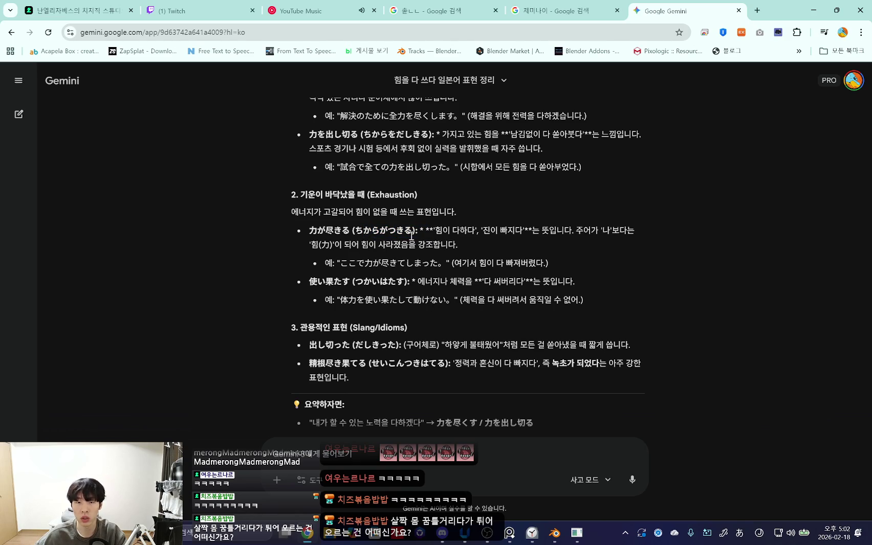
drag(387, 265, 451, 265)
click(443, 268)
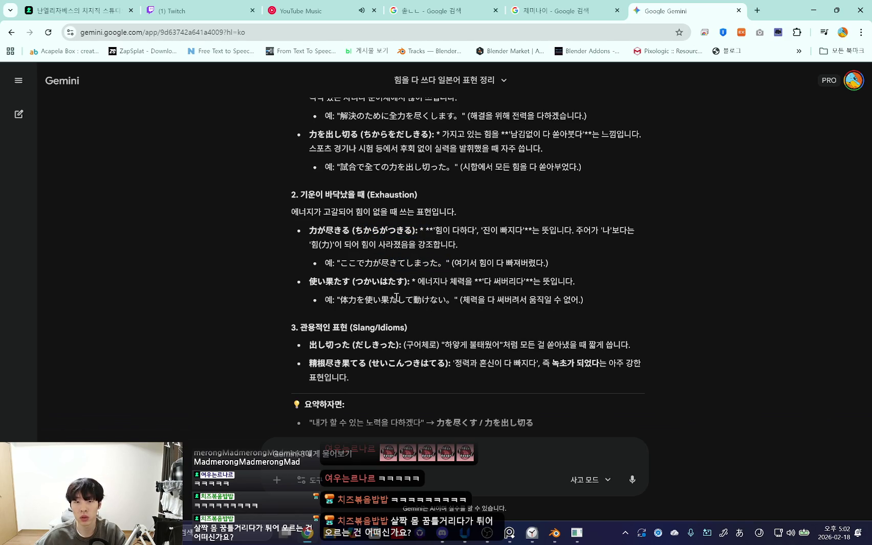
drag(364, 281, 395, 302)
click(390, 312)
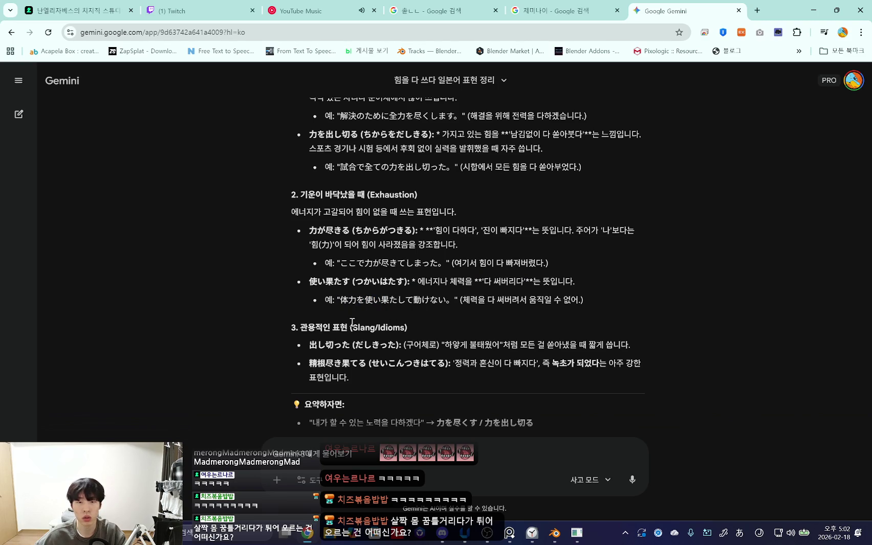
Step: Scroll to Gemini's summary lines, then return to the YouTube Music tab
scroll(351, 322, down, 2)
scroll(351, 322, up, 5)
scroll(353, 320, down, 1)
scroll(358, 316, down, 4)
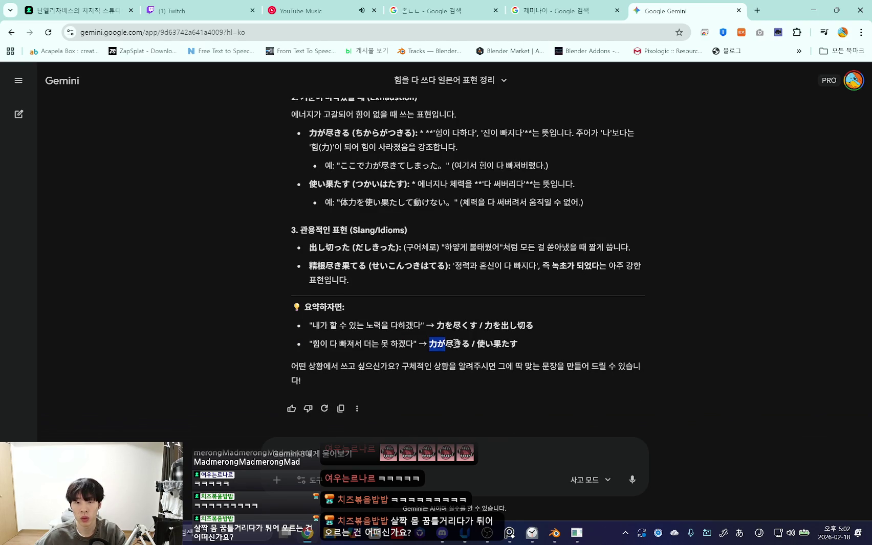
drag(471, 348, 424, 344)
click(417, 343)
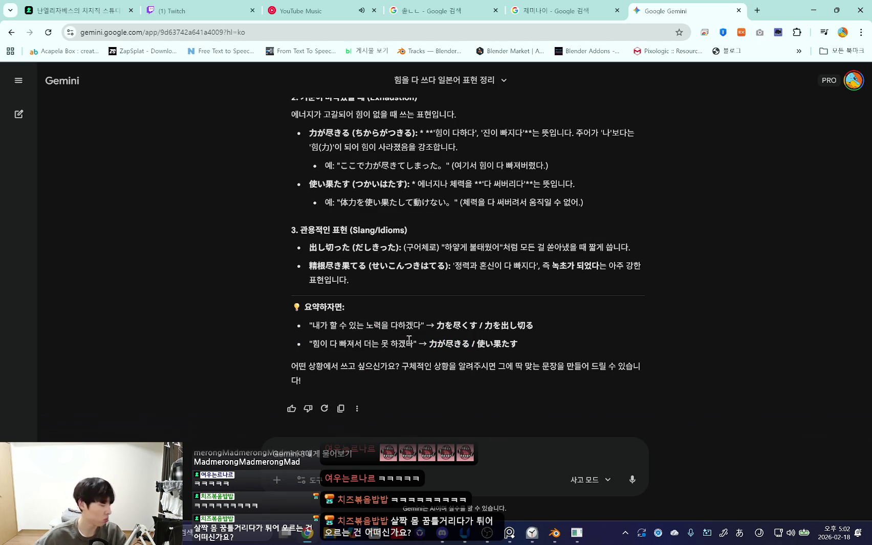
click(317, 7)
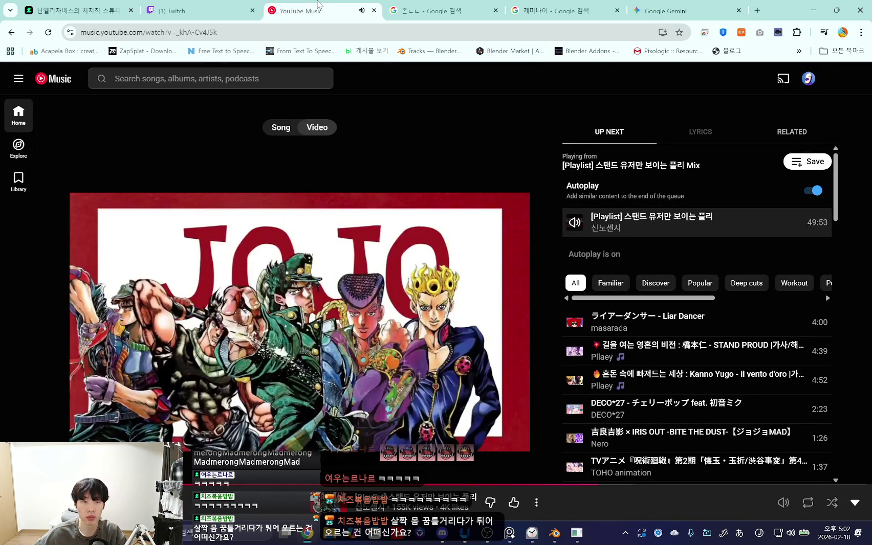
Step: Glance over the YouTube Music, Twitch stream manager and CHZZK Studio tabs
key(ctrl+Tab)
key(ctrl+Tab)
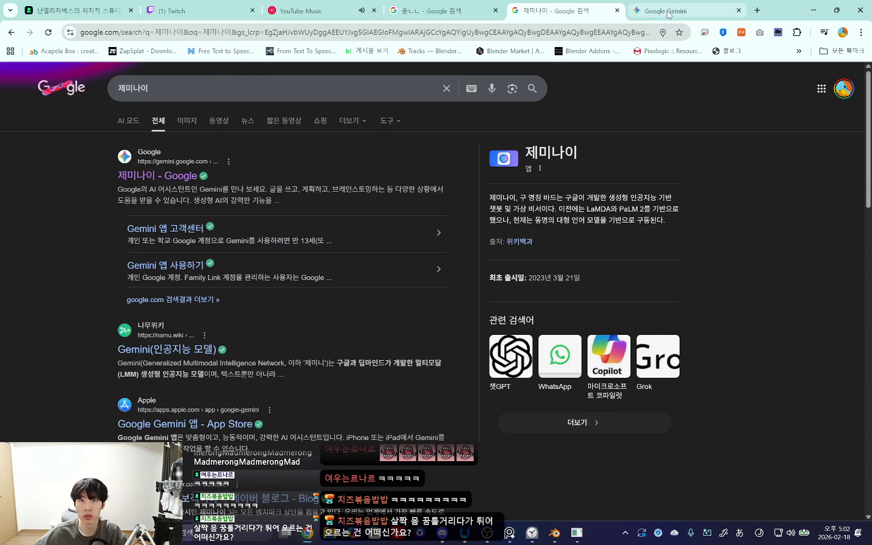
click(345, 5)
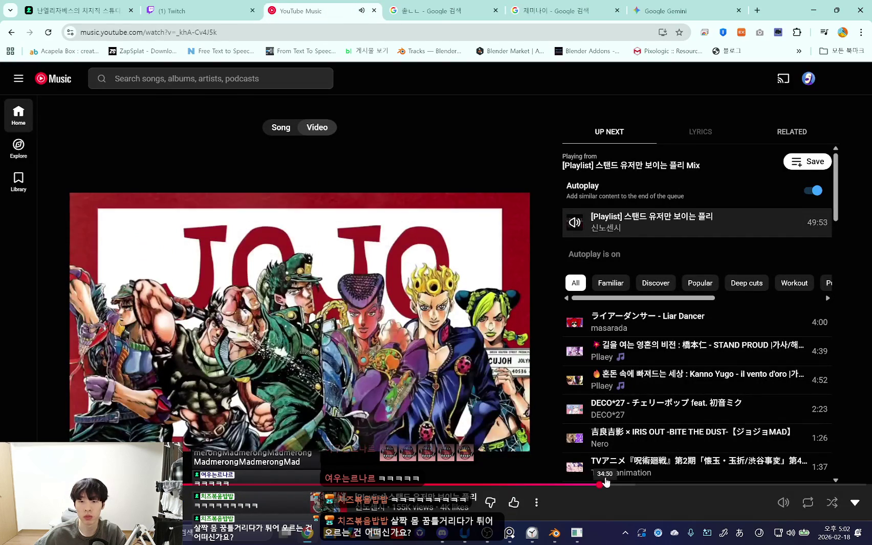
click(199, 7)
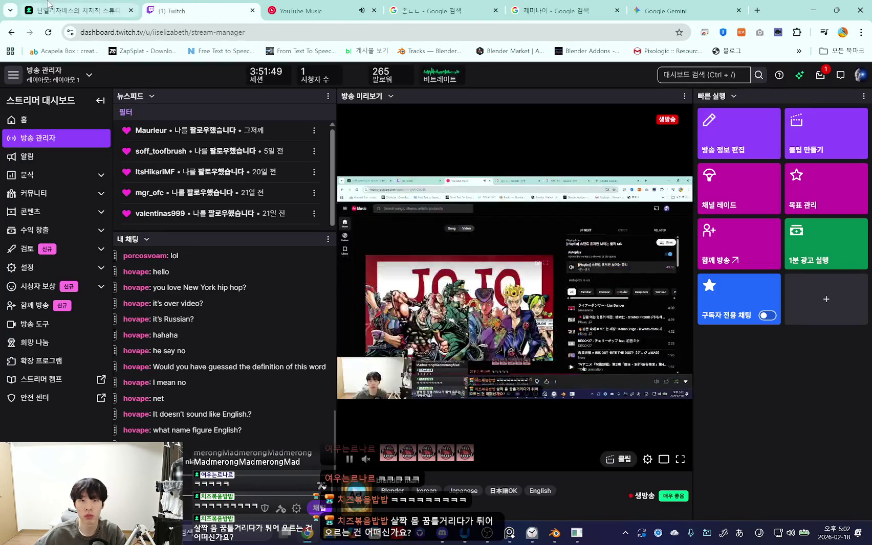
click(49, 5)
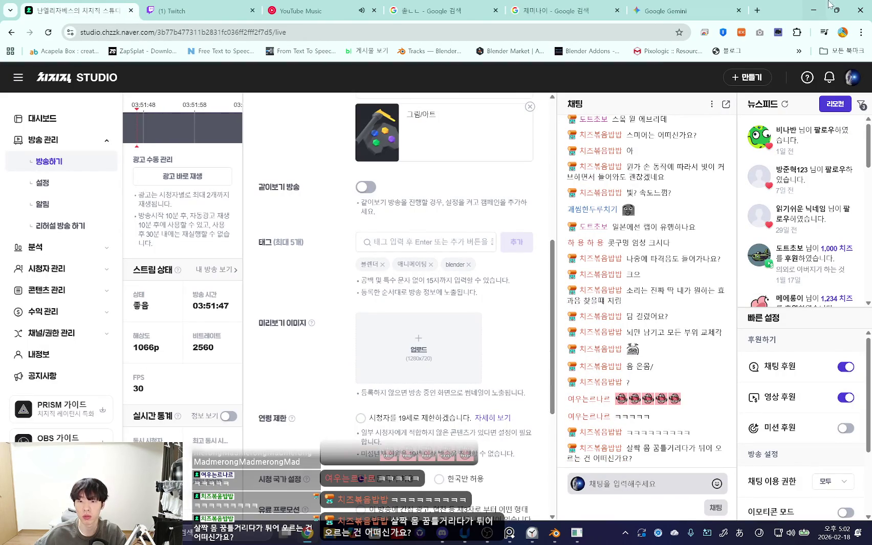
Step: Minimise Chrome and start a 27-minute focus session in Windows Clock
click(810, 9)
click(533, 533)
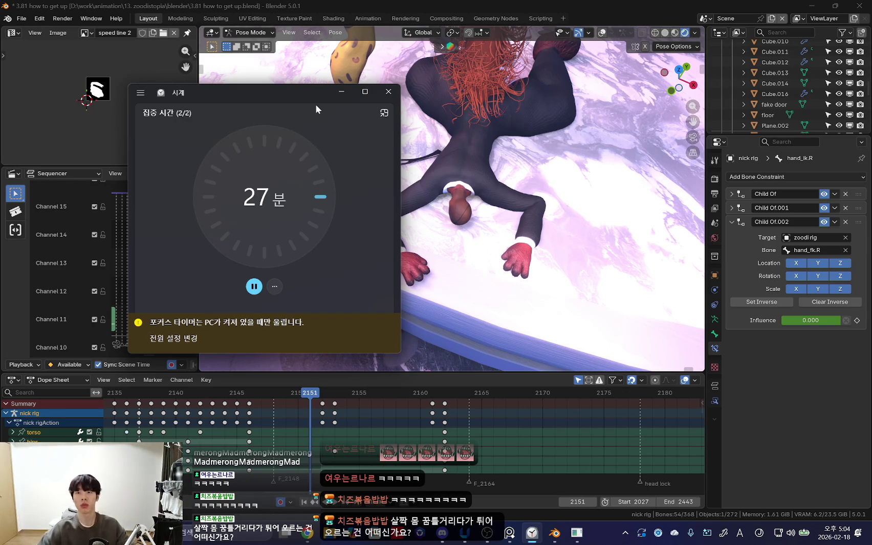
click(341, 92)
Step: Switch Blender to Object Mode and orbit closer to Nick and zoodi on stage
key(shift+alt+z)
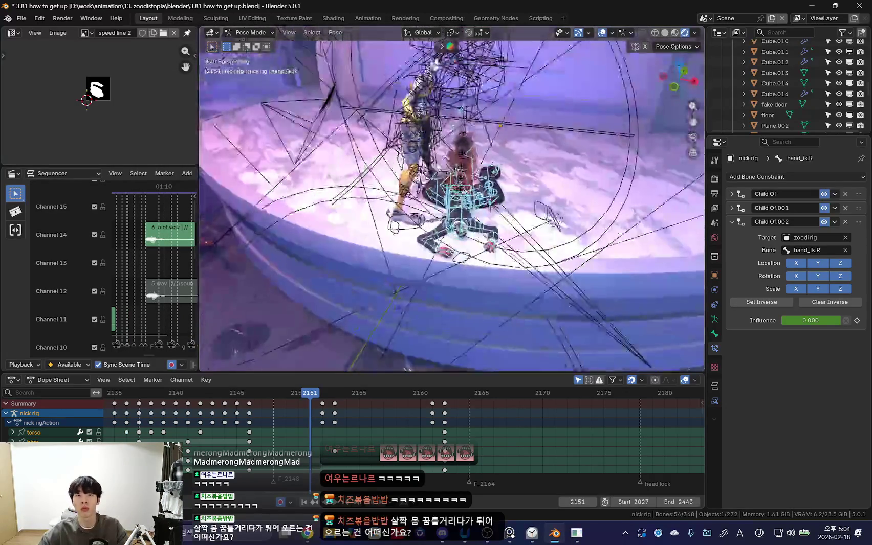
key(ctrl+Tab)
mouse_move(436, 176)
middle_down()
mouse_move(460, 172)
mouse_move(453, 198)
middle_up()
key(shift+alt+z)
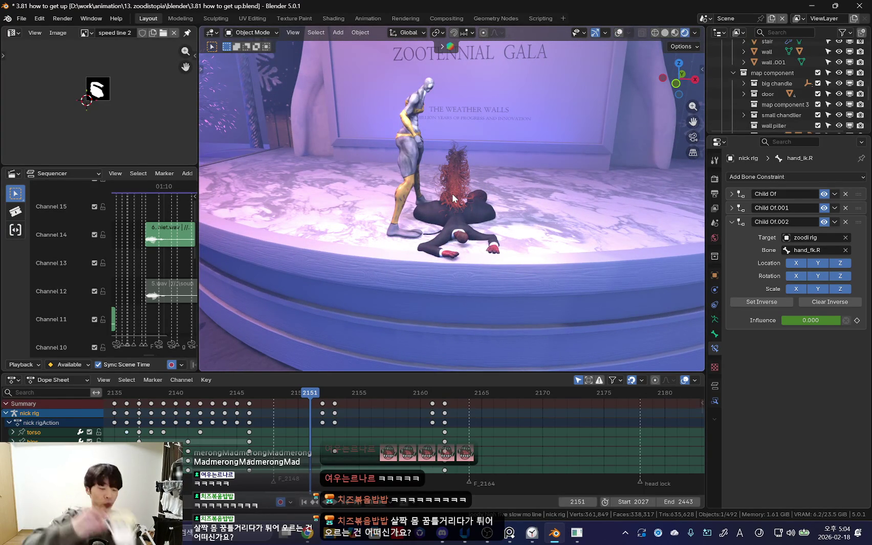
Step: Orbit the view down over the floor around fallen Nick, then advance one frame
middle_drag(453, 199, 497, 215)
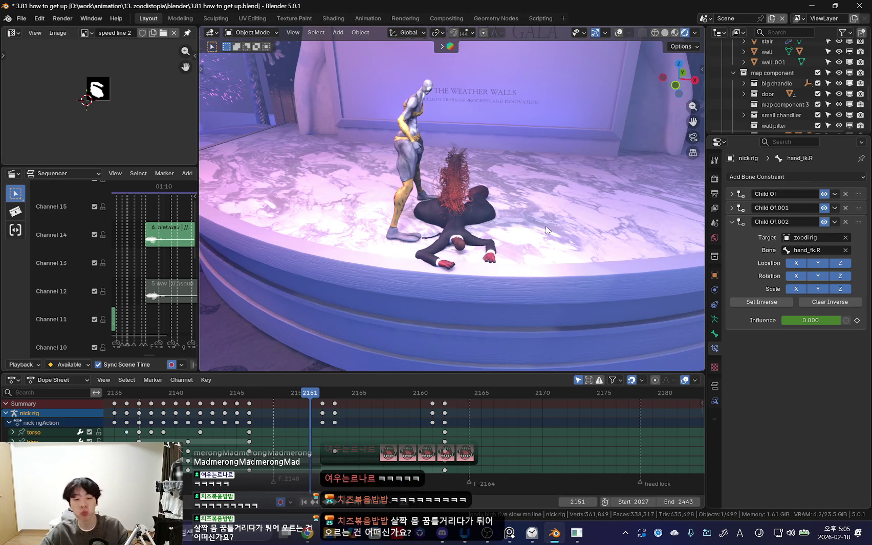
key(Right)
key(KP_0)
click(284, 398)
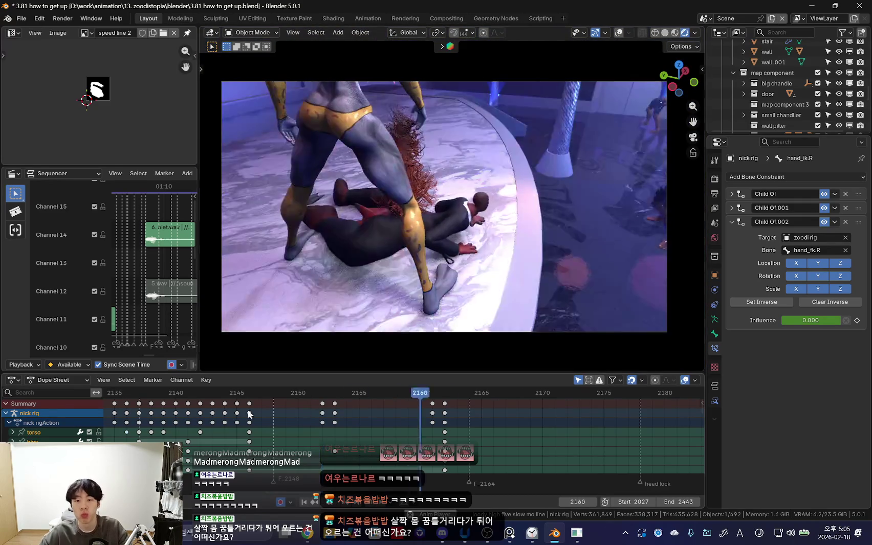
scroll(323, 422, down, 3)
scroll(286, 432, down, 5)
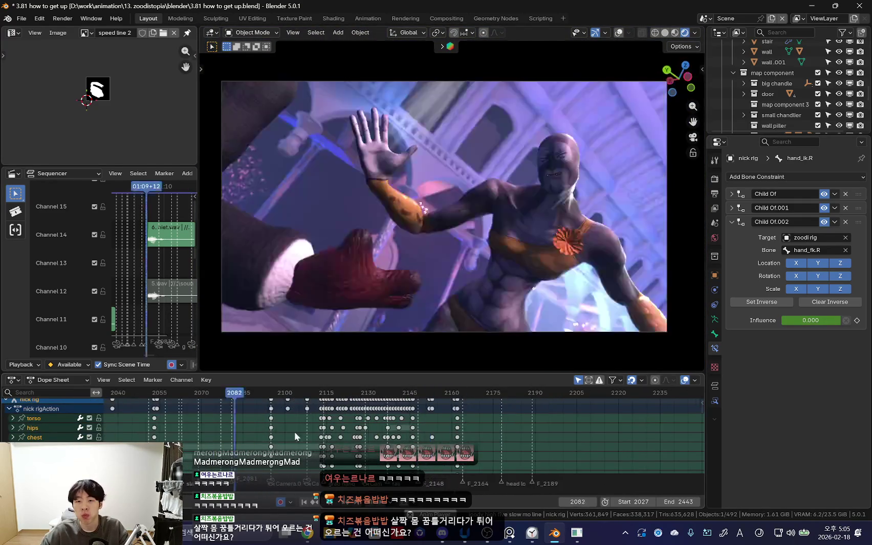
mouse_move(236, 393)
mouse_down()
mouse_move(426, 425)
mouse_move(378, 425)
mouse_up()
scroll(377, 425, down, 4)
key(space)
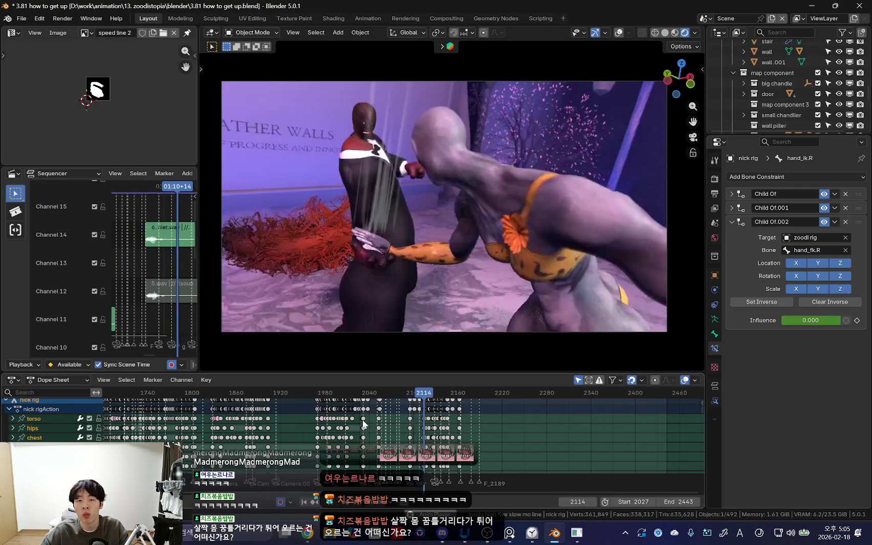
key(Escape)
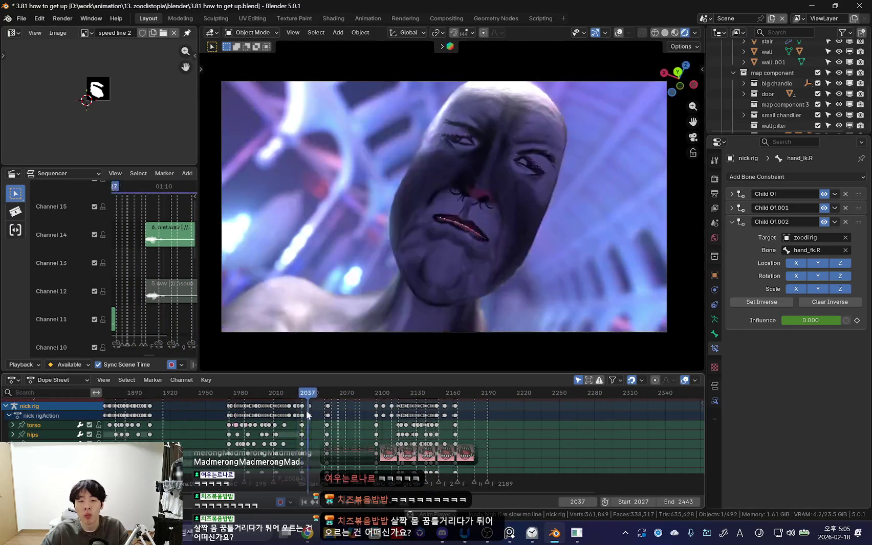
scroll(433, 430, up, 5)
scroll(461, 434, up, 2)
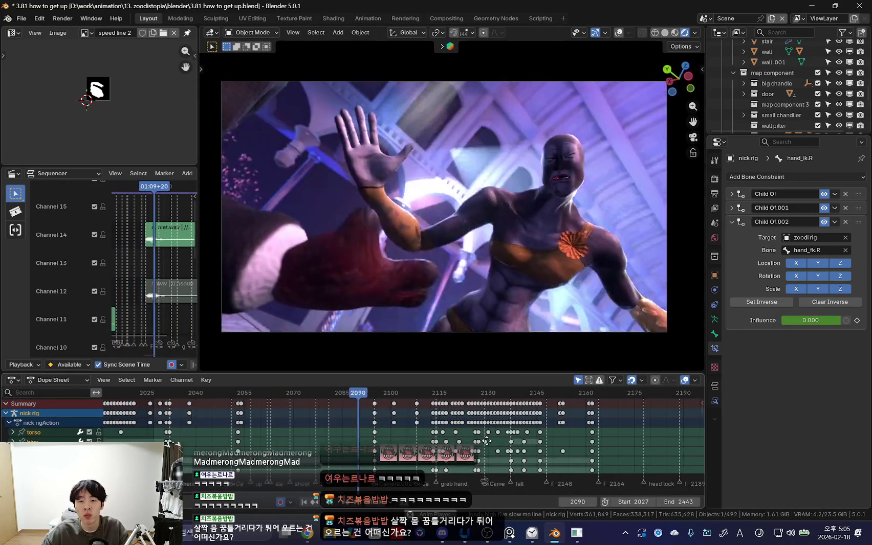
scroll(492, 434, down, 3)
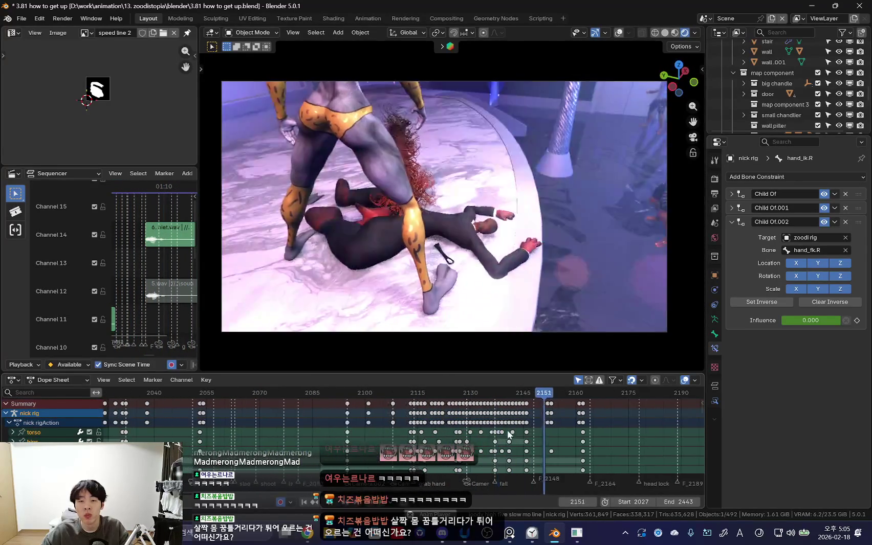
mouse_move(302, 421)
mouse_down()
mouse_move(392, 439)
mouse_move(378, 428)
mouse_up()
scroll(365, 428, down, 6)
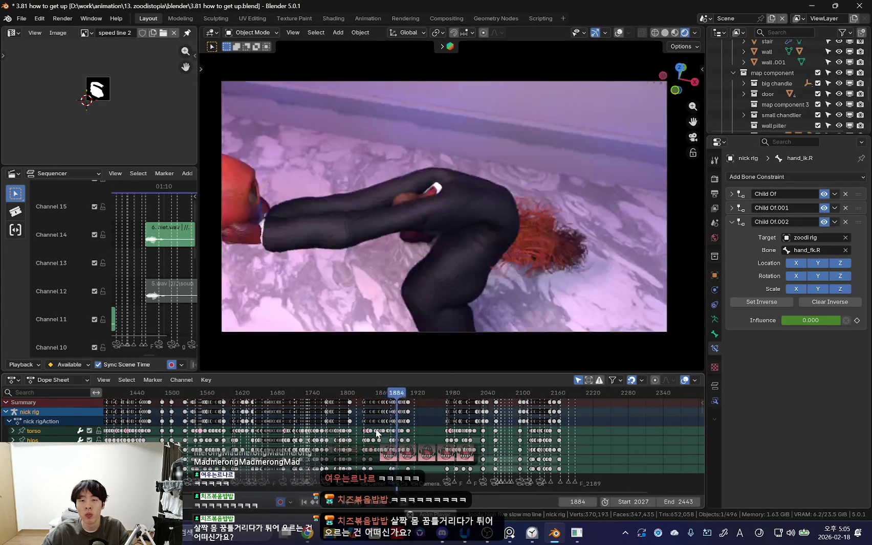
scroll(375, 428, up, 4)
click(380, 423)
click(379, 424)
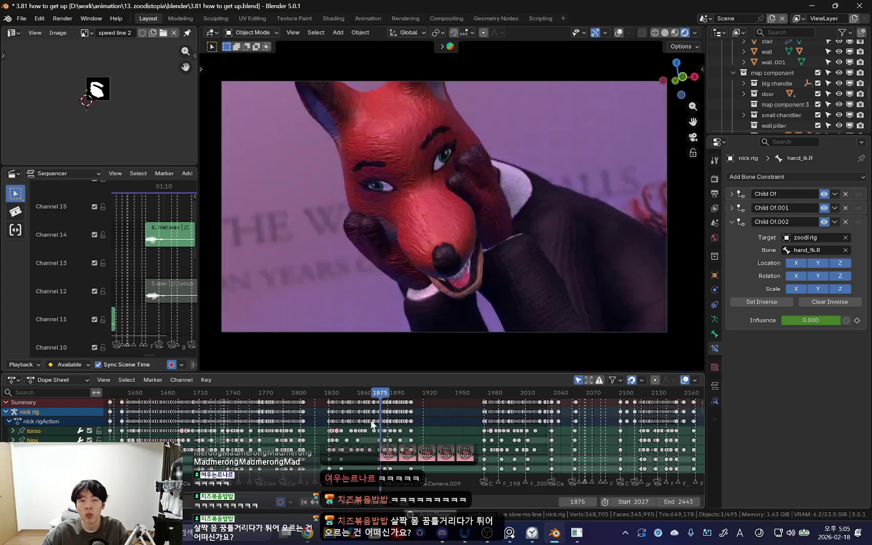
click(378, 424)
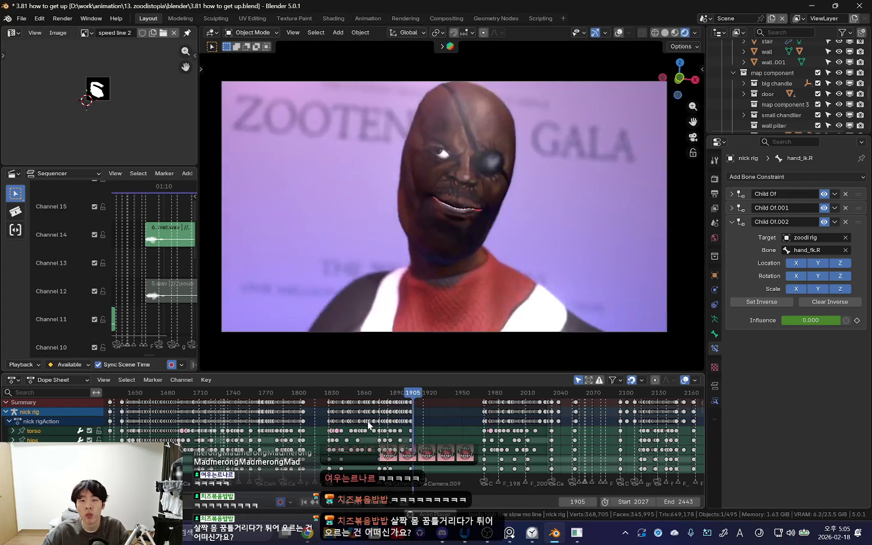
click(369, 425)
scroll(365, 432, up, 2)
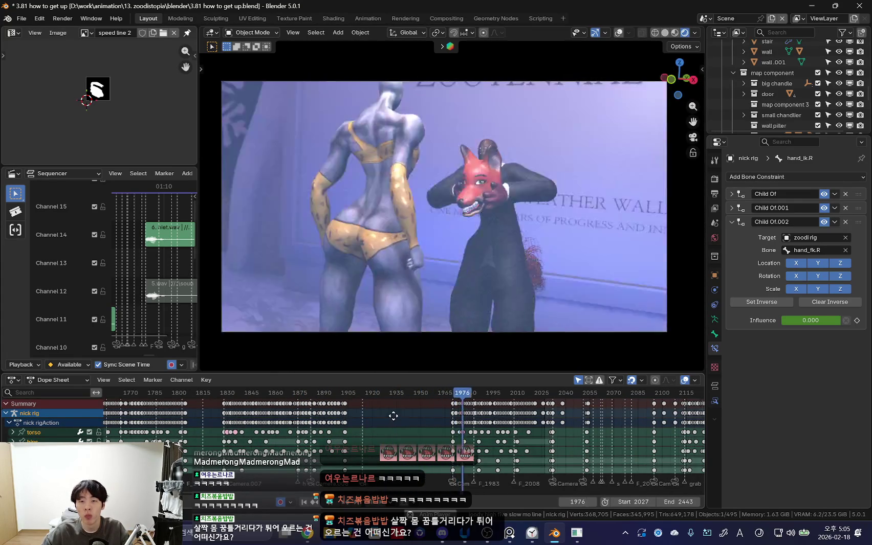
scroll(400, 408, up, 2)
scroll(425, 404, down, 2)
drag(433, 432, 474, 428)
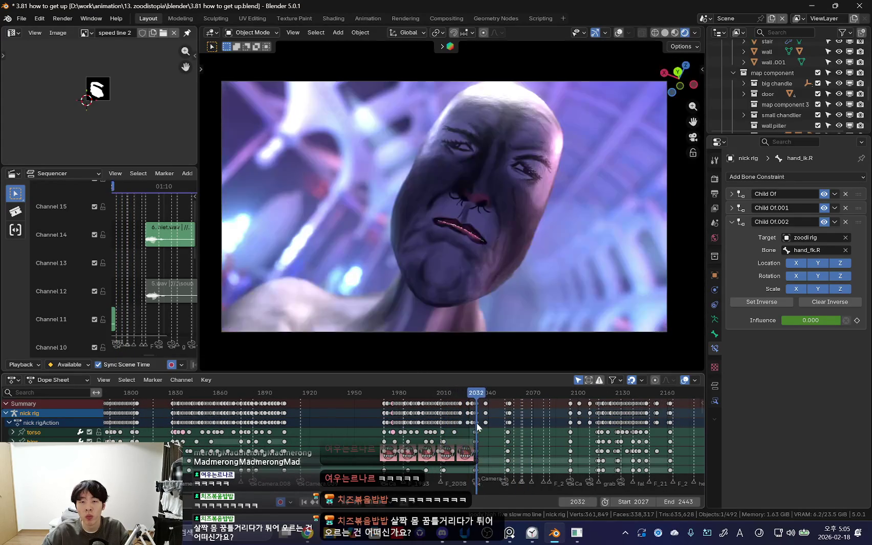
key(ctrl+Tab)
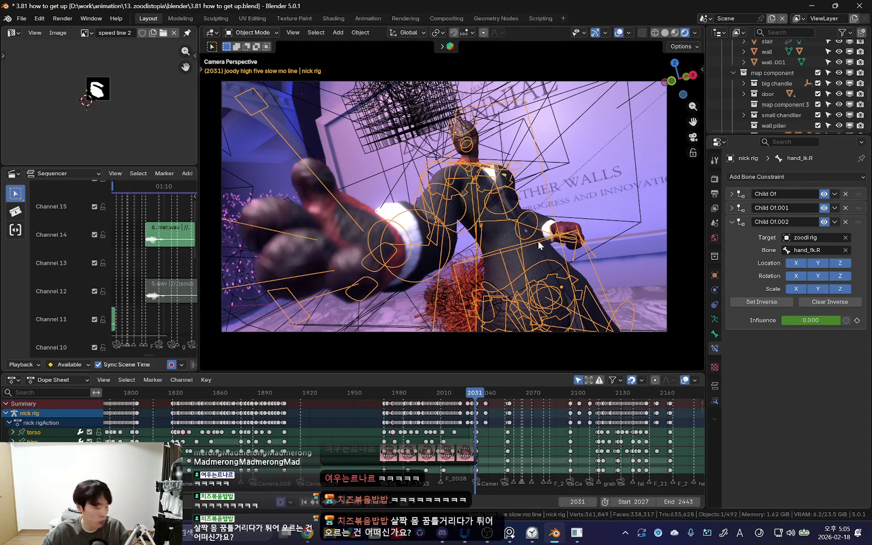
Step: Make Nick's torso bone active, scrub to about frame 2021, and show the rig's bones
click(539, 242)
scroll(515, 435, up, 5)
mouse_move(399, 425)
mouse_down()
mouse_move(366, 412)
mouse_move(426, 422)
mouse_up()
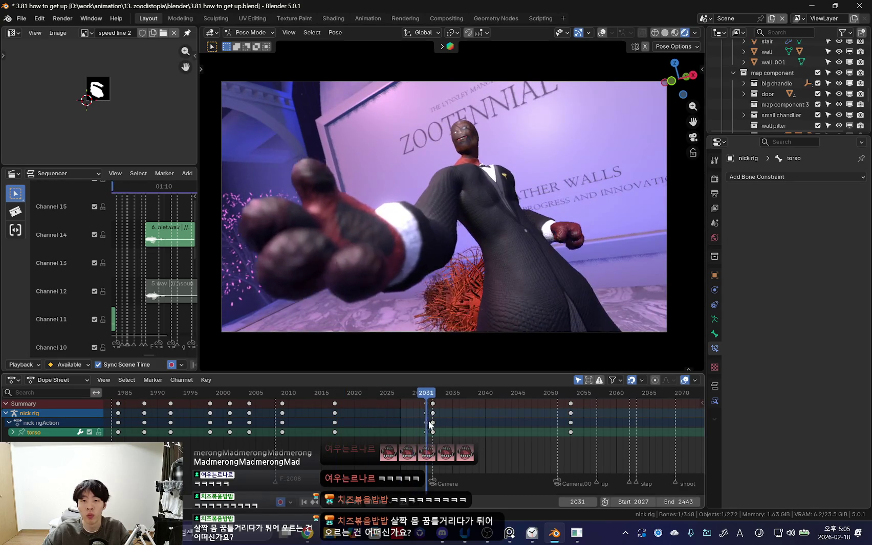
key(KP_0)
click(431, 419)
click(424, 414)
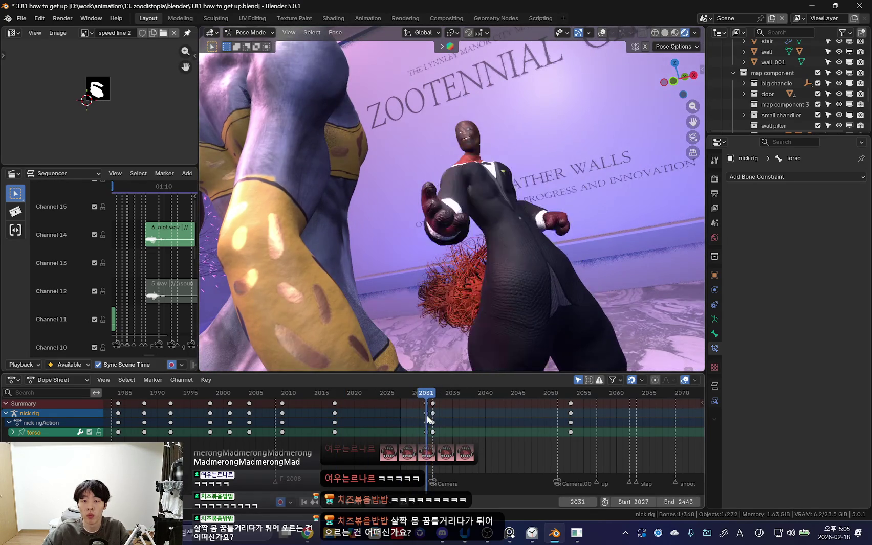
Step: Select all bones and their keys at frame 2030, then play the camera shot
key(shift+alt+z)
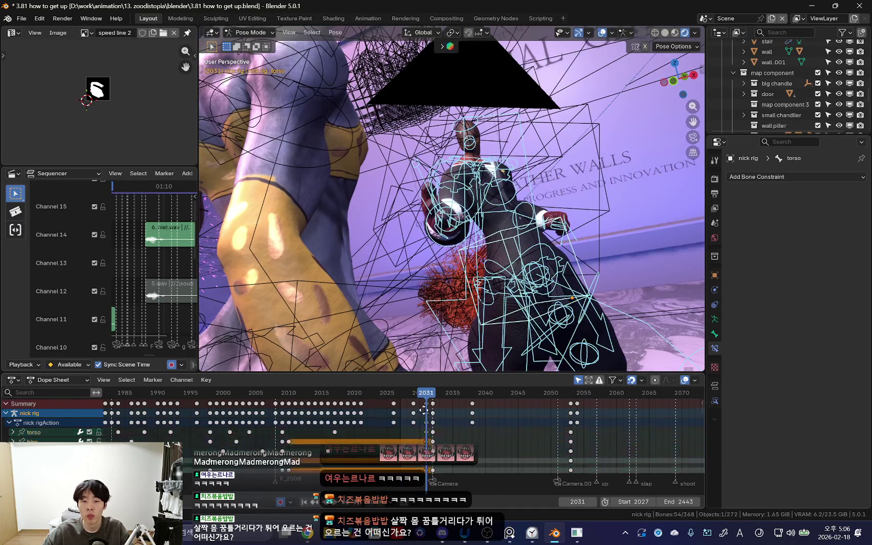
alt+click(419, 414)
key(shift+alt+z)
key(space)
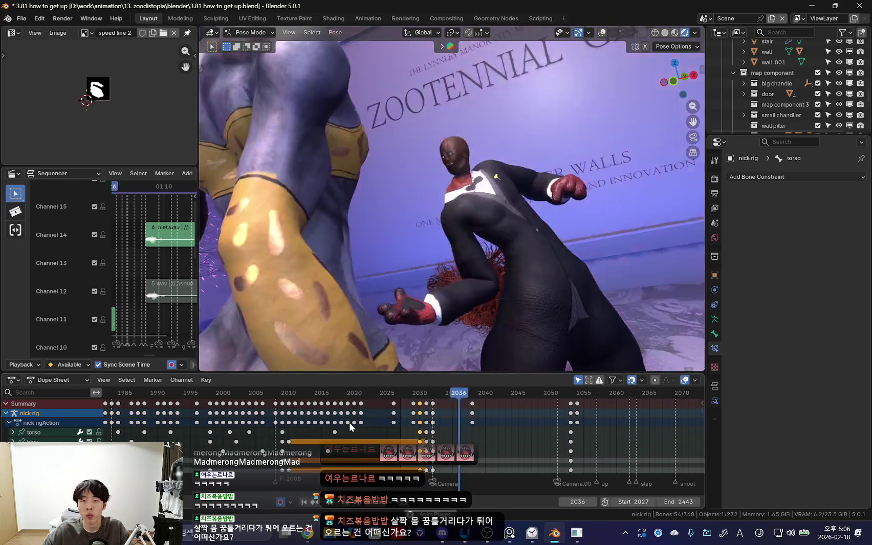
key(KP_0)
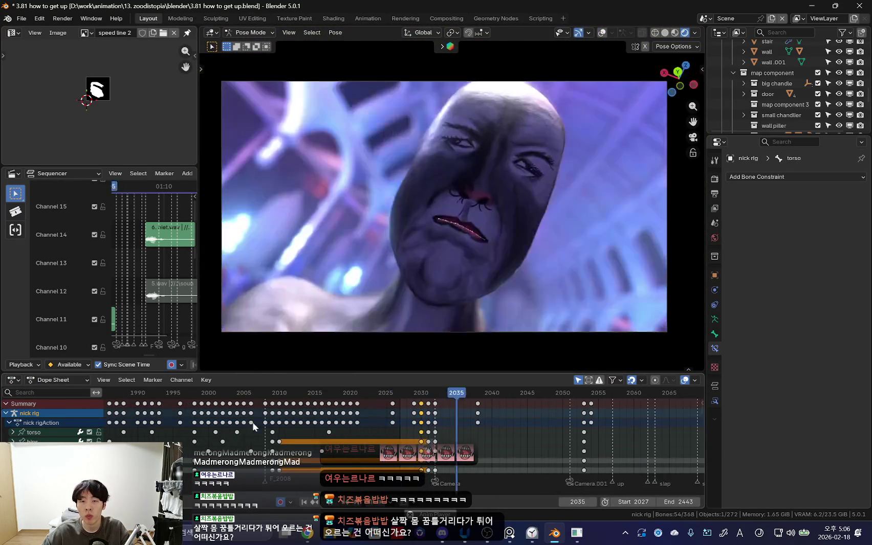
scroll(404, 423, down, 3)
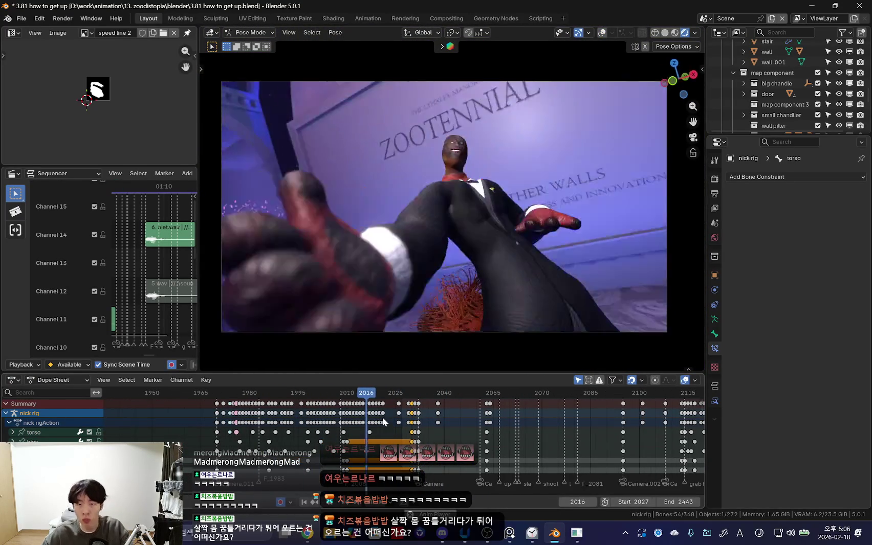
Step: Box-select the rig's Dope Sheet keys around frame 2030
scroll(433, 395, up, 4)
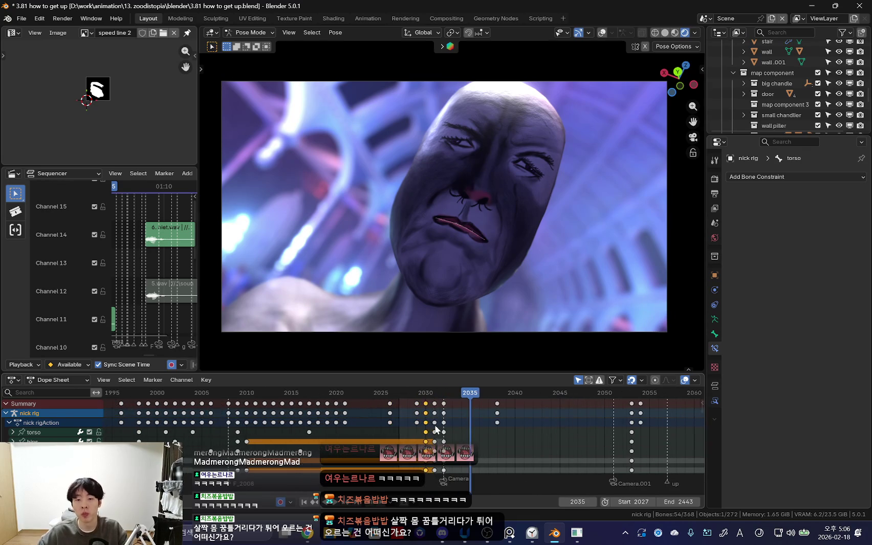
drag(449, 415, 450, 416)
scroll(413, 416, down, 4)
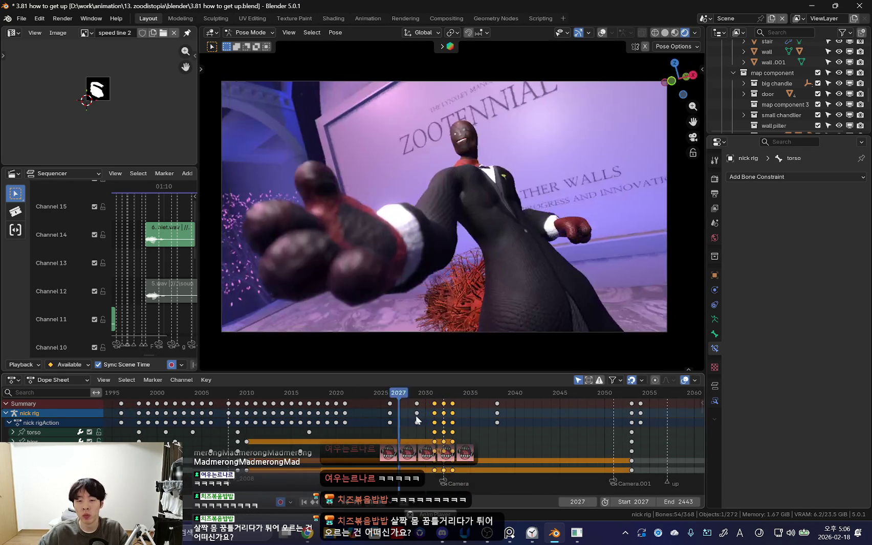
scroll(393, 429, down, 5)
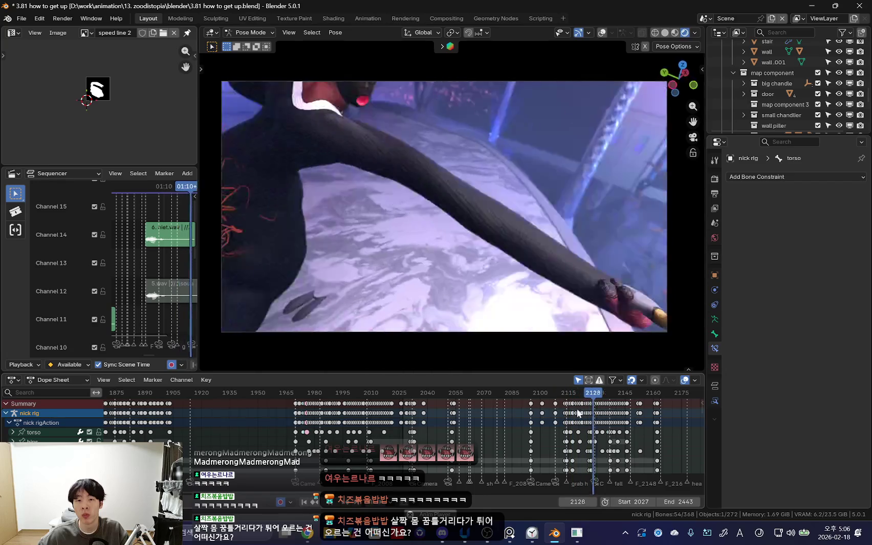
Step: Replay the shot from about frame 2076 and stop on Nick's close-up at 2098
click(477, 409)
click(506, 422)
click(470, 426)
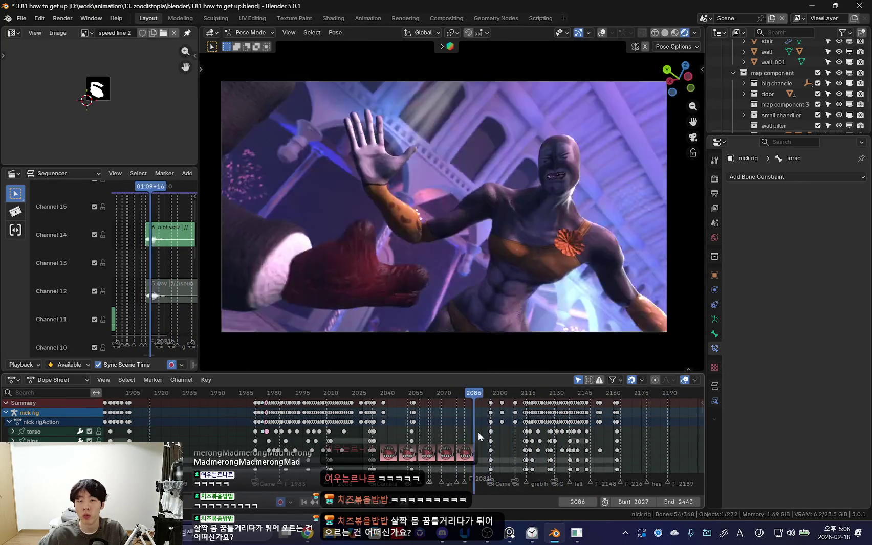
key(Escape)
key(shift+alt+z)
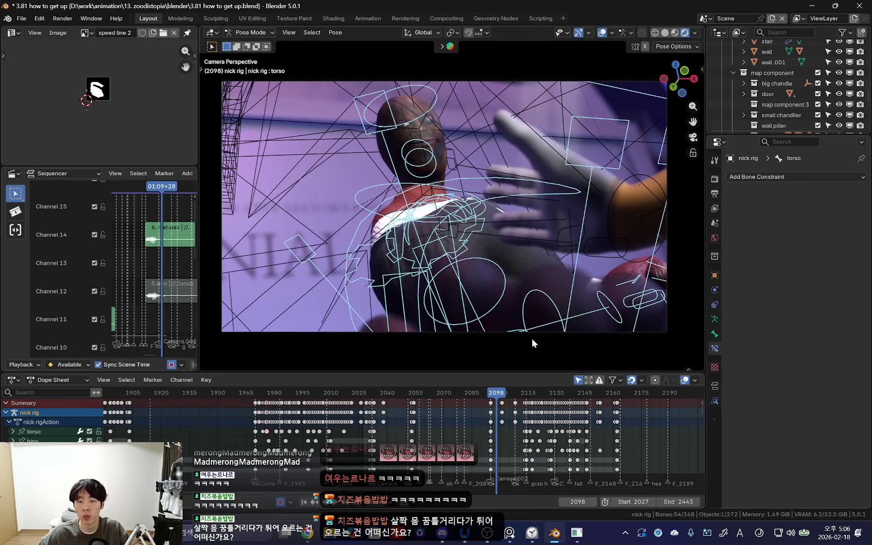
Step: Select camera Camera.002 in Object Mode and re-angle it at frame 2095
key(ctrl+Tab)
click(549, 330)
key(shift+alt+z)
scroll(508, 422, up, 2)
drag(508, 422, 532, 424)
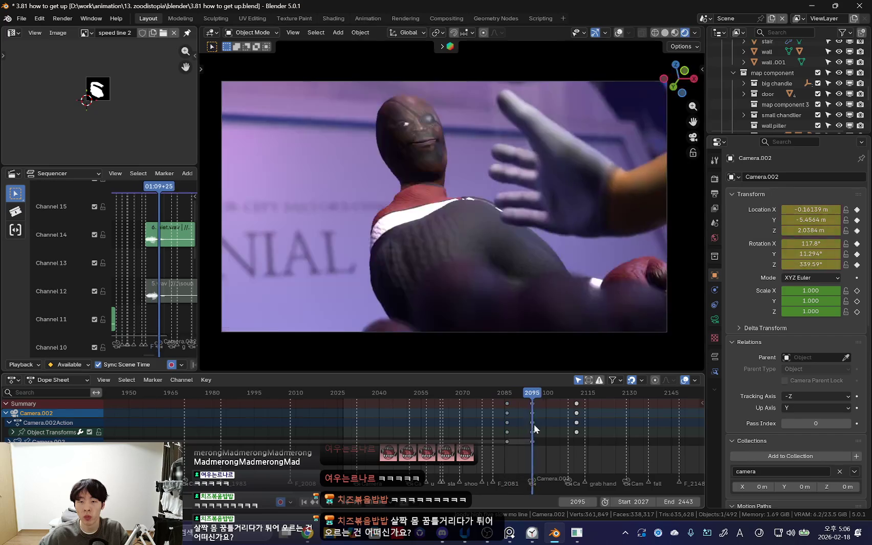
key(r)
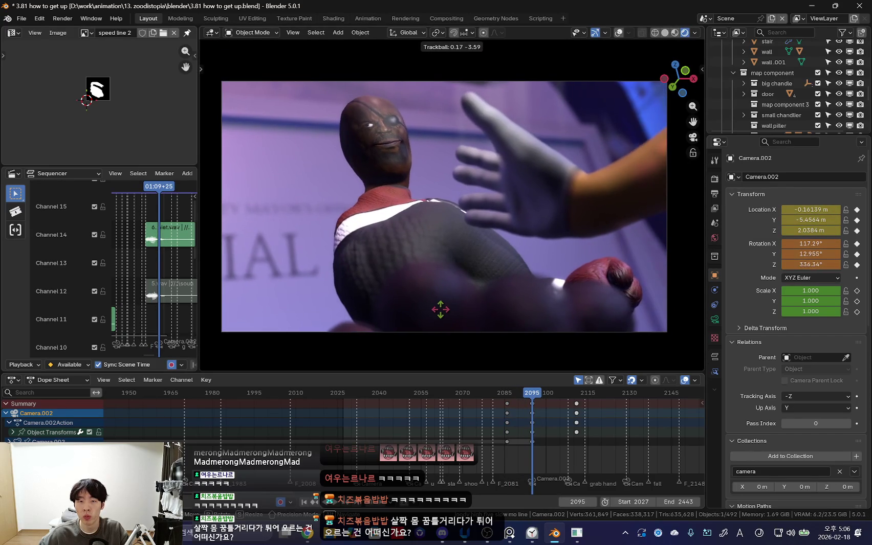
click(440, 306)
Step: Scrub to frame 2106, rotate the camera there, and jump between its keyframes
click(511, 424)
drag(513, 423, 577, 429)
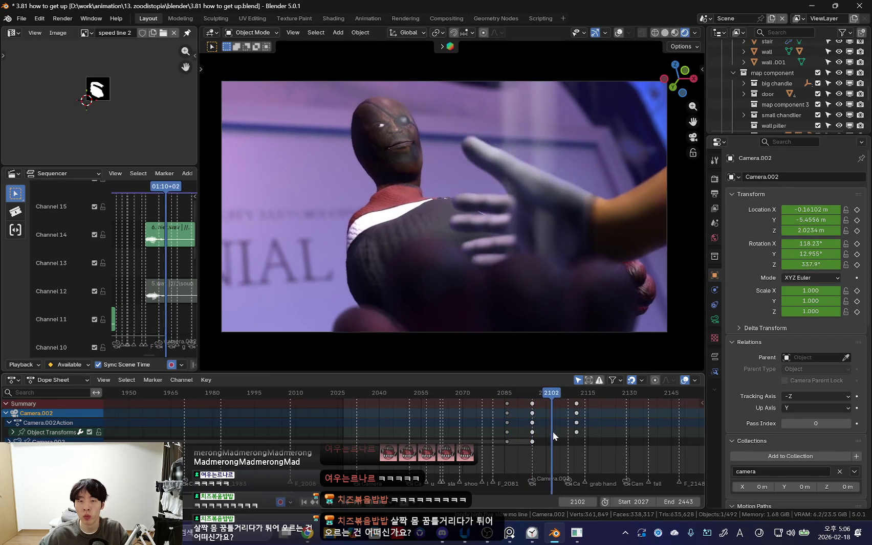
middle_drag(596, 421, 544, 433)
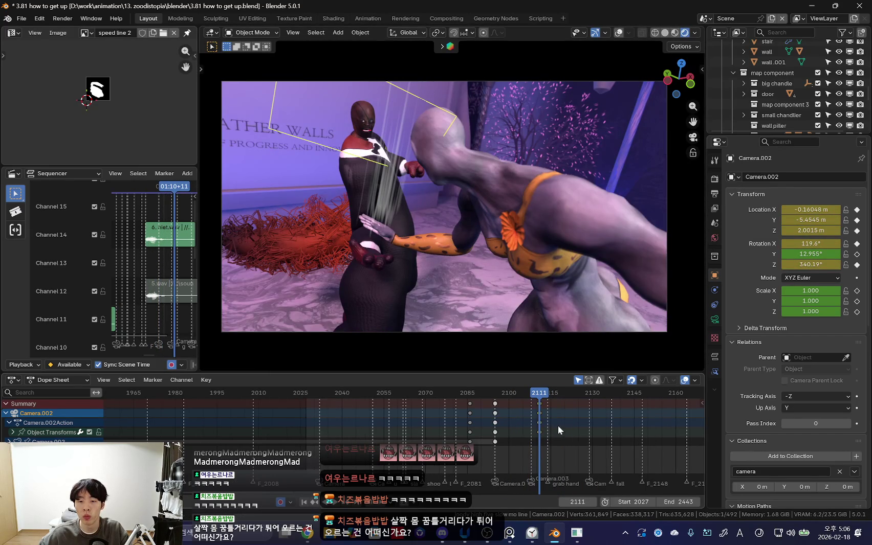
key(Left)
key(Left)
key(Left)
key(r)
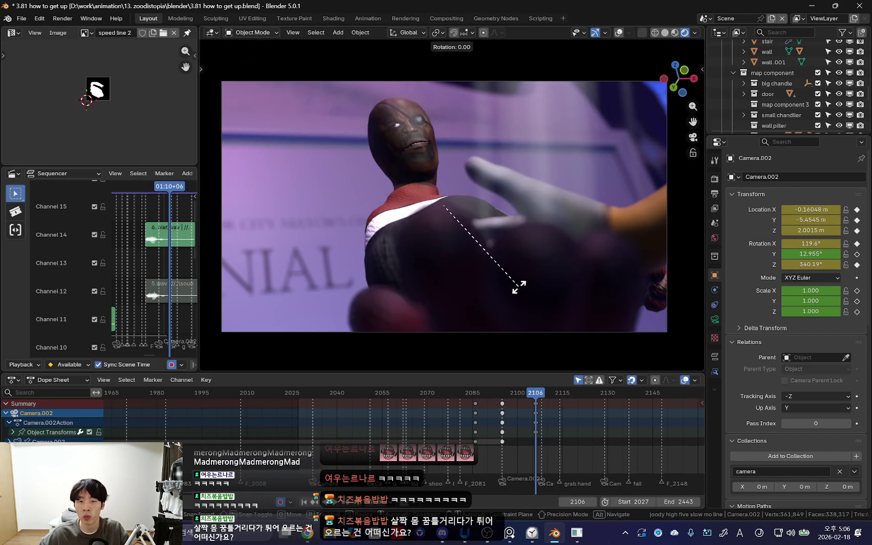
click(460, 296)
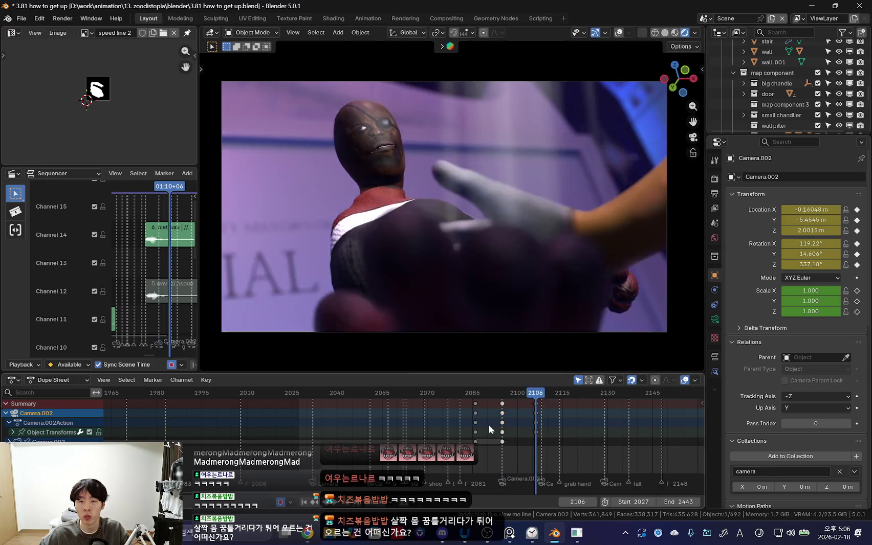
key(Down)
key(Down)
key(Up)
Step: Readjust the camera tilt and key its rotation at frame 2095
scroll(501, 427, down, 2)
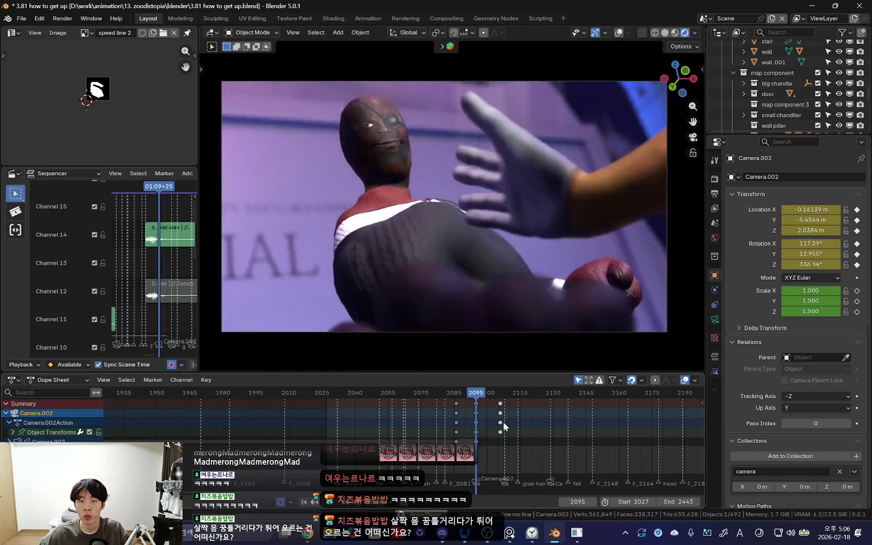
key(Down)
key(Right)
key(Right)
key(Right)
key(Right)
key(Right)
key(Right)
key(Left)
key(Left)
scroll(604, 435, up, 1)
scroll(604, 436, up, 1)
key(Right)
key(Right)
key(Left)
key(Left)
key(Right)
key(Right)
key(r)
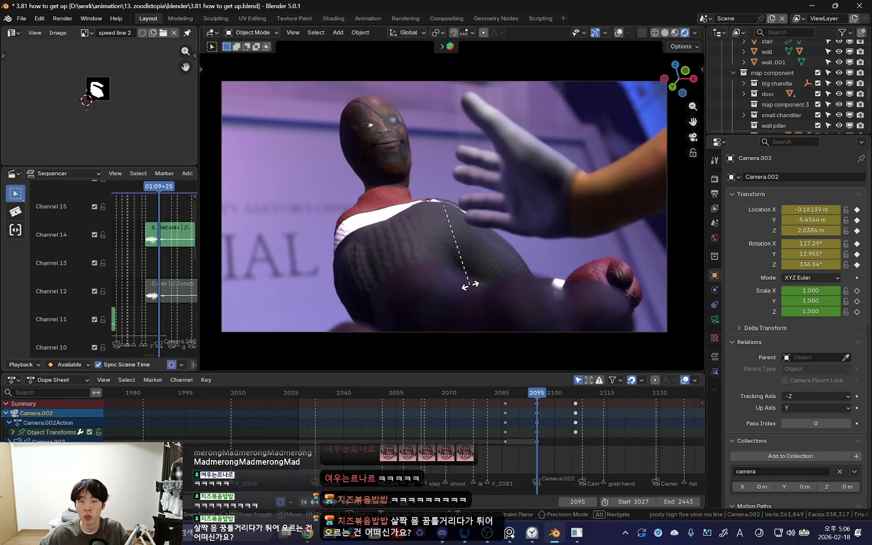
click(483, 302)
key(i)
Step: Rotate and key the camera at frame 2106, then step through frames 2097–2100
key(Up)
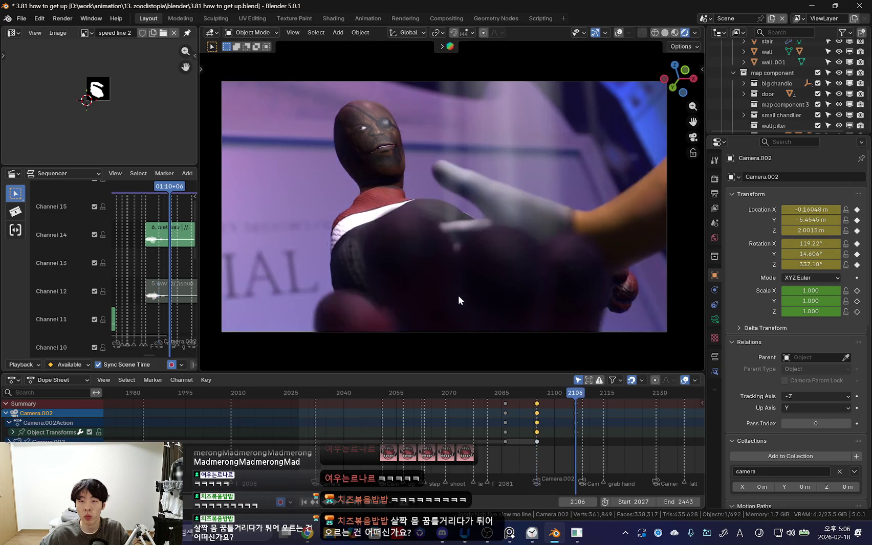
key(r)
click(484, 322)
key(i)
key(Down)
key(Right)
key(Right)
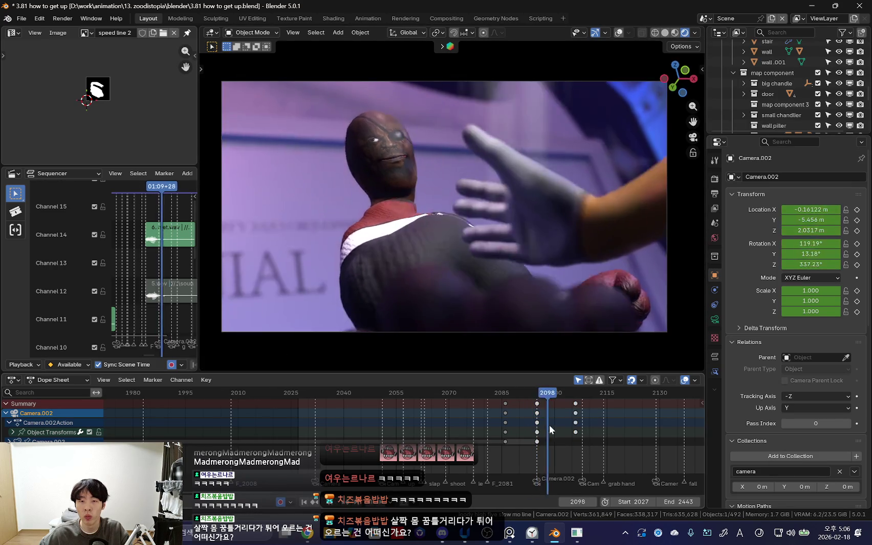
key(Left)
key(Left)
key(Left)
key(Right)
key(Right)
key(Right)
Step: Move the camera keys from frame 2106 to 2111 and check the shot
click(575, 404)
key(g)
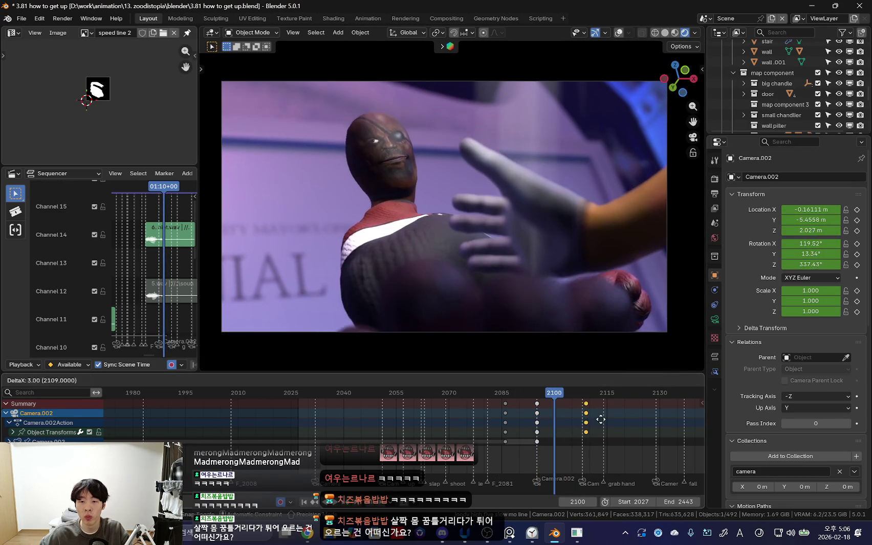
click(604, 421)
scroll(551, 423, down, 2)
key(Right)
key(Right)
key(Right)
key(Down)
scroll(509, 407, up, 2)
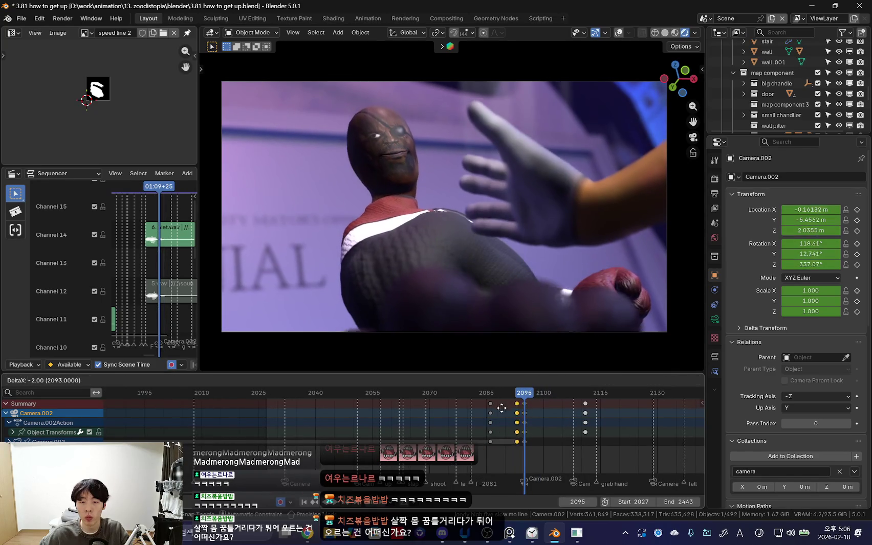
Step: Remove the hold between the camera keys and select the keys at 2085 and 2094
right_click(483, 415)
click(486, 416)
key(Right)
key(Right)
key(Right)
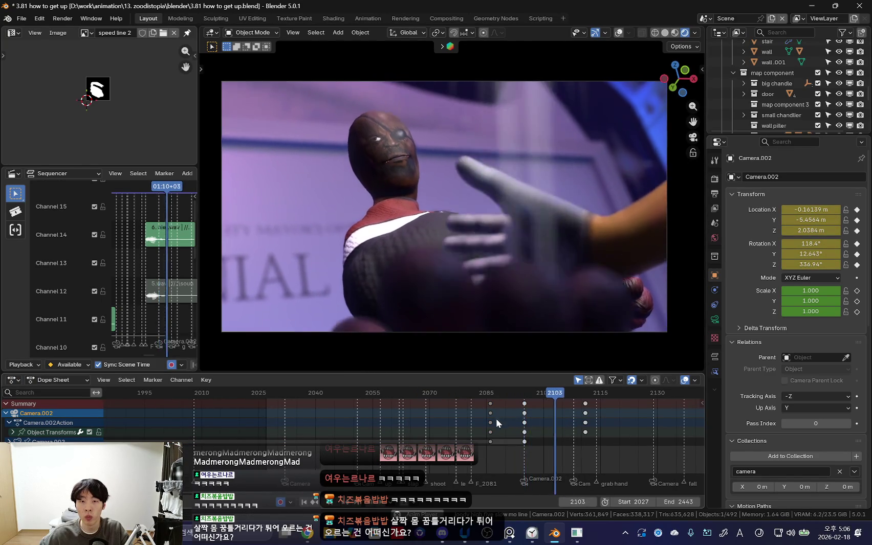
key(Down)
key(Down)
key(Up)
key(Up)
Step: Shift the selected camera keys about 4 frames earlier and play back from frame 2081
scroll(513, 414, down, 2)
key(bracketleft)
scroll(515, 411, down, 2)
drag(500, 416, 463, 422)
scroll(463, 422, down, 2)
key(Down)
key(Down)
key(Down)
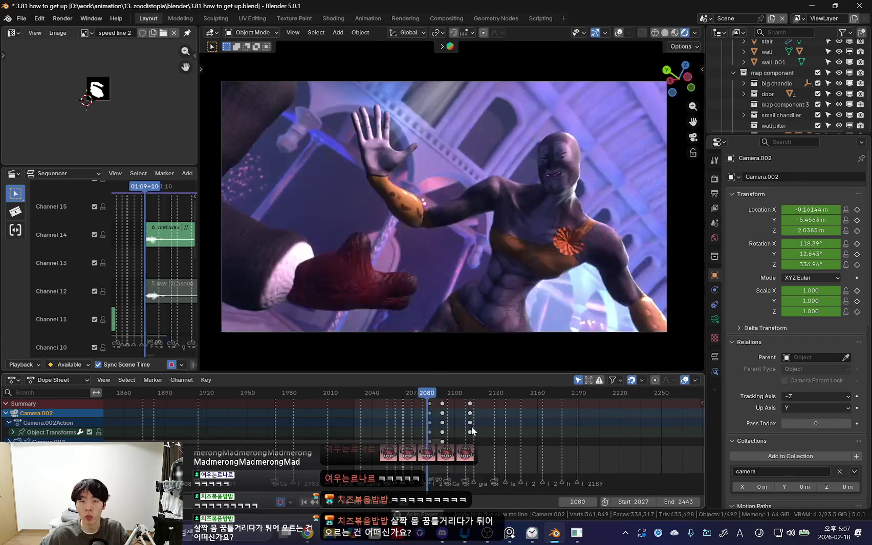
key(space)
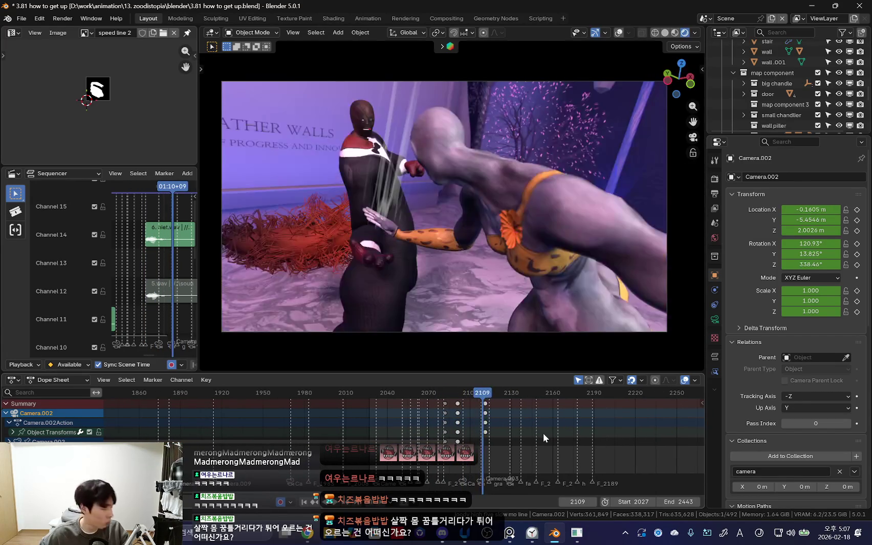
key(alt+Tab)
key(alt+Tab)
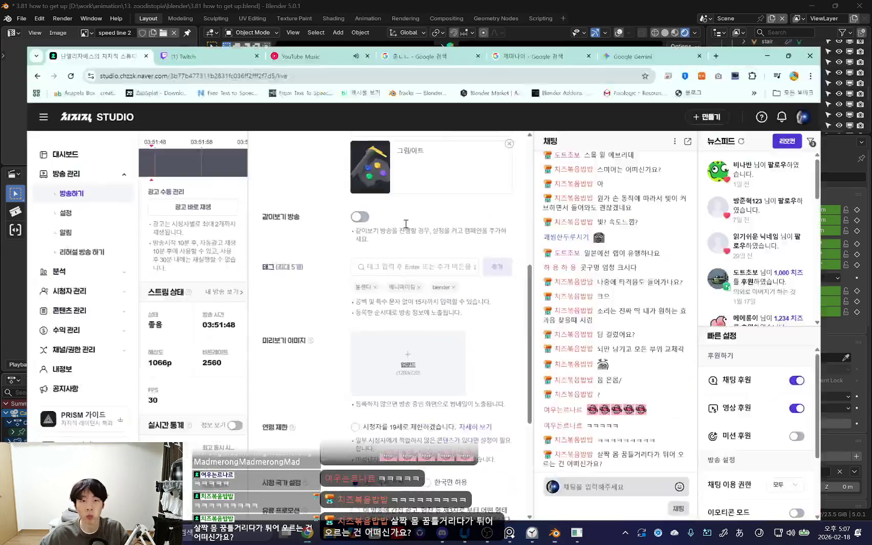
key(ctrl+3)
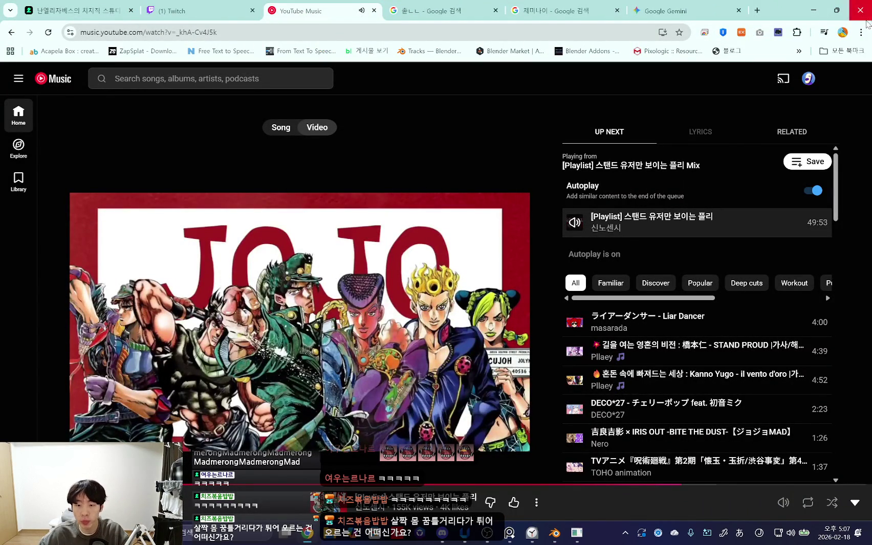
click(813, 7)
right_click(433, 420)
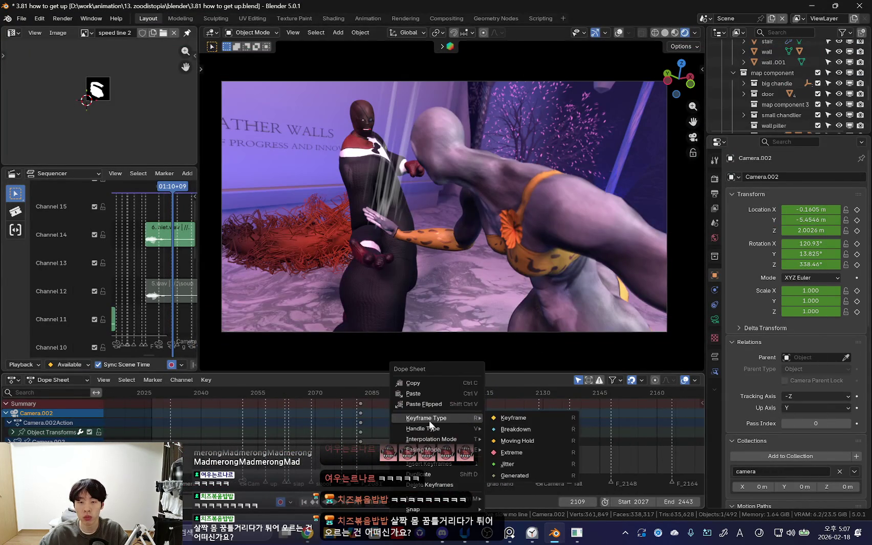
Step: Replay the camera shot from frame 2102 several times
key(Escape)
key(space)
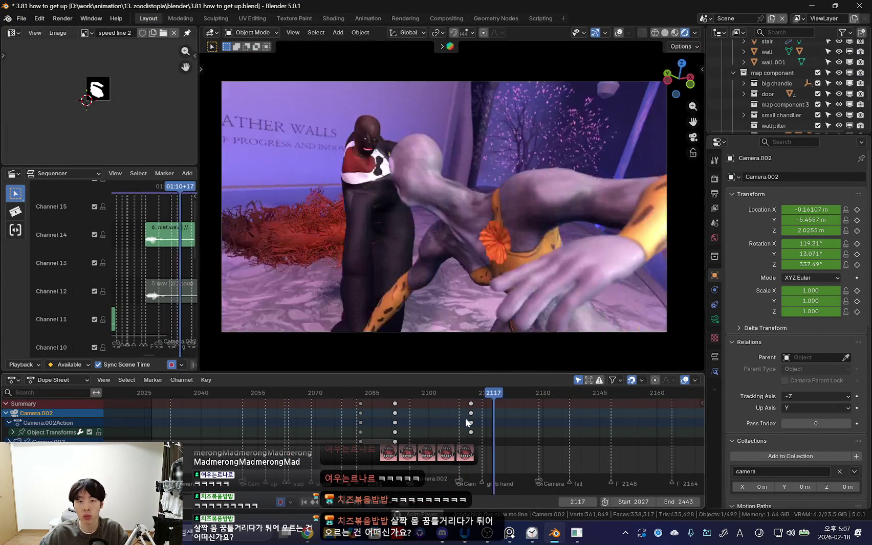
key(Escape)
key(space)
scroll(432, 417, up, 2)
key(Escape)
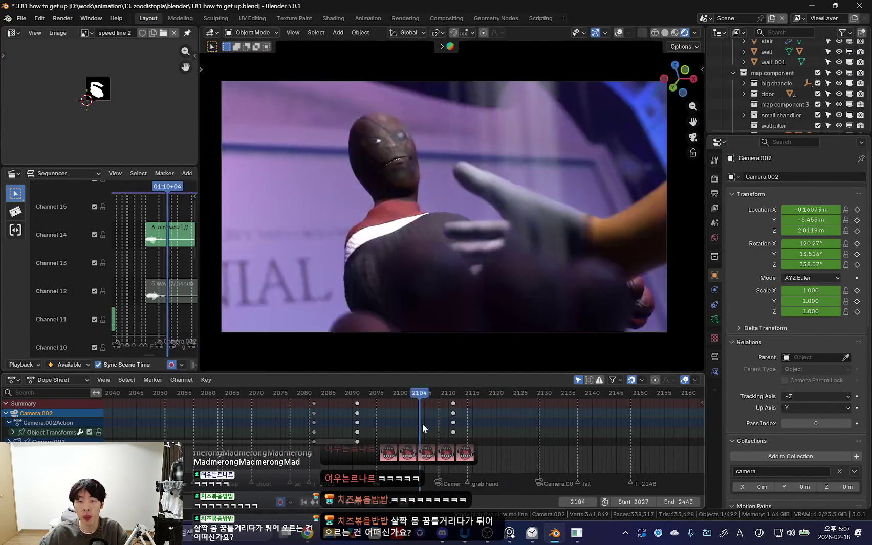
key(space)
key(space)
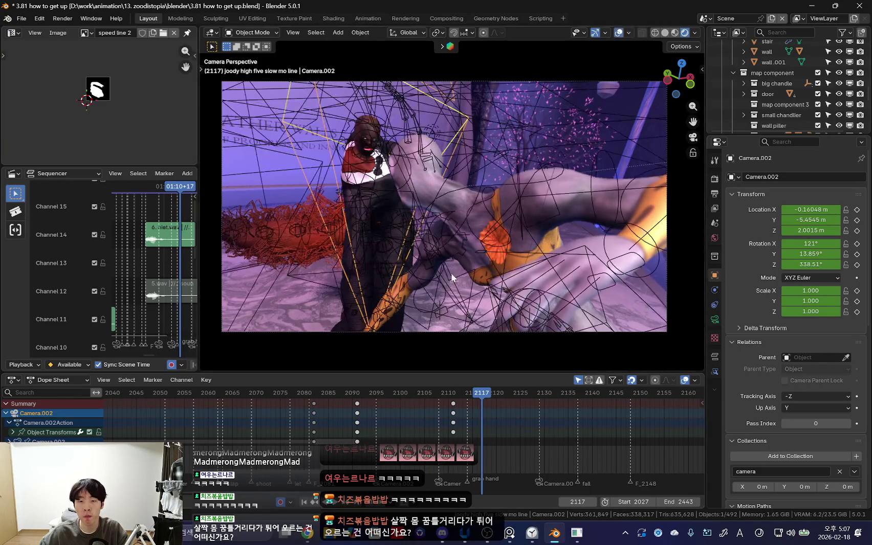
Step: Select the upper_arm_fk.R bone in Pose Mode, select the rig's keys, and go to frame 2114
click(438, 276)
key(ctrl+Tab)
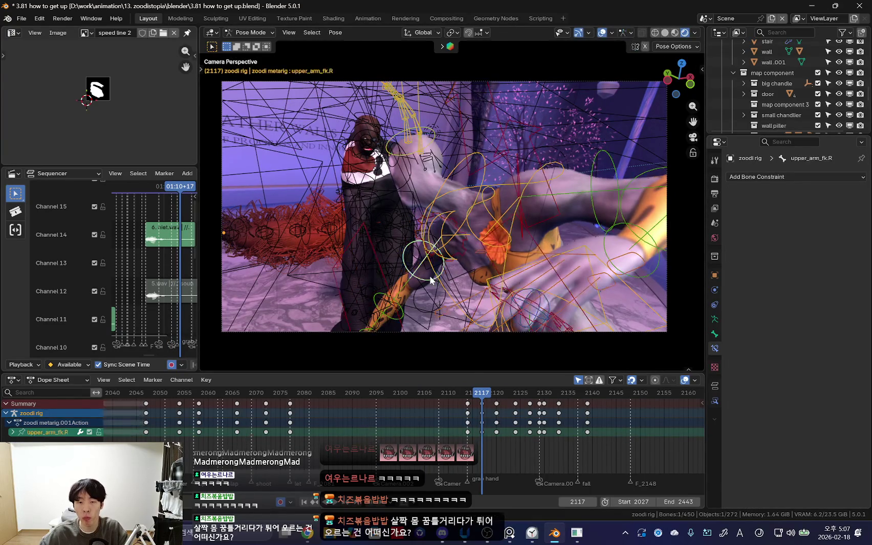
key(shift+alt+z)
scroll(495, 440, up, 2)
middle_drag(496, 440, 458, 430)
key(a)
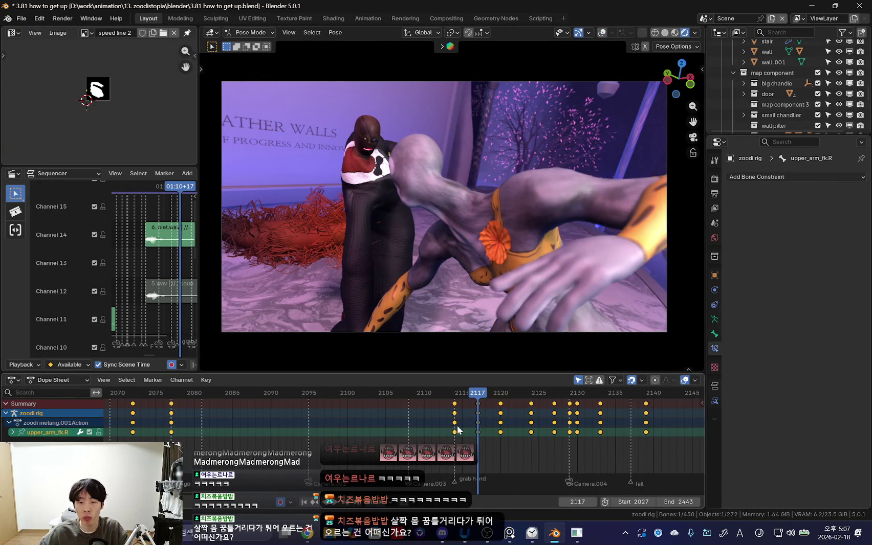
click(456, 423)
scroll(456, 423, up, 1)
key(shift+alt+z)
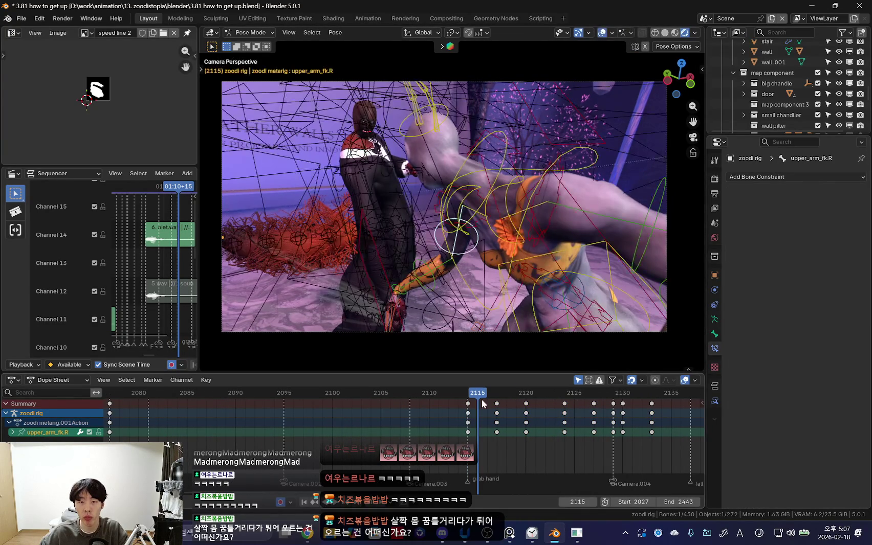
key(shift+alt+z)
Step: Rotate the right upper arm at frames 2115 and 2117, scrubbing to review the motion
key(Right)
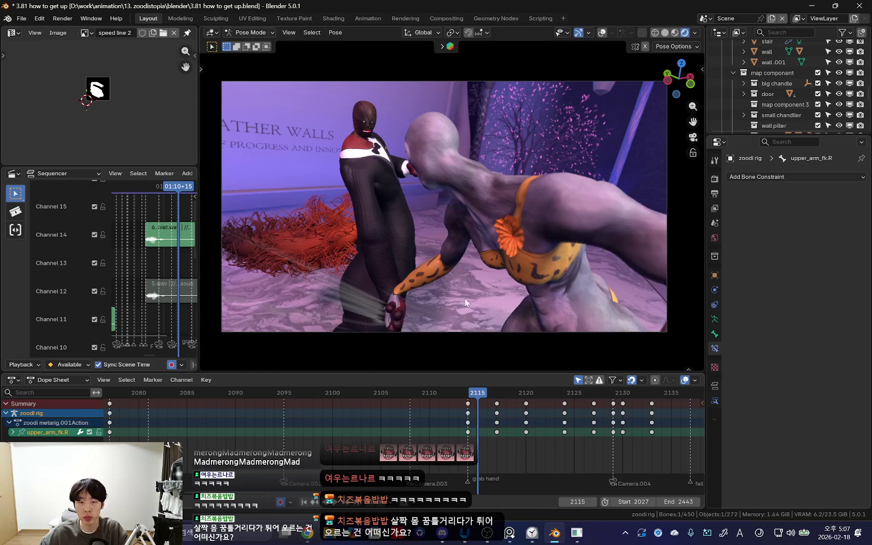
key(r)
click(514, 311)
drag(487, 392, 490, 436)
key(Right)
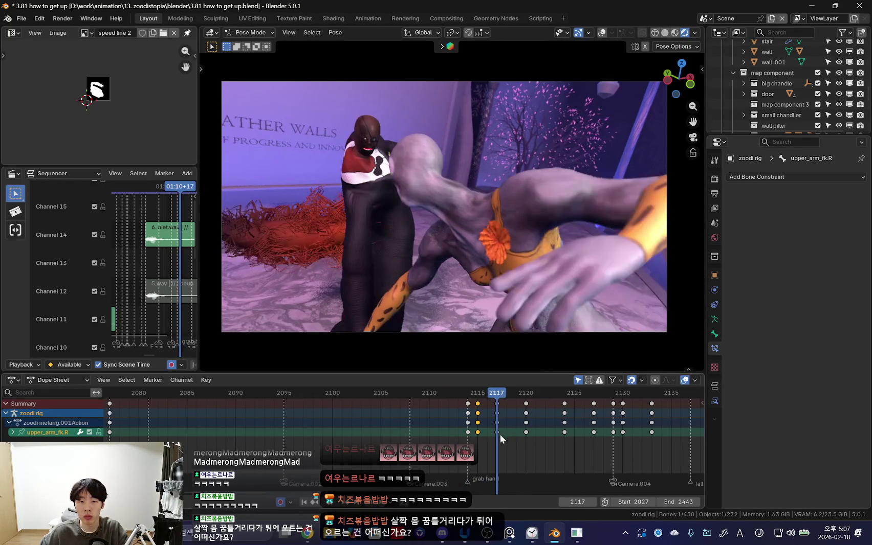
key(r)
key(r)
click(481, 496)
drag(480, 496, 426, 450)
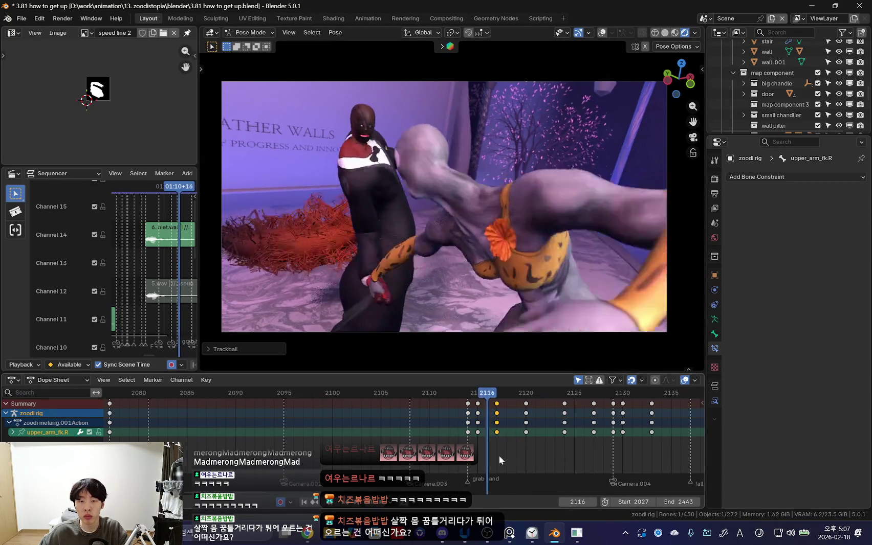
scroll(426, 450, down, 3)
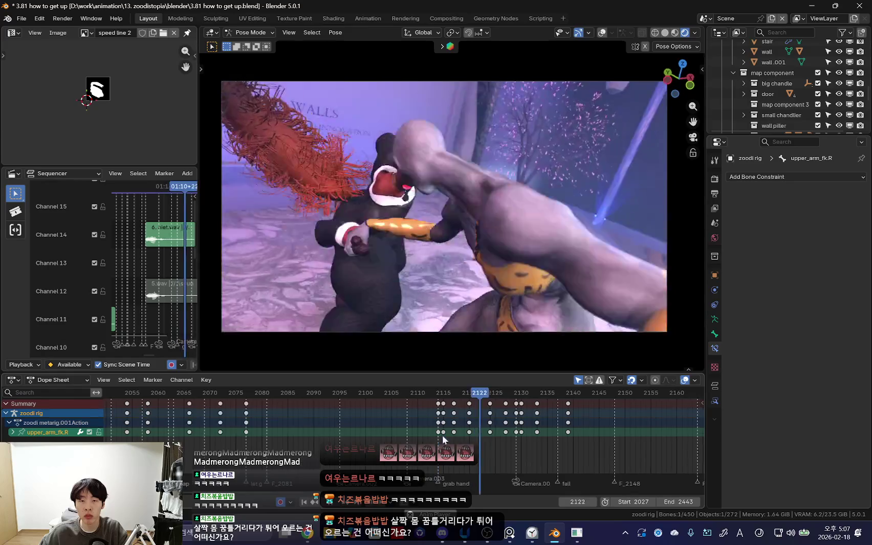
Step: Scrub the Dope Sheet back and forth to review the fight shots, then leave Pose Mode
alt+scroll(440, 435, down, 5)
scroll(428, 434, down, 3)
alt+scroll(428, 434, up, 11)
alt+scroll(428, 432, down, 9)
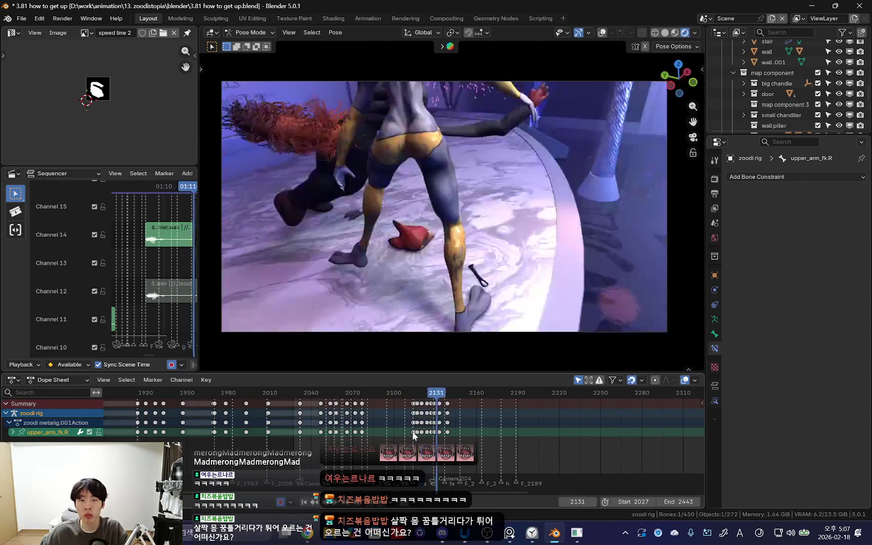
alt+scroll(412, 439, up, 14)
alt+scroll(424, 439, down, 9)
alt+scroll(423, 440, down, 3)
alt+scroll(408, 441, up, 14)
scroll(407, 441, down, 2)
alt+scroll(412, 439, down, 10)
alt+scroll(416, 438, down, 20)
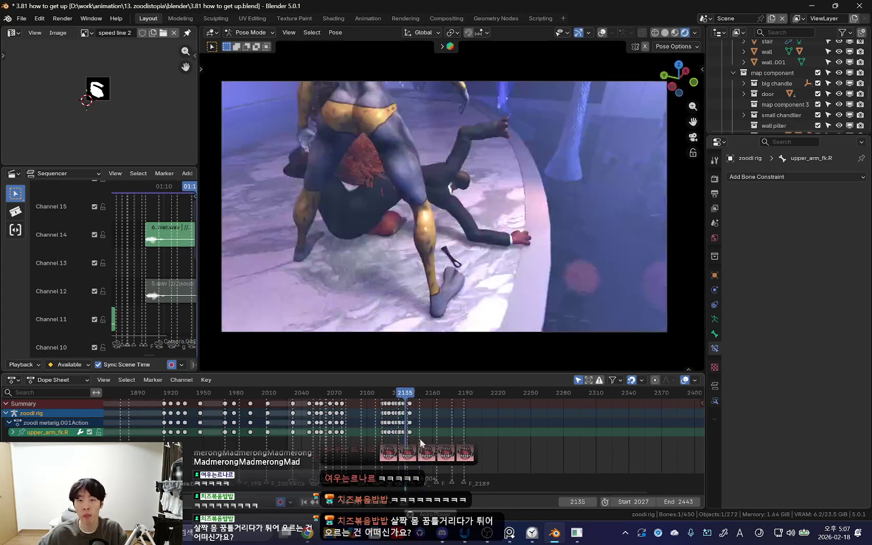
scroll(438, 428, up, 3)
alt+scroll(439, 428, down, 12)
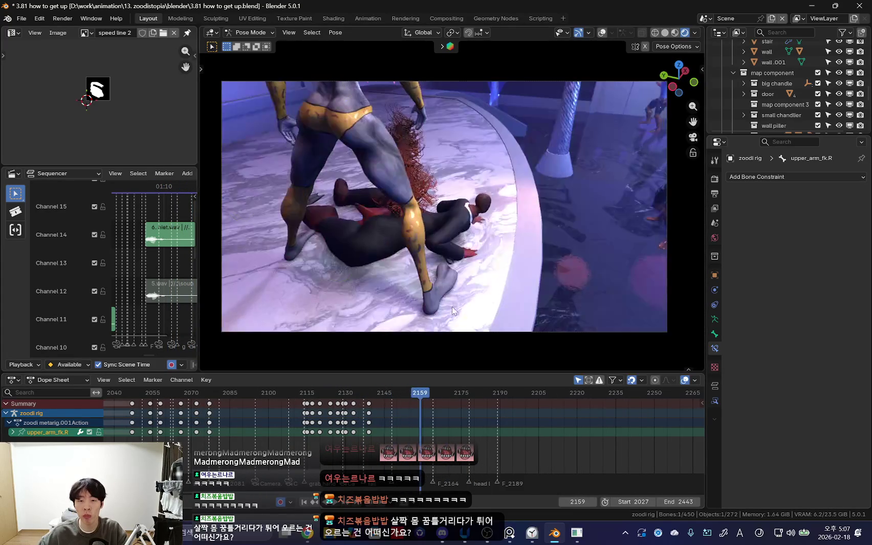
middle_drag(442, 253, 527, 290)
key(ctrl+Tab)
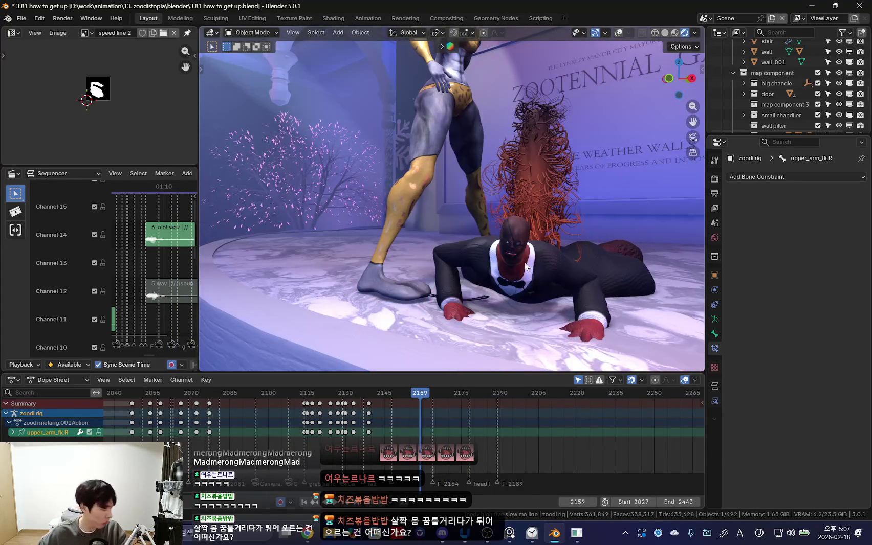
Step: In Chrome, search Google for elevenlabs and open the ElevenLabs site
key(alt+Tab)
key(ctrl+Tab)
key(ctrl+Tab)
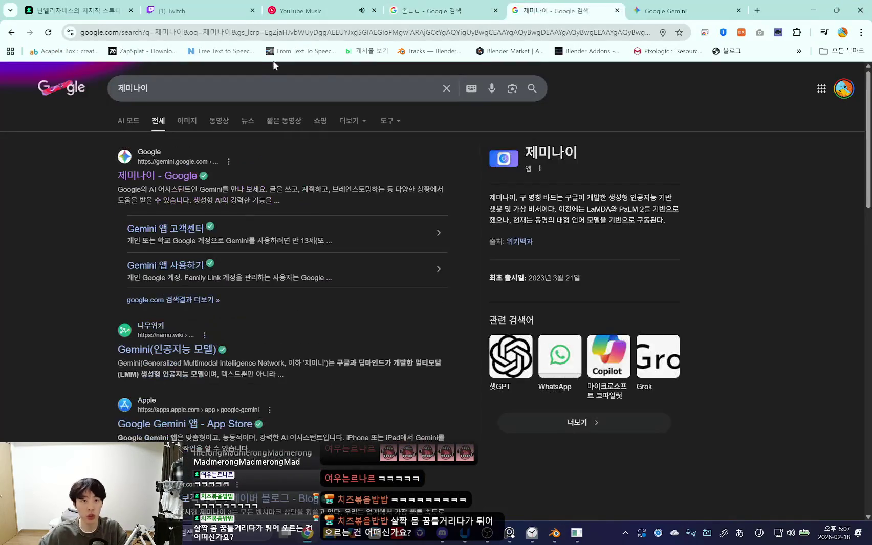
key(BackSpace)
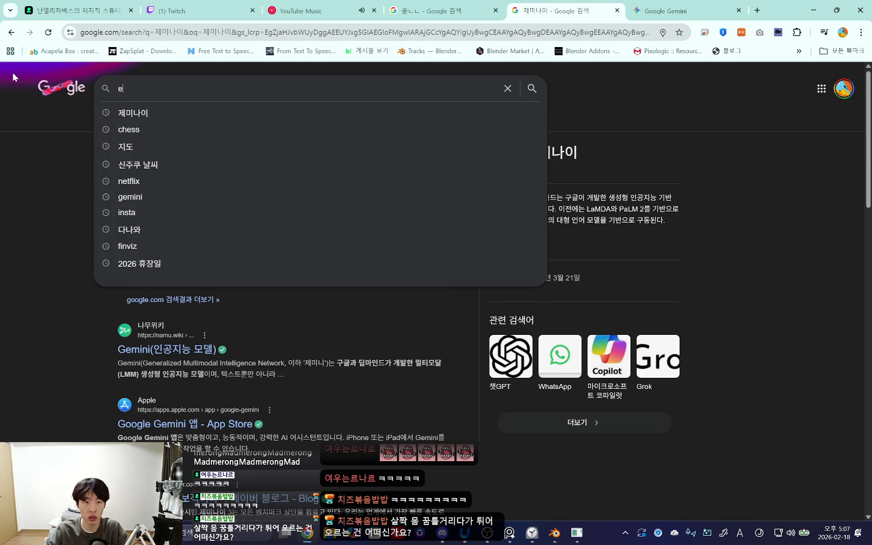
text(elevenlabs)
key(Return)
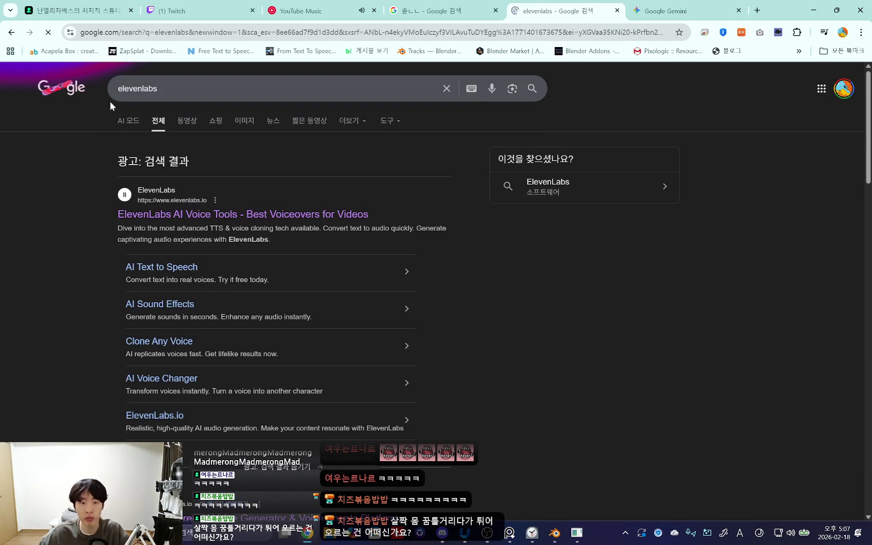
click(225, 214)
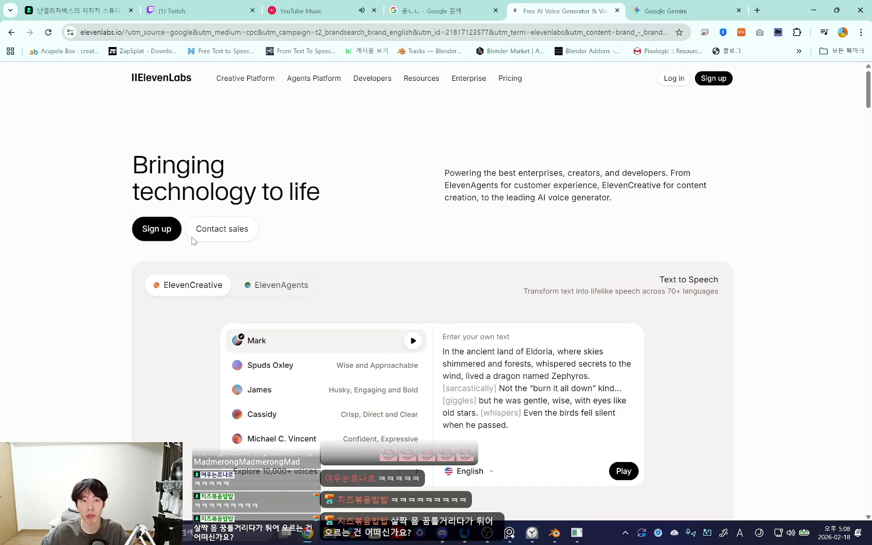
Step: In ElevenLabs Text to Speech, retag 'Hahhhh!!!!!!' as [shouting war cry] and generate speech
click(157, 229)
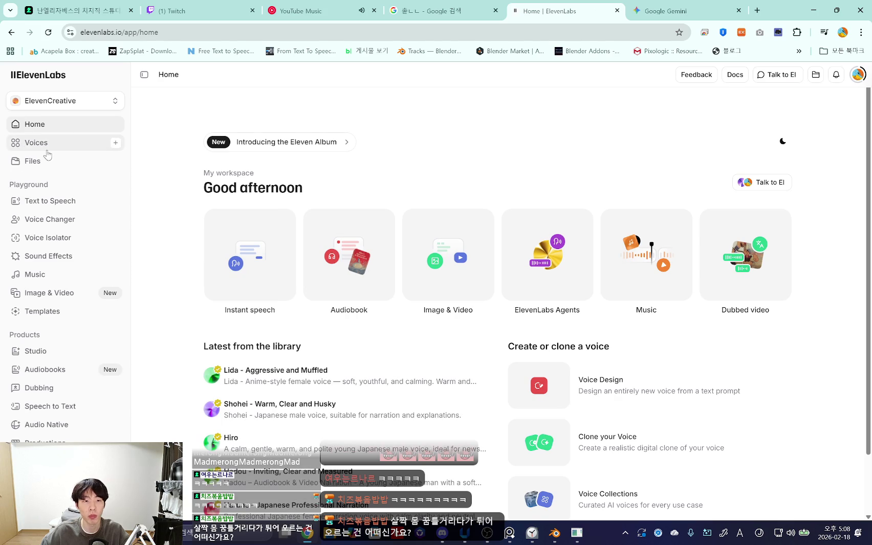
click(50, 201)
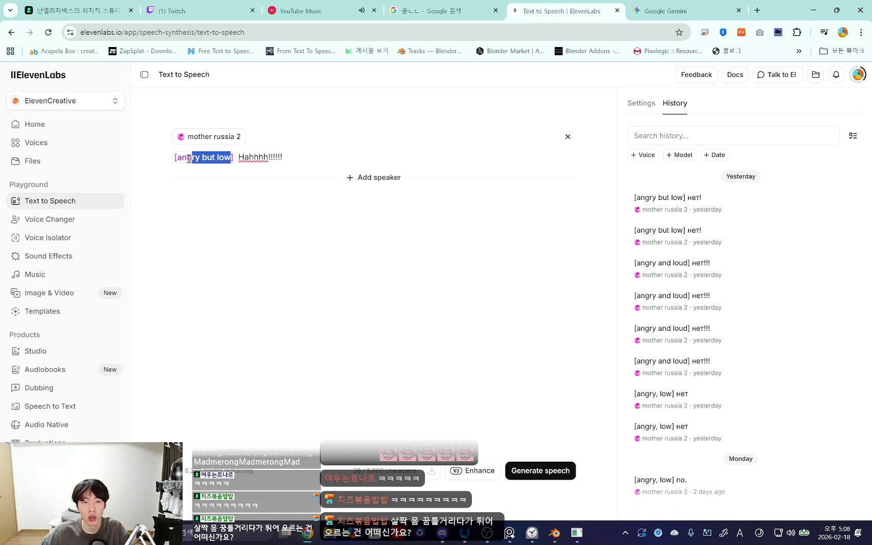
text(shouting war c)
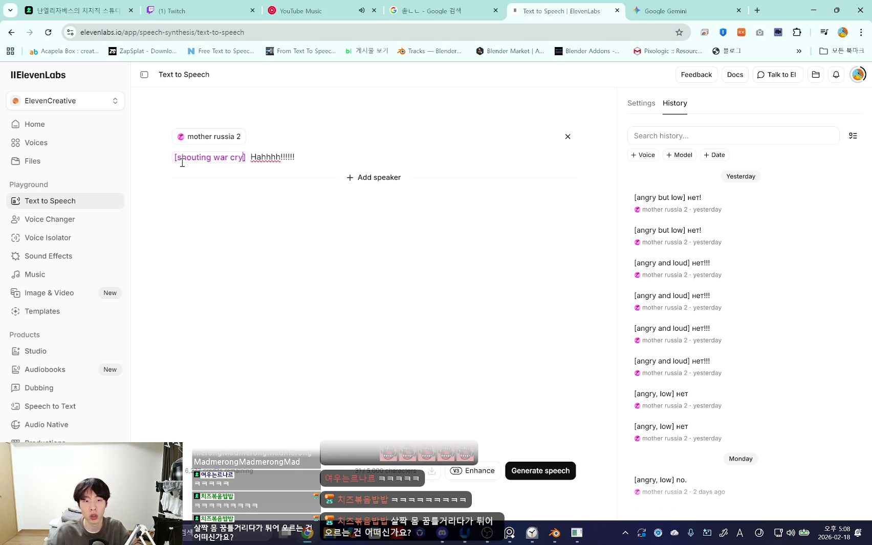
click(561, 471)
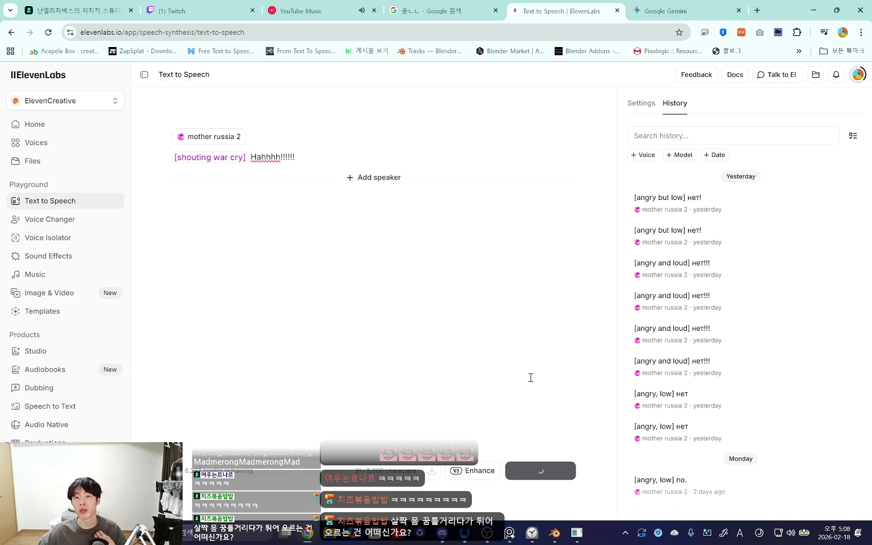
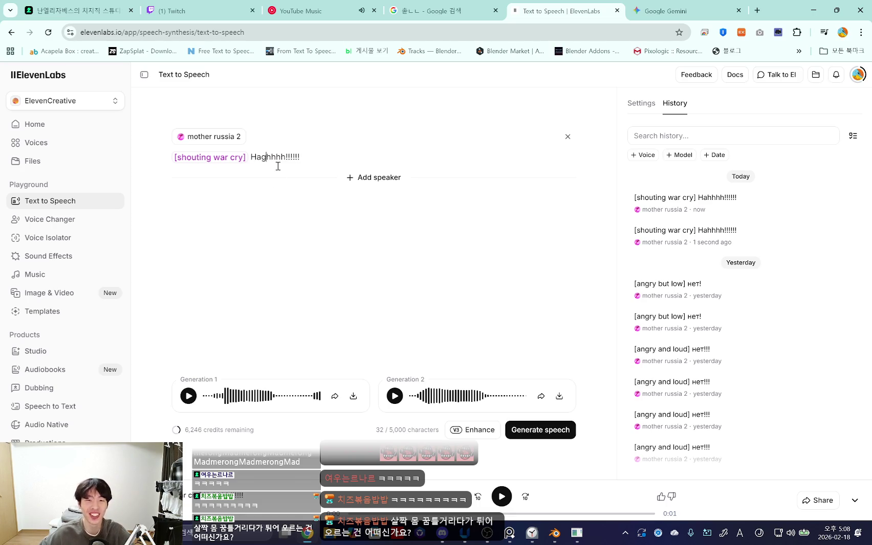
text(g)
Step: Generate and play new takes of the '[shouting war cry] Hagghhhh!!!!!!' line, then bring up system search
click(540, 431)
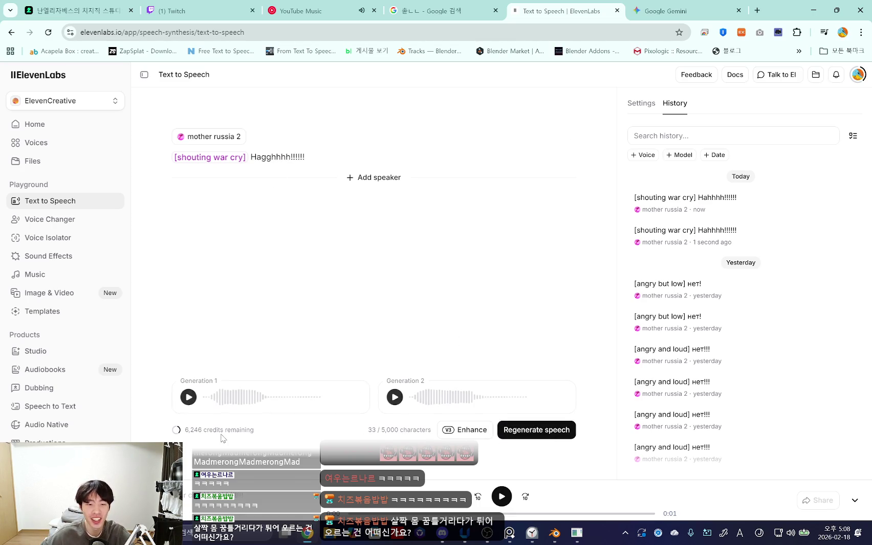
click(188, 396)
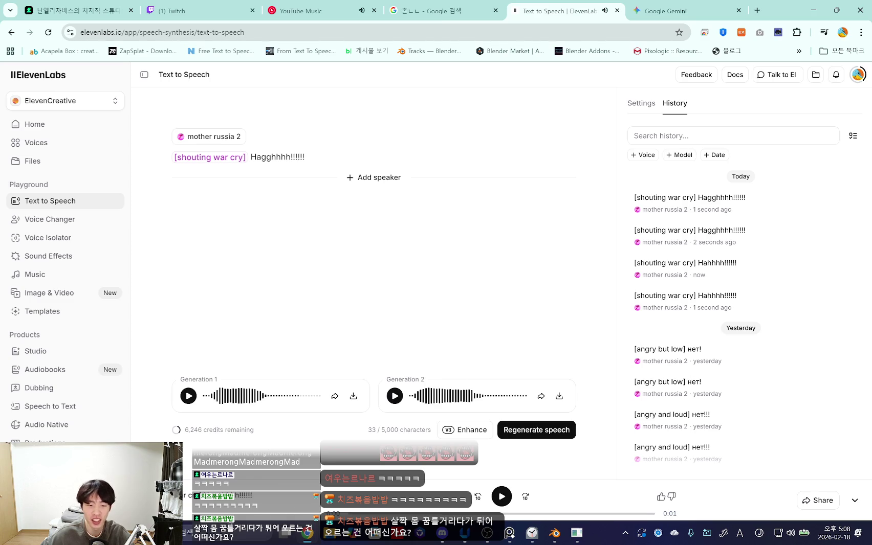
key(super)
Step: Launch Audacity via the 'auda' search and dismiss its update notice
text(auda)
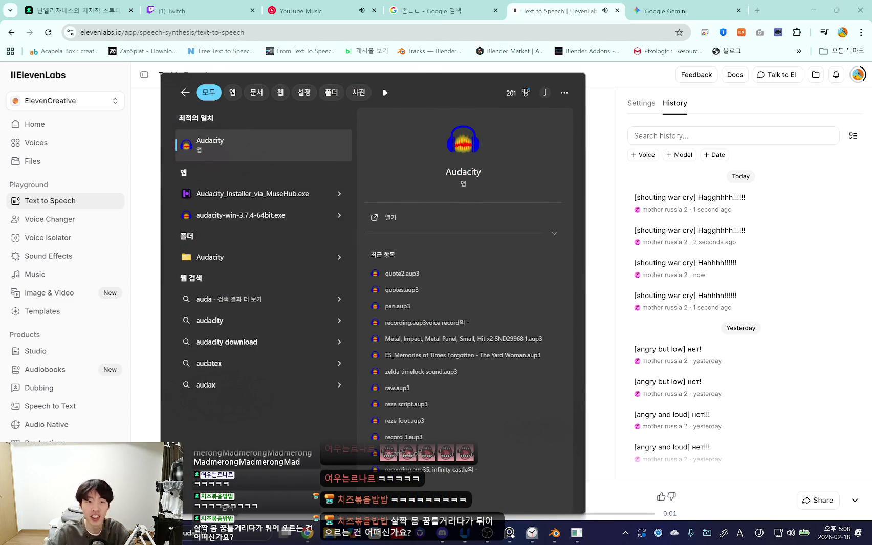
key(Return)
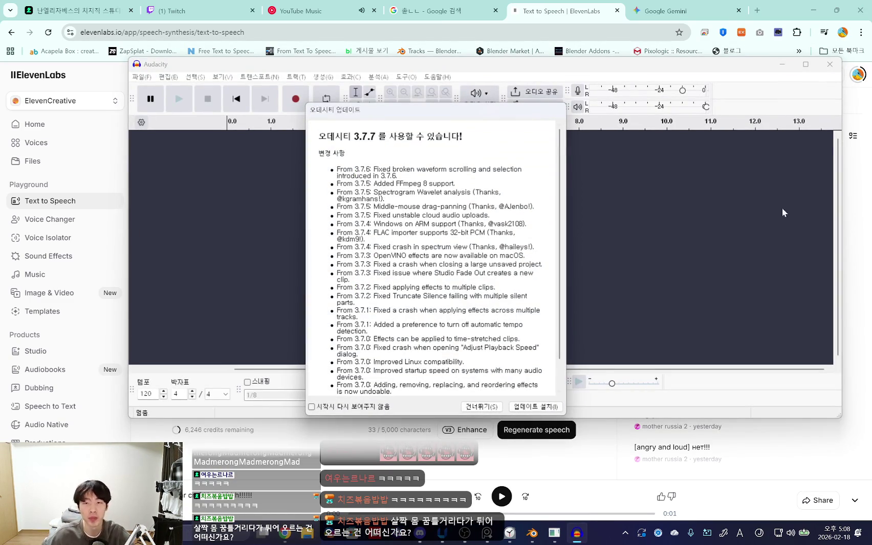
click(481, 407)
Step: Open the quote2.aup3 project, set the position near the clips' end, and return to ElevenLabs
click(141, 76)
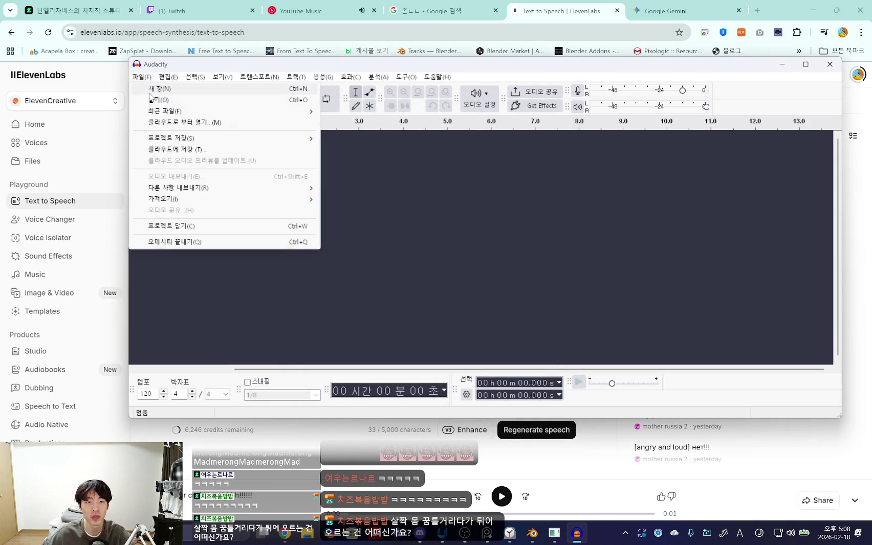
click(156, 101)
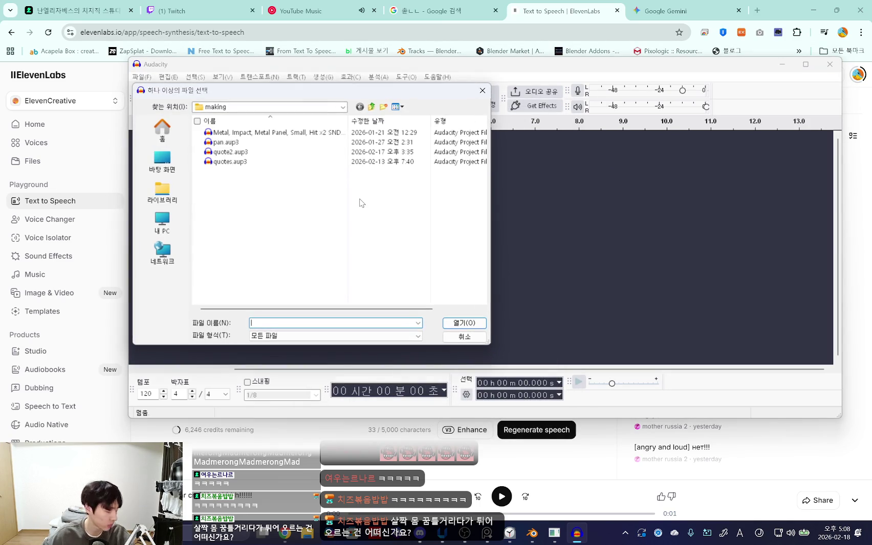
double_click(240, 152)
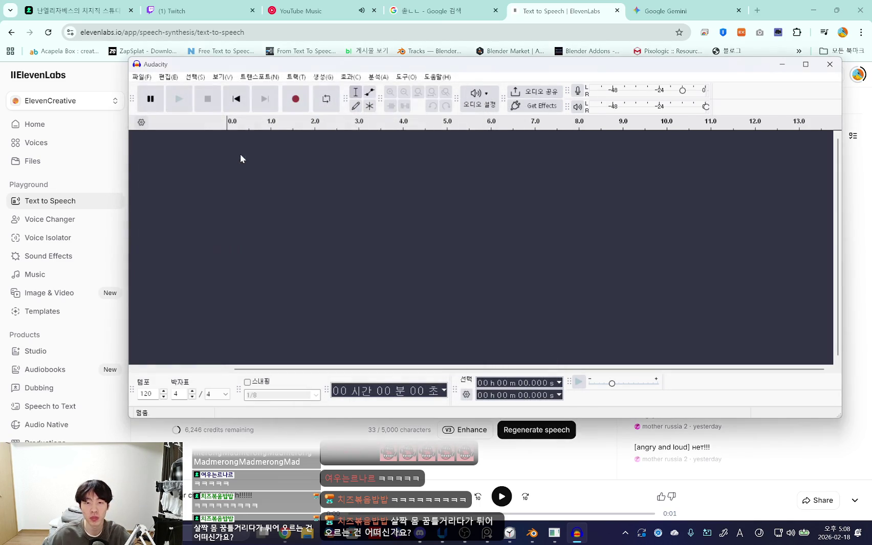
click(782, 188)
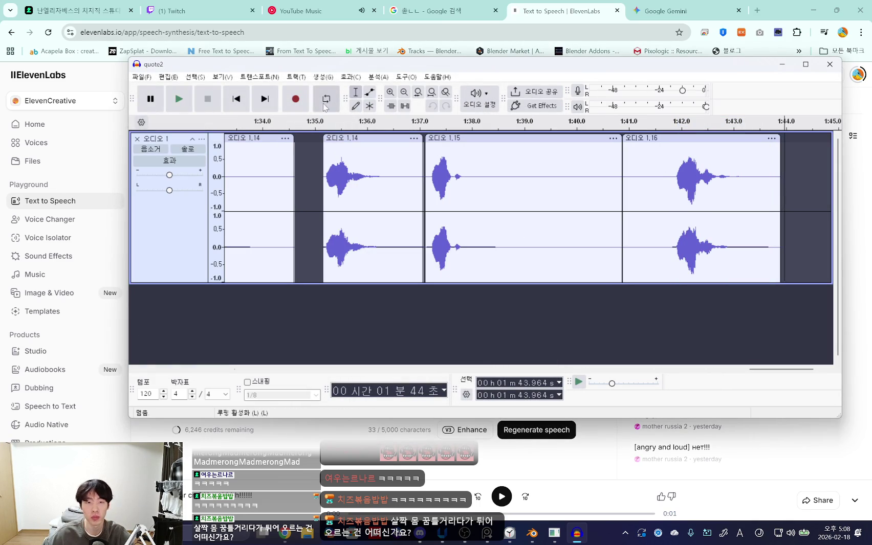
click(306, 441)
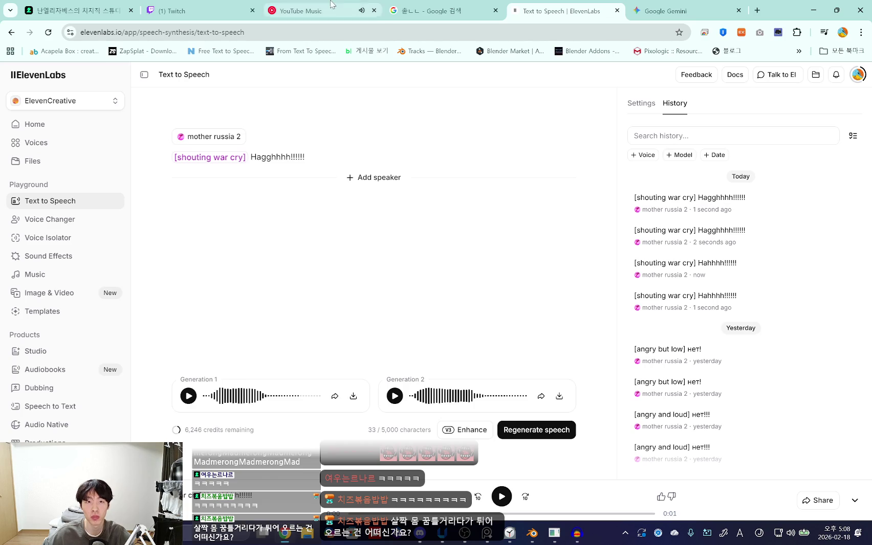
Step: Look through the browser tabs and return to the ElevenLabs Text to Speech tab
click(307, 10)
click(440, 10)
click(174, 10)
click(563, 10)
click(665, 10)
key(ctrl+shift+Tab)
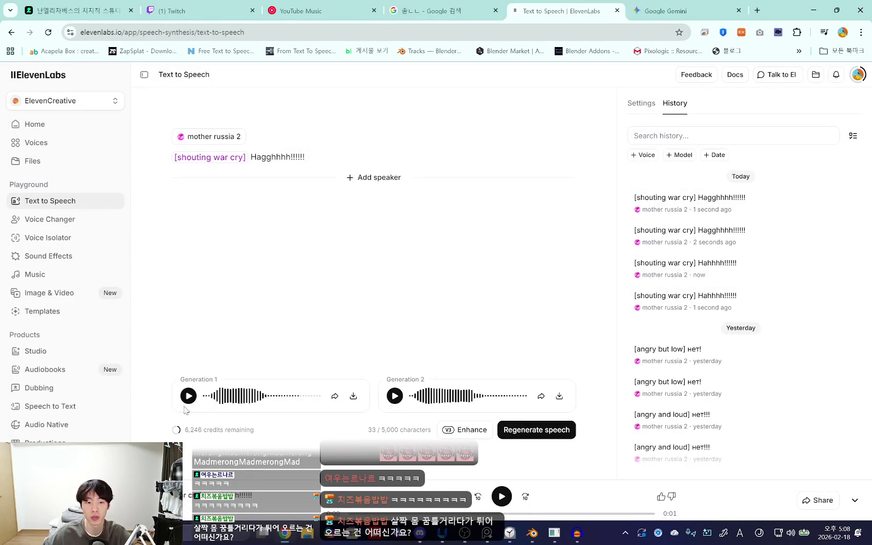
Step: Record the first war-cry take into quote2, stop recording, play it back, and return to ElevenLabs
click(188, 401)
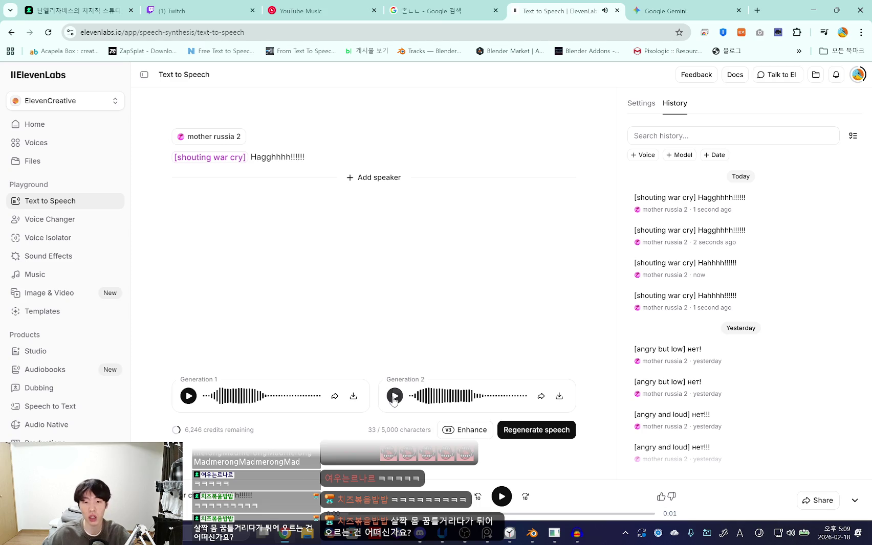
click(577, 533)
click(207, 106)
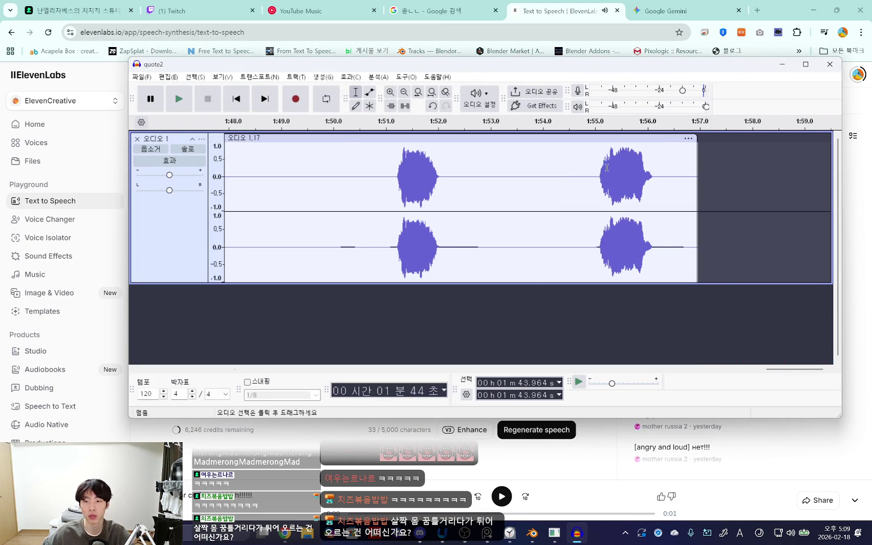
key(space)
key(alt+Tab)
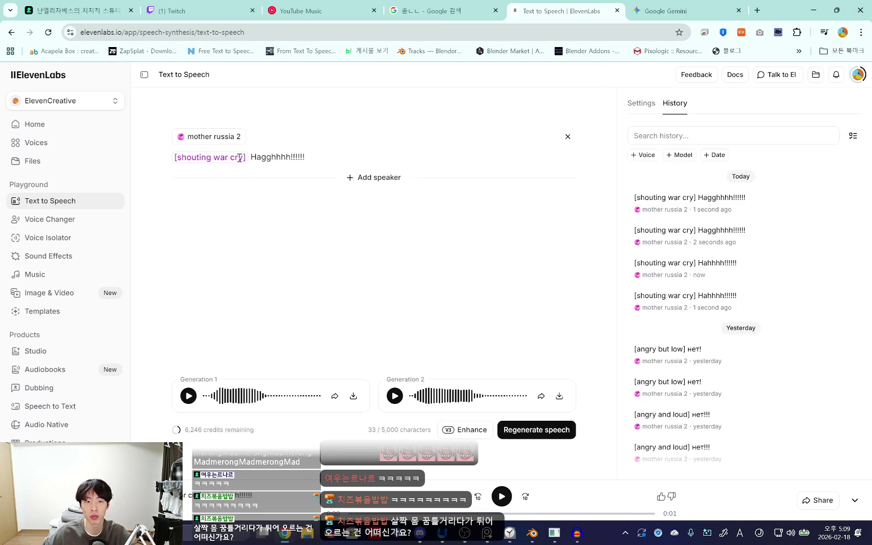
text(f)
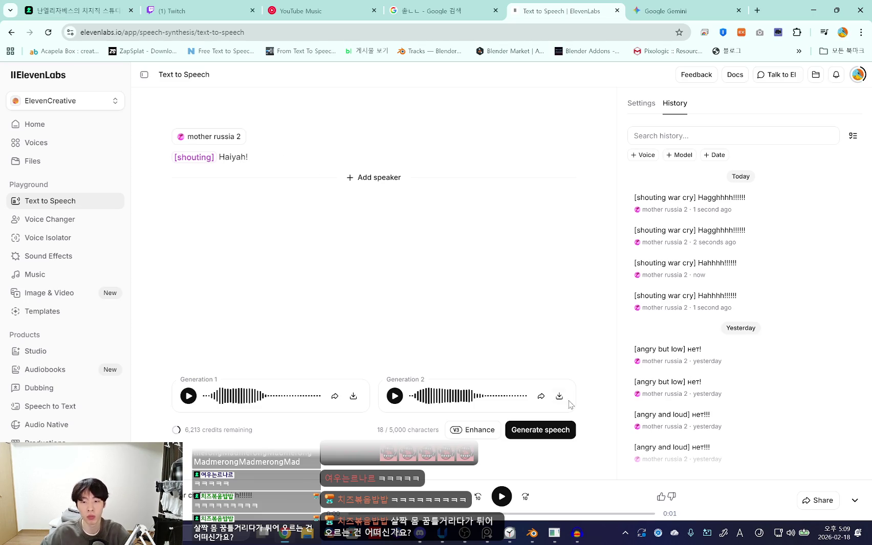
Step: Regenerate the Haiyah line with extra exclamation marks and a 'shouting powerfully' tag, and play the takes
click(545, 430)
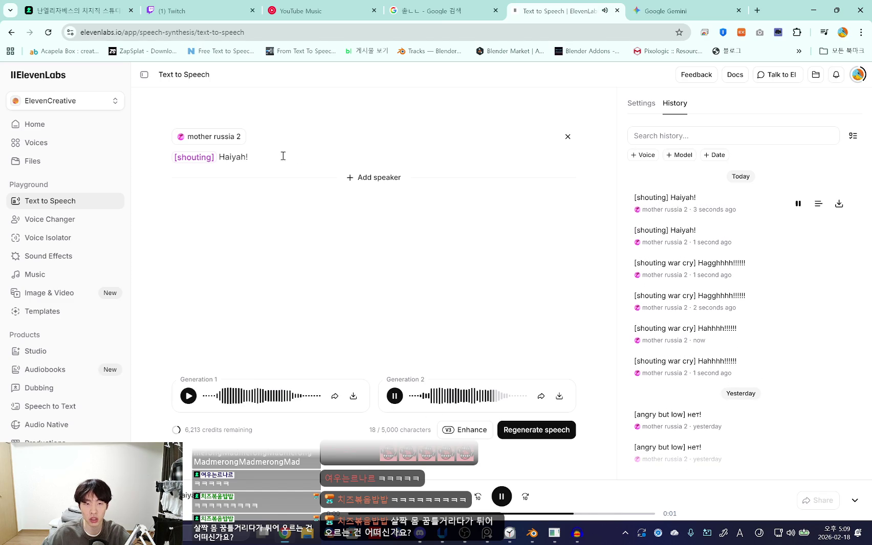
text(!!!!!!!!!!!!!!!!!!)
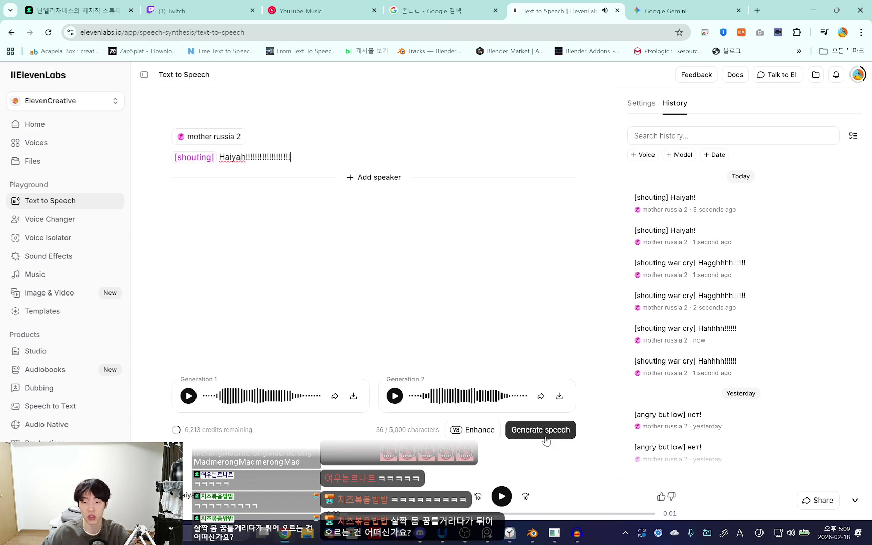
key(ctrl+Return)
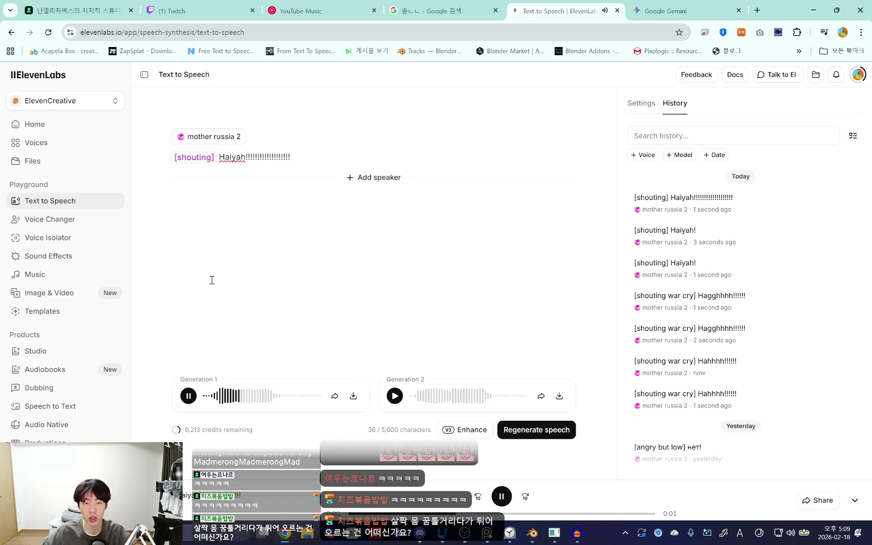
click(394, 397)
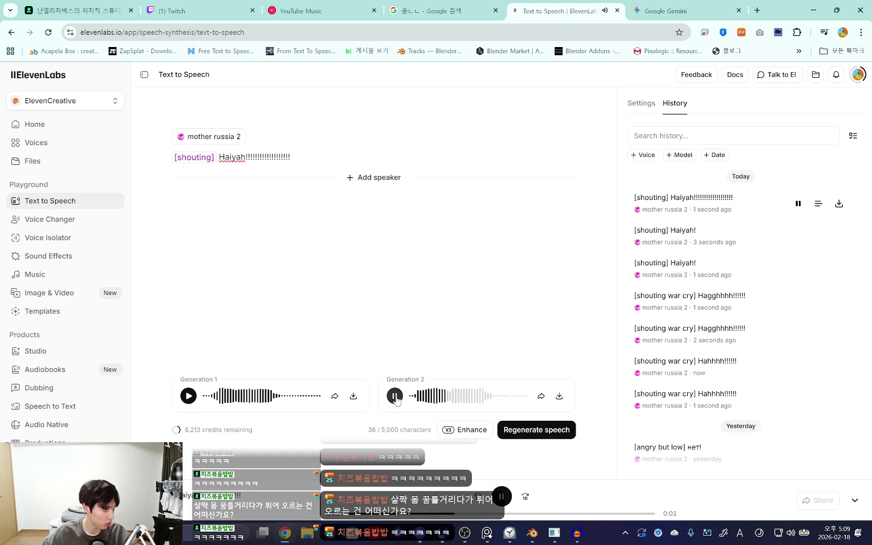
click(207, 158)
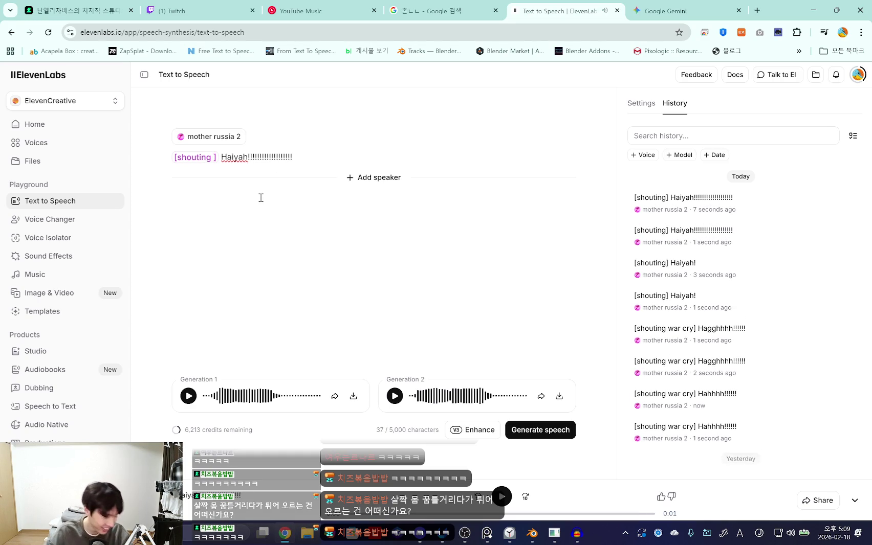
text(powerful)
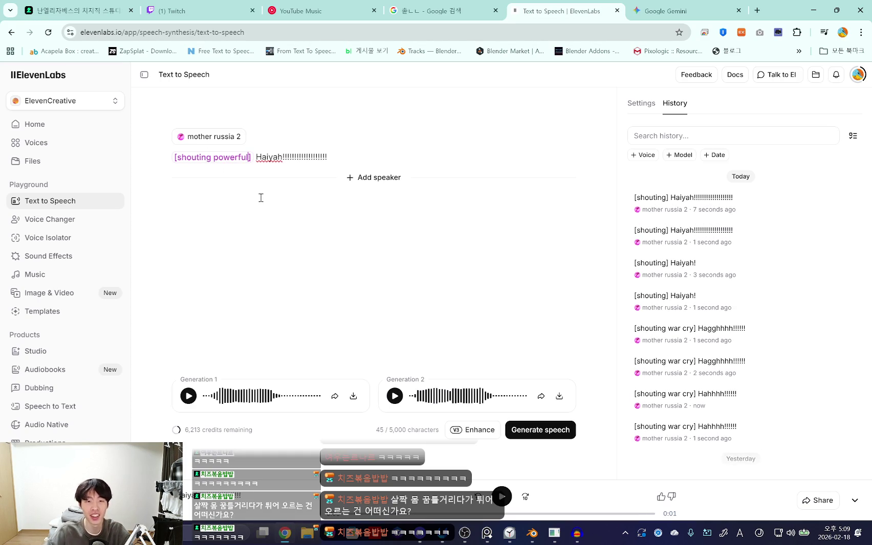
text(ly)
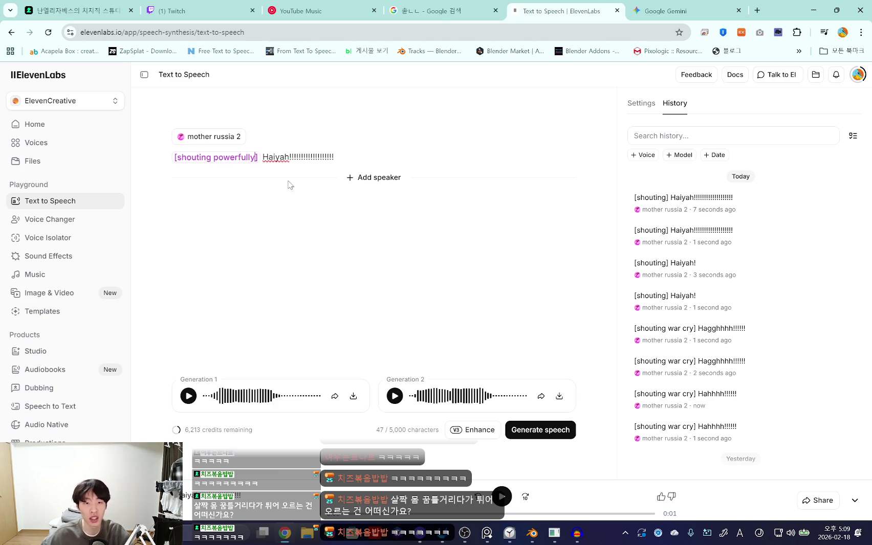
click(394, 396)
Step: Record the first shouted Haiyah take into the quote2 project and listen back to it
key(alt+Tab)
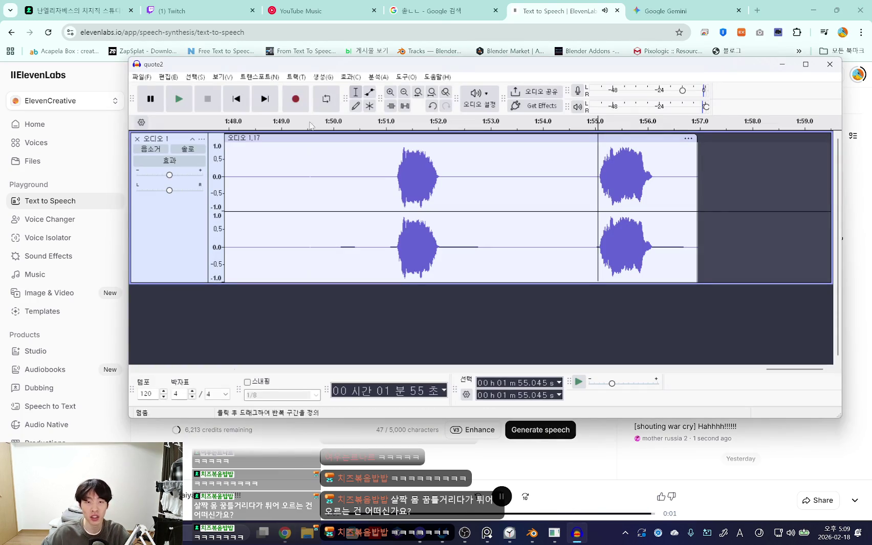
key(alt+Tab)
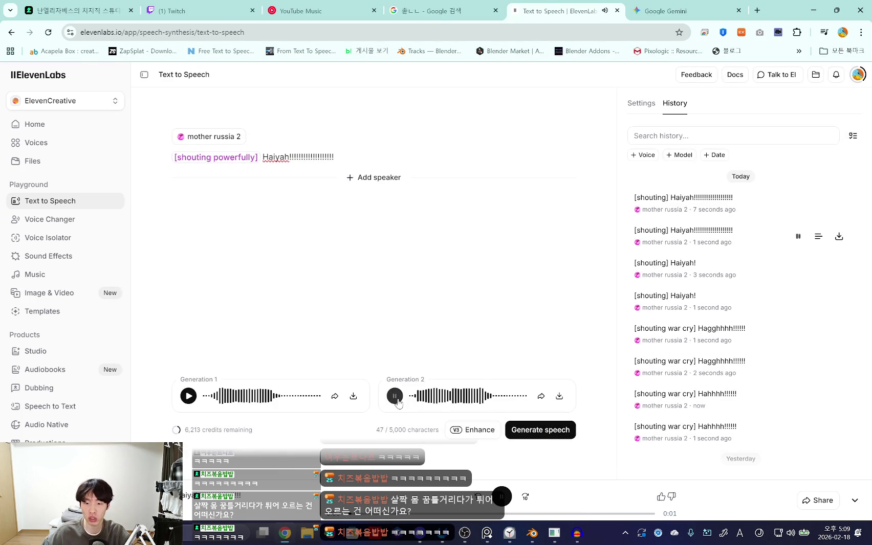
click(188, 398)
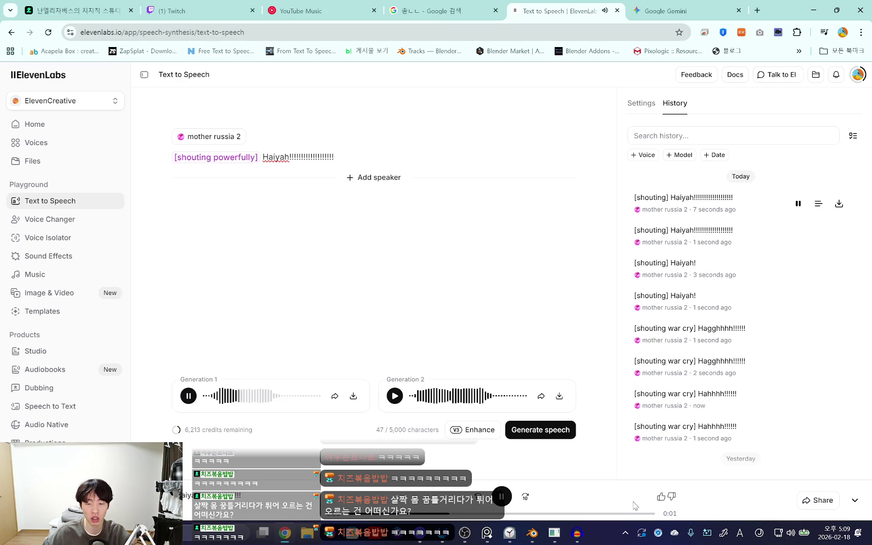
key(alt+Tab)
key(space)
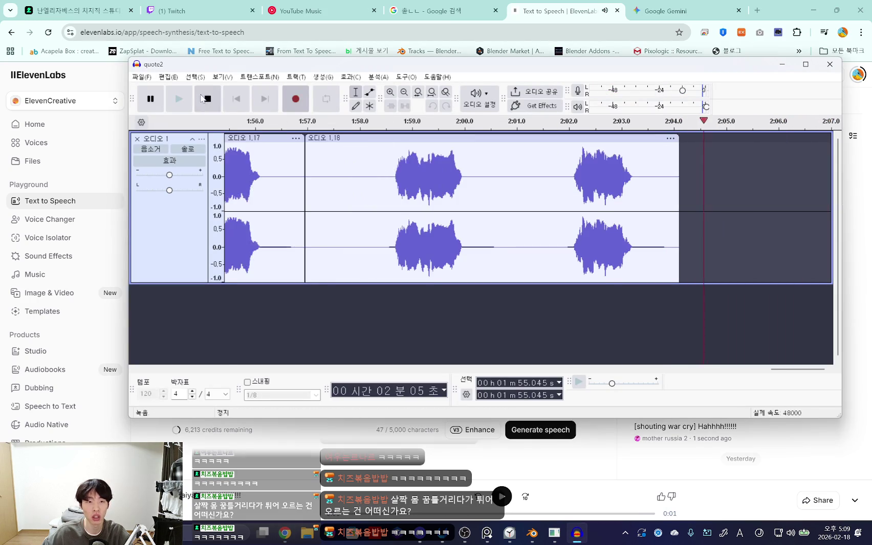
key(space)
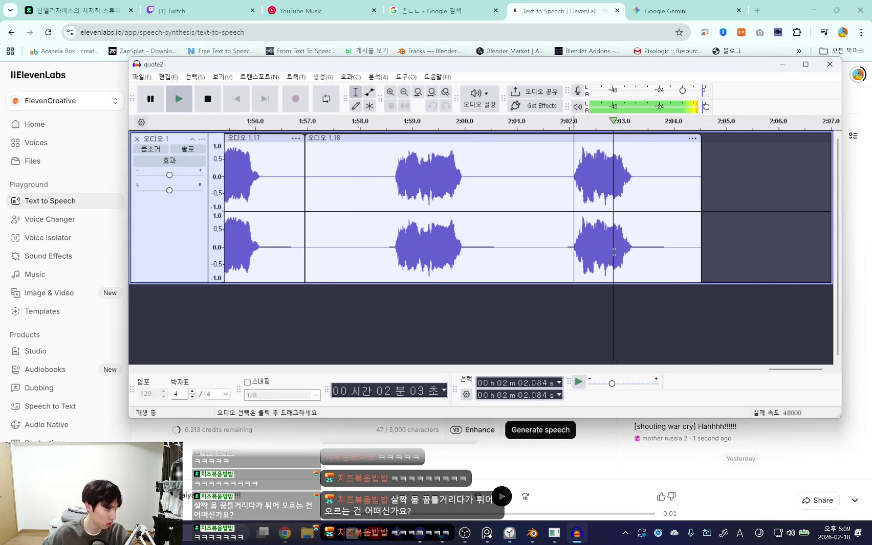
key(space)
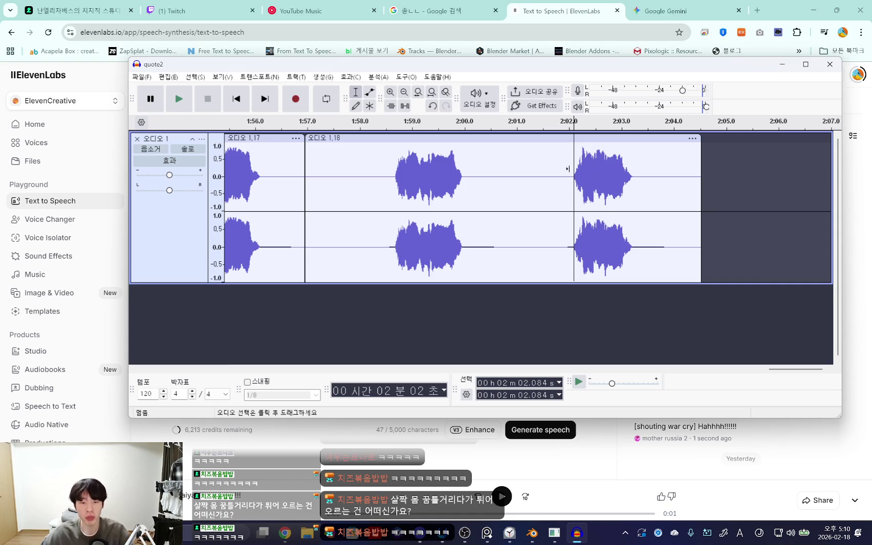
key(alt+Tab)
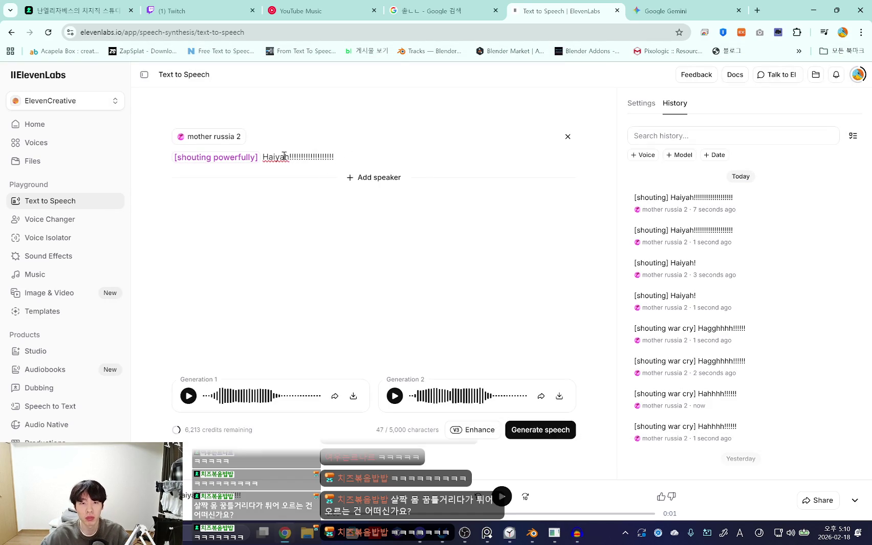
Step: Change the line to 'HHHaiyah!', regenerate, and record the second take as clip 1.19 in quote2
text(HH)
key(ctrl+Return)
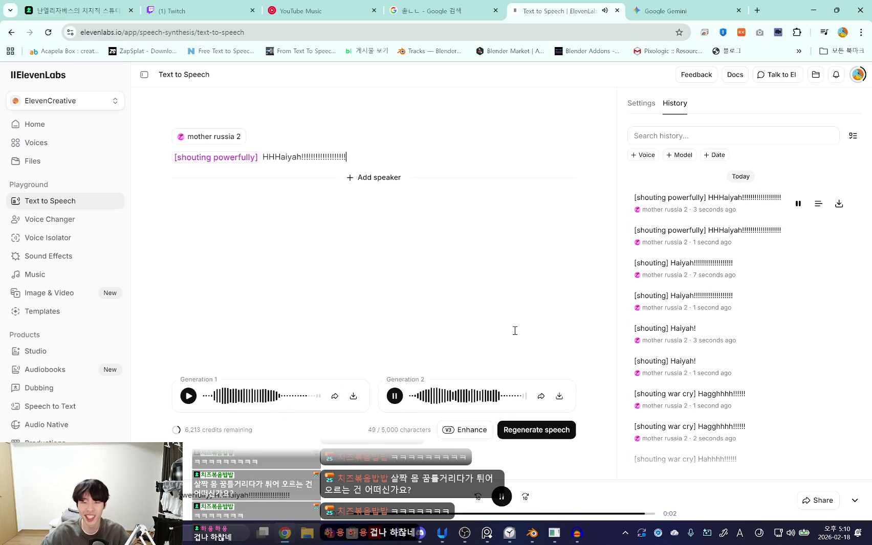
click(399, 397)
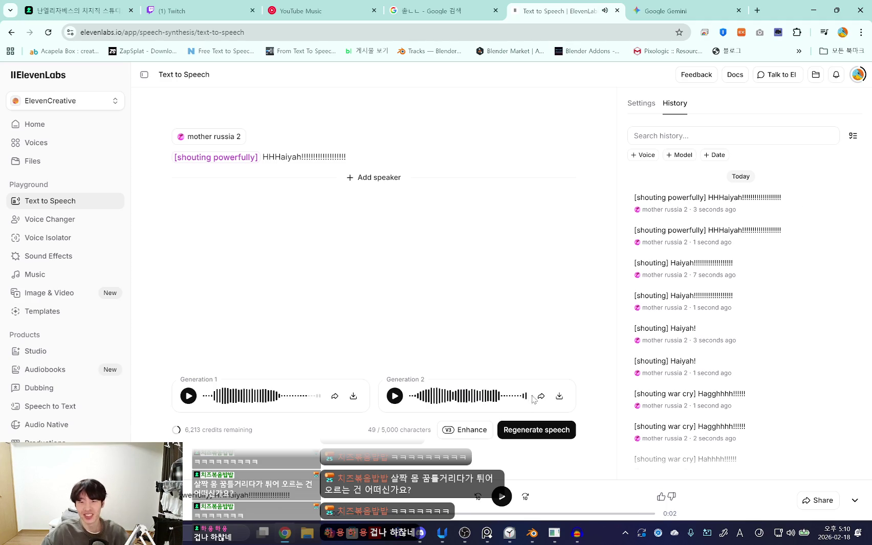
click(577, 534)
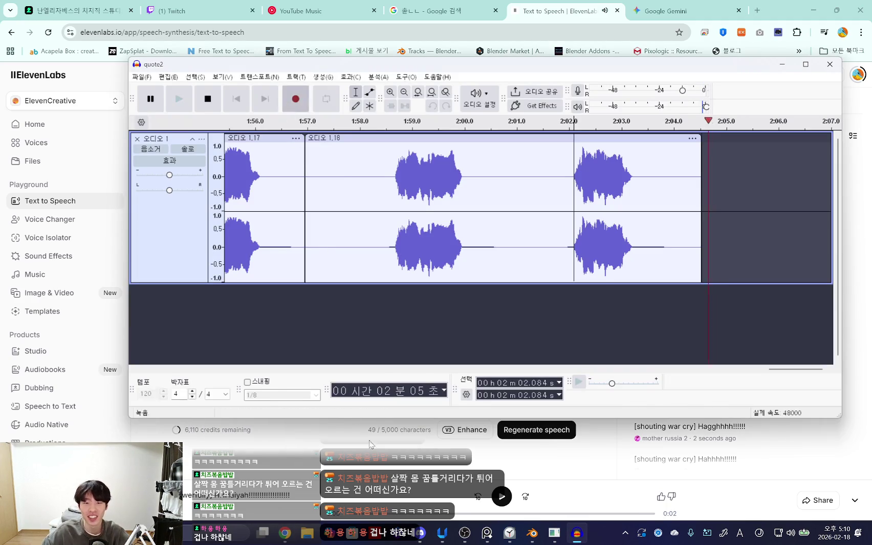
click(284, 533)
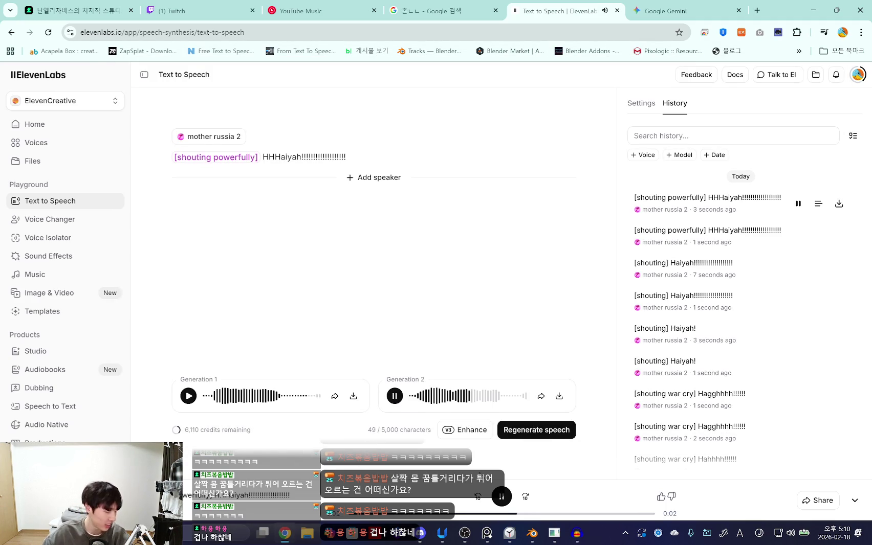
click(584, 537)
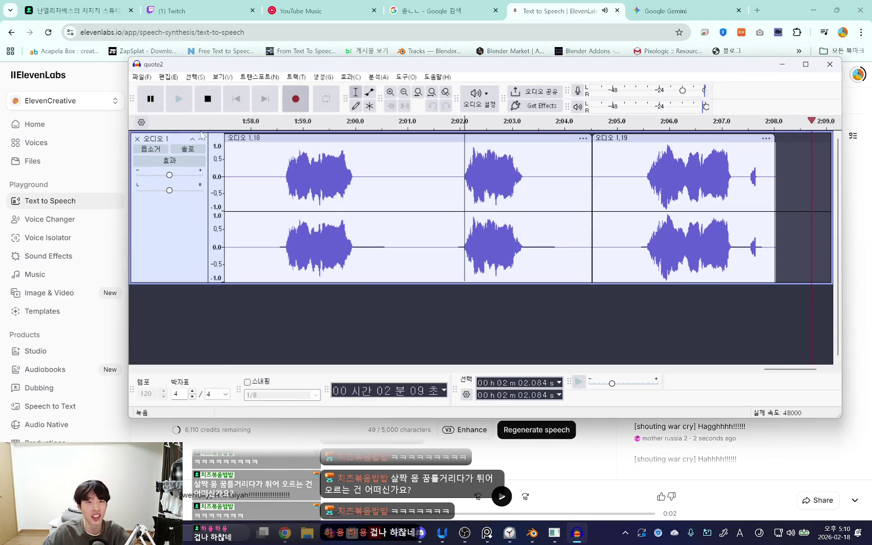
drag(739, 178, 639, 204)
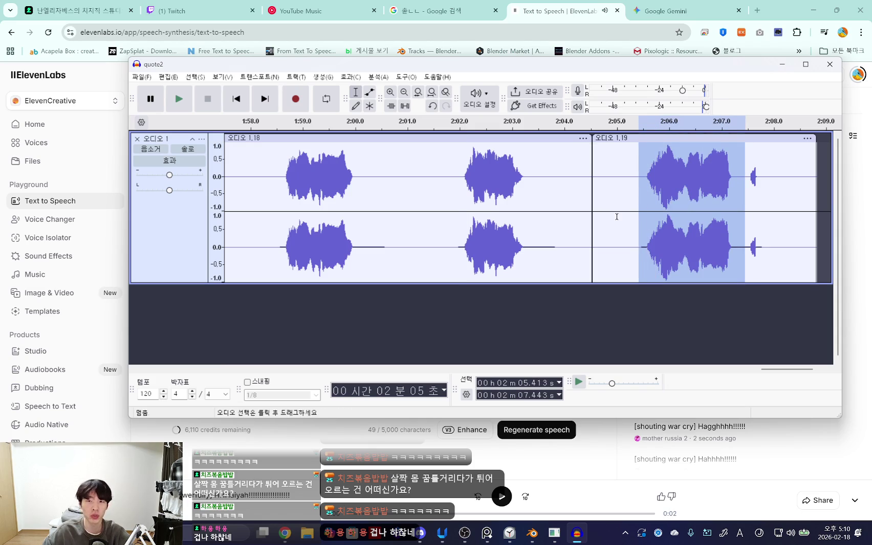
key(space)
click(352, 77)
mouse_move(373, 169)
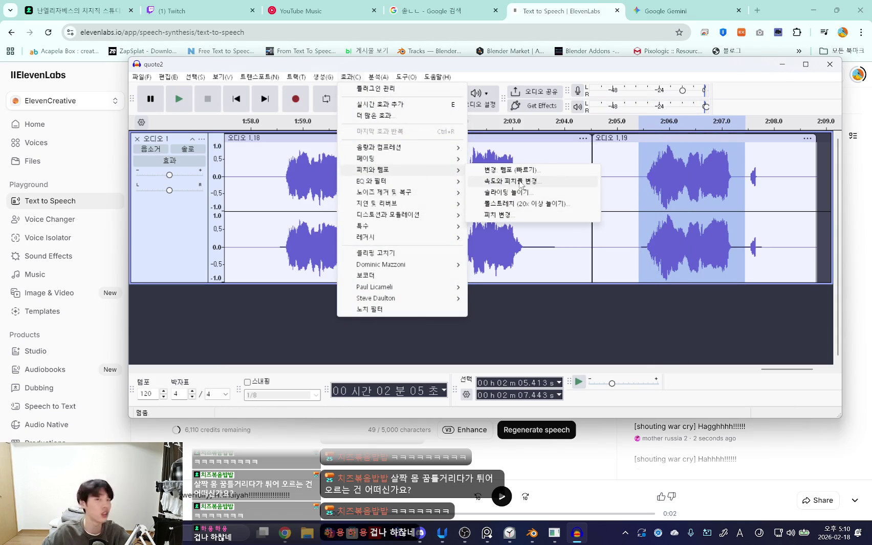
click(512, 170)
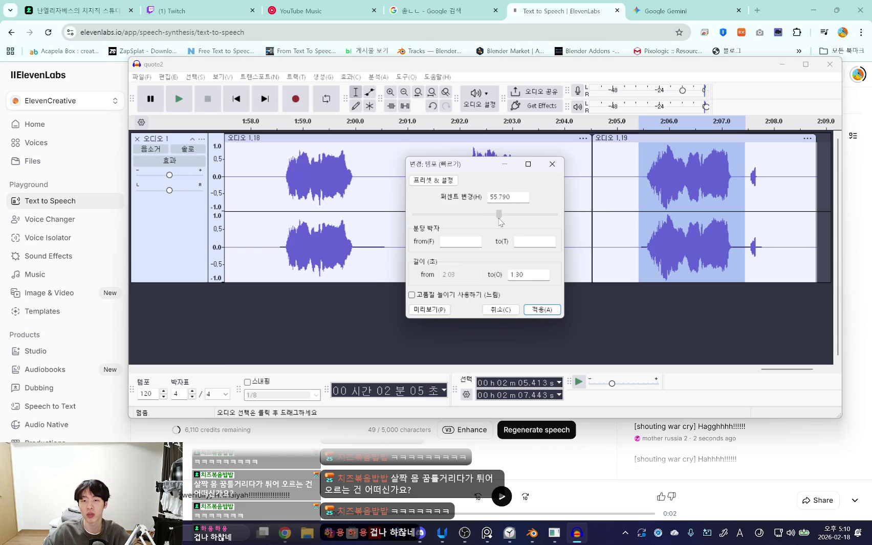
click(532, 310)
key(space)
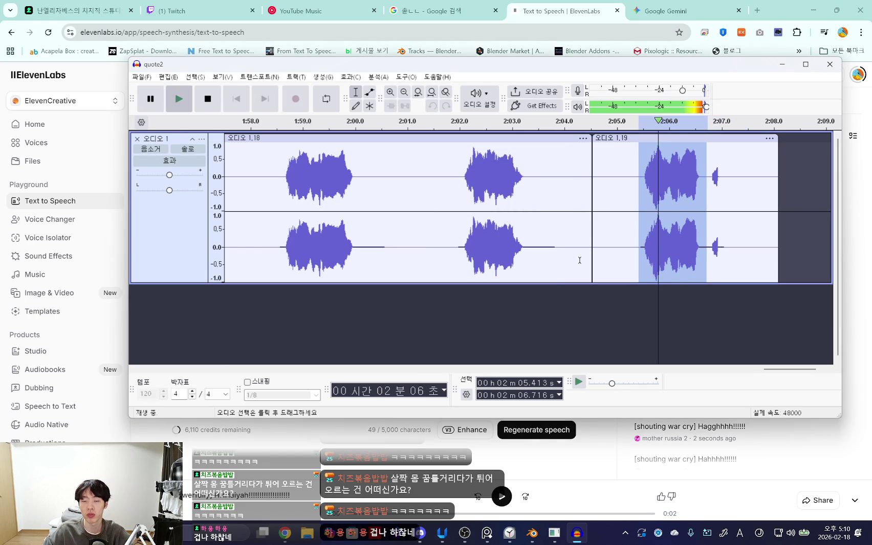
click(729, 185)
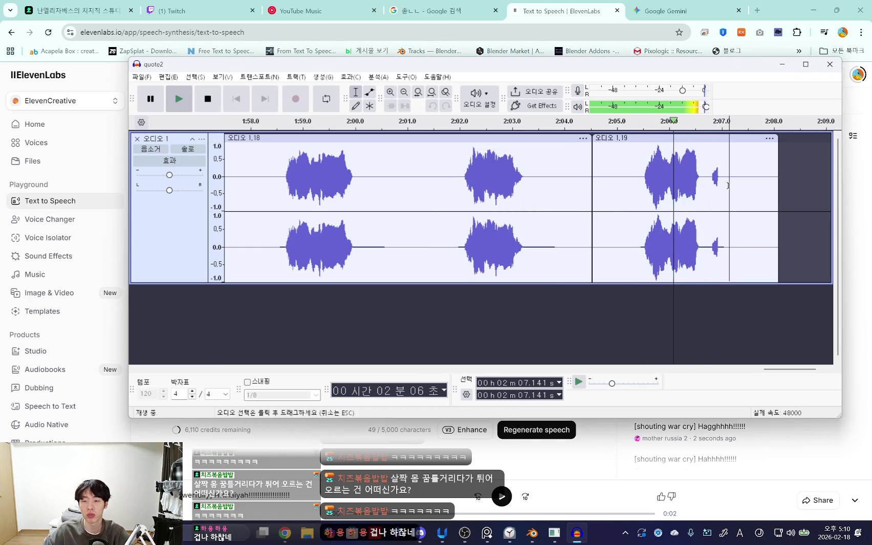
drag(639, 183, 710, 182)
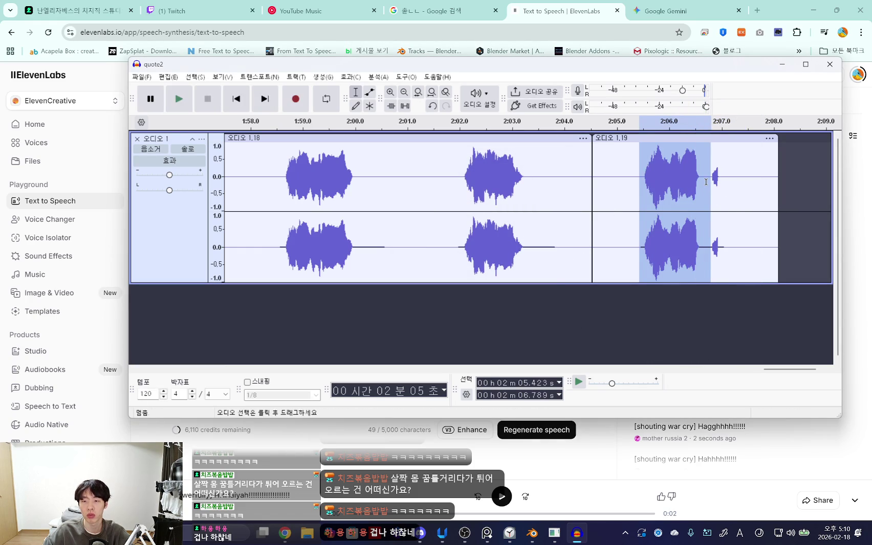
key(space)
key(space)
key(ctrl+z)
key(space)
key(alt+Tab)
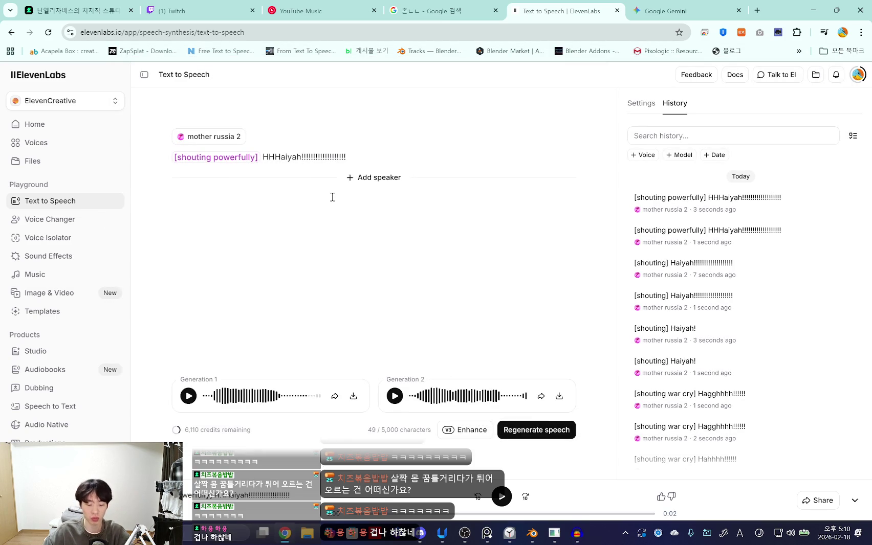
text(ggg)
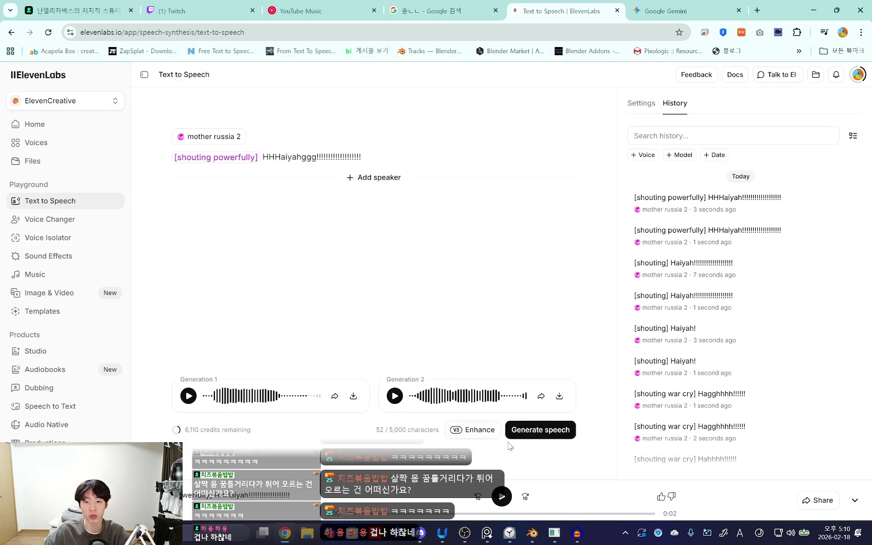
click(512, 435)
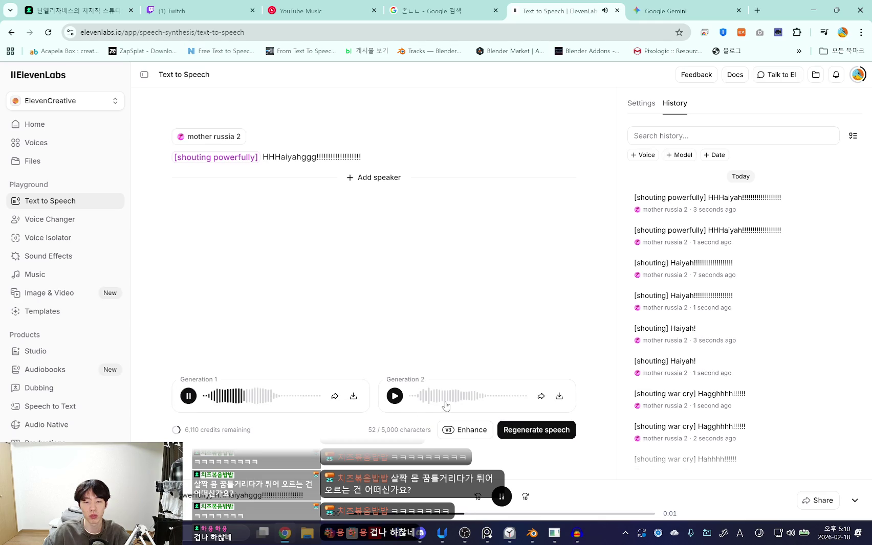
click(394, 396)
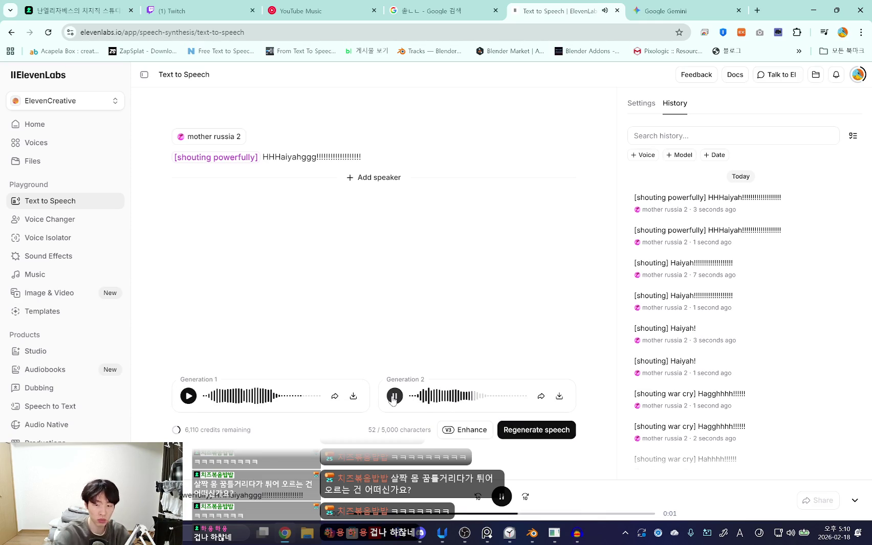
click(501, 496)
click(502, 432)
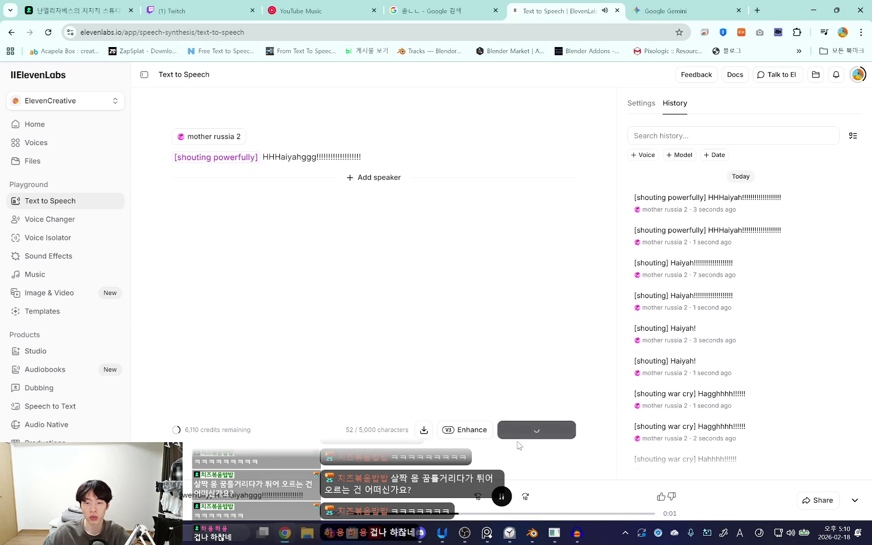
click(189, 397)
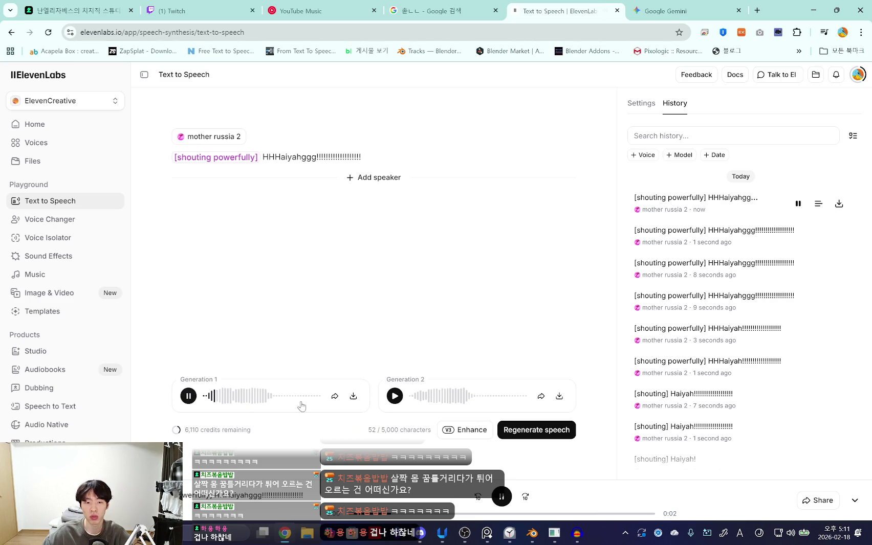
click(395, 397)
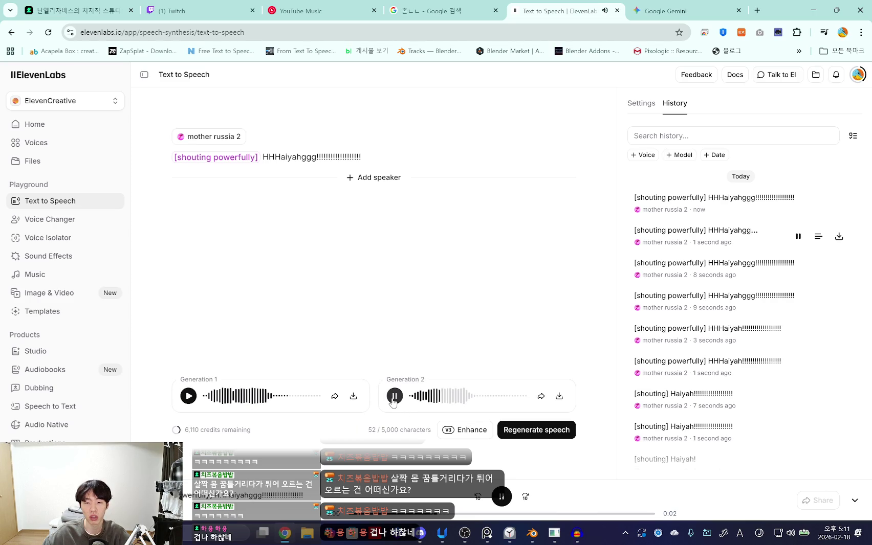
click(189, 397)
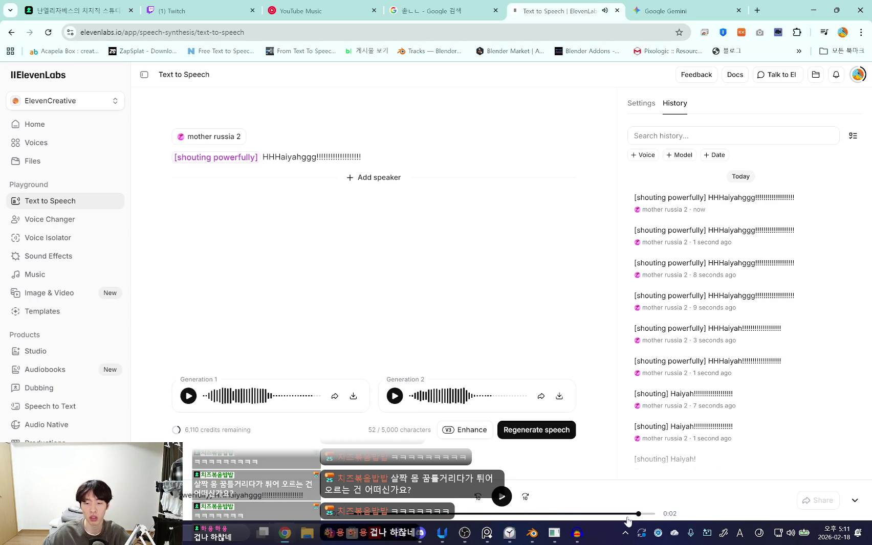
click(582, 536)
key(space)
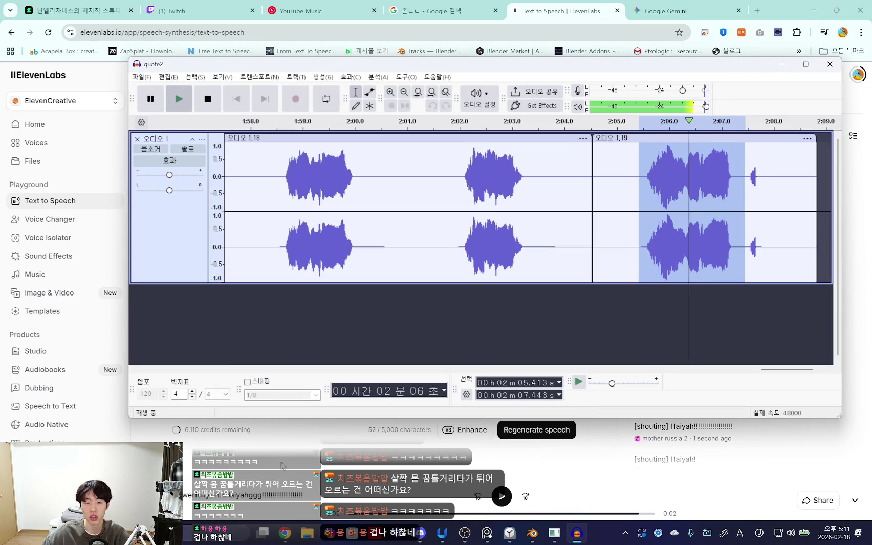
click(706, 207)
drag(227, 430, 233, 430)
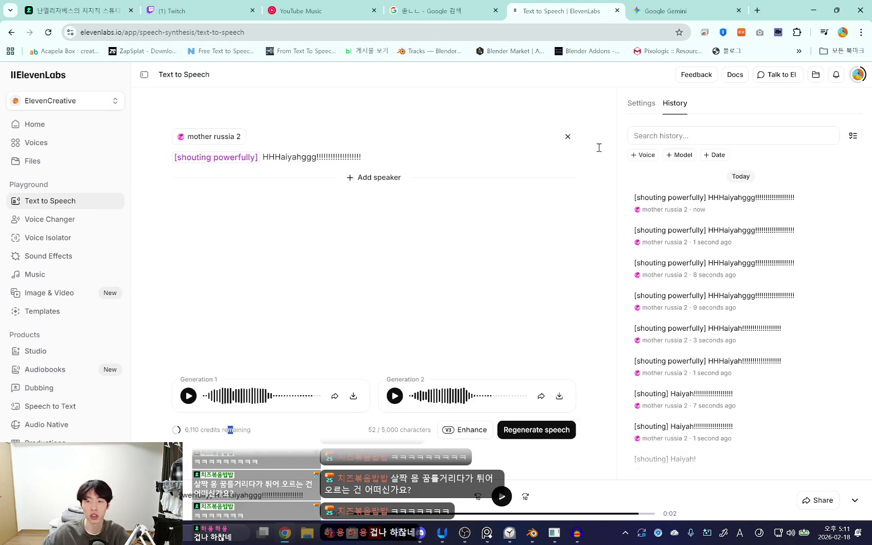
Step: Switch the voice to Sean from My Voices in the generation settings
click(638, 104)
click(676, 103)
click(642, 104)
click(706, 203)
click(745, 128)
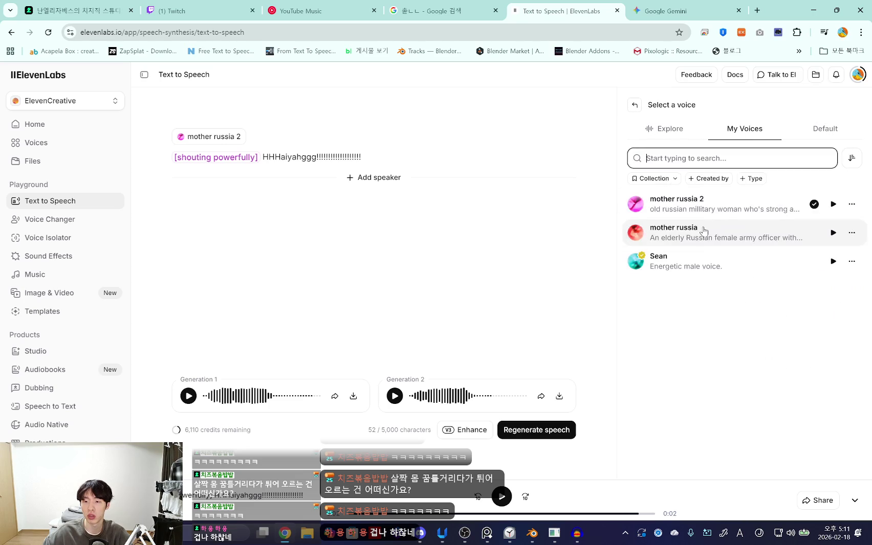
click(701, 260)
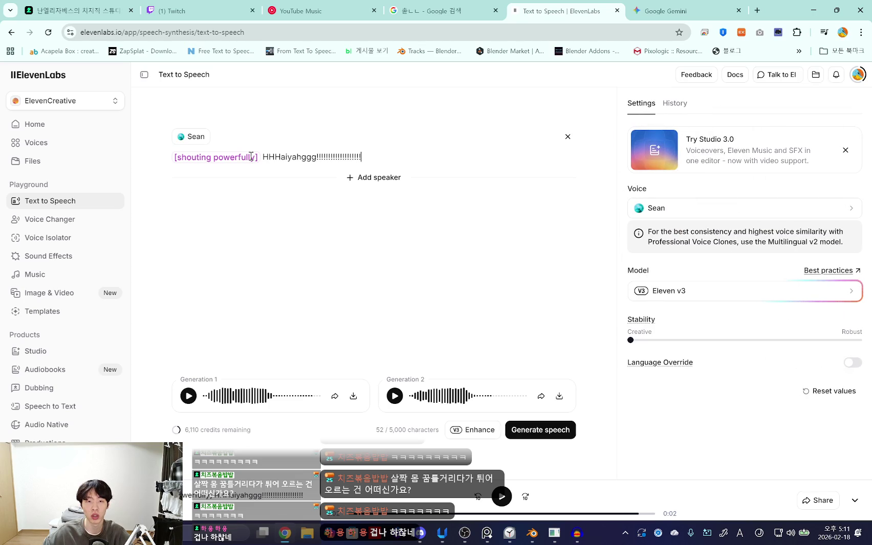
Step: Change the tag to '[screaming in fear]', rewrite the line as a scream, generate, and play Generation 2
drag(255, 158, 182, 162)
text(screaming in fear)
drag(369, 157, 249, 158)
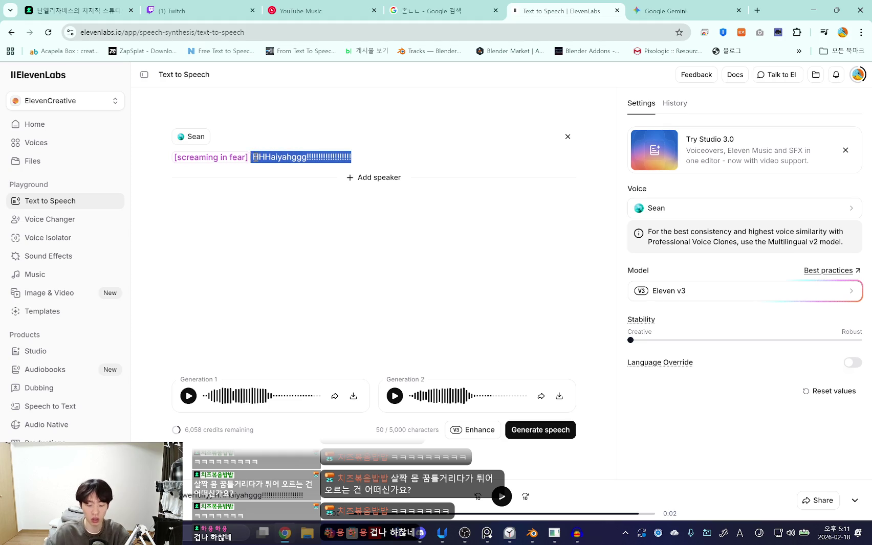
text(ang)
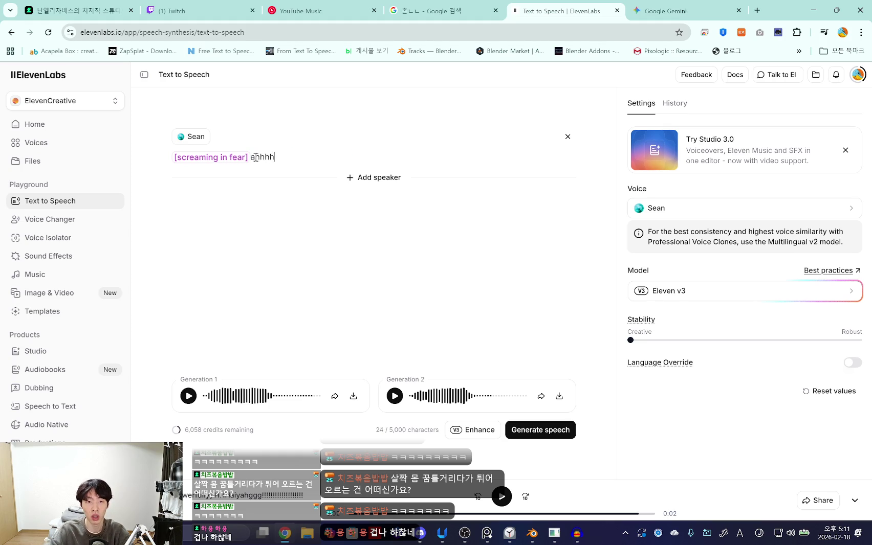
text(!!!!!)
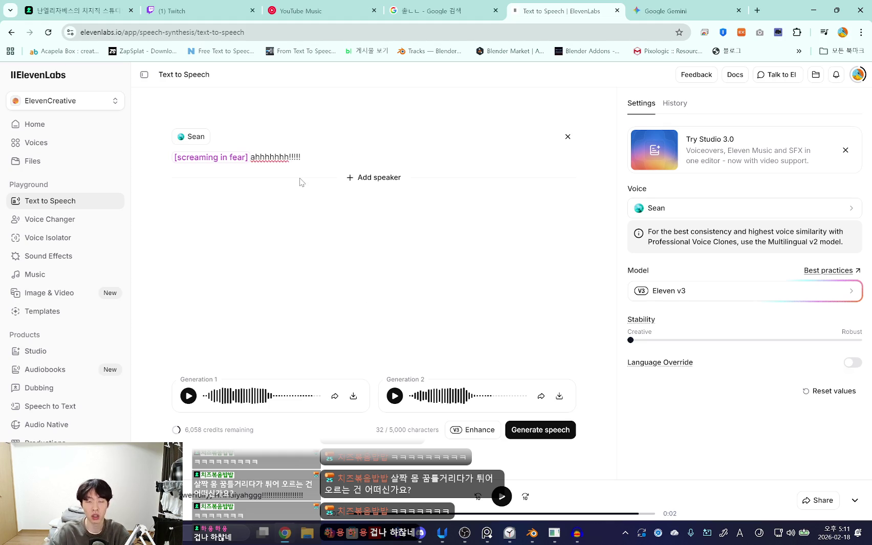
click(553, 429)
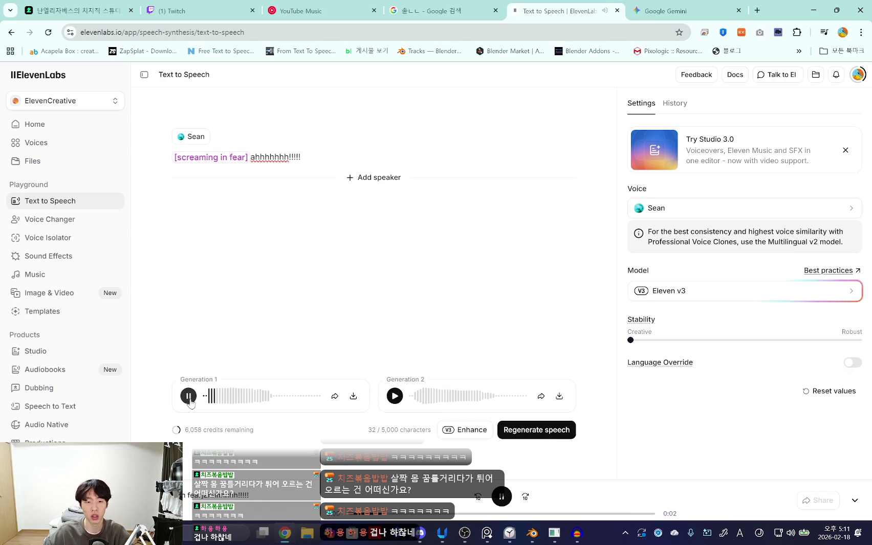
click(395, 397)
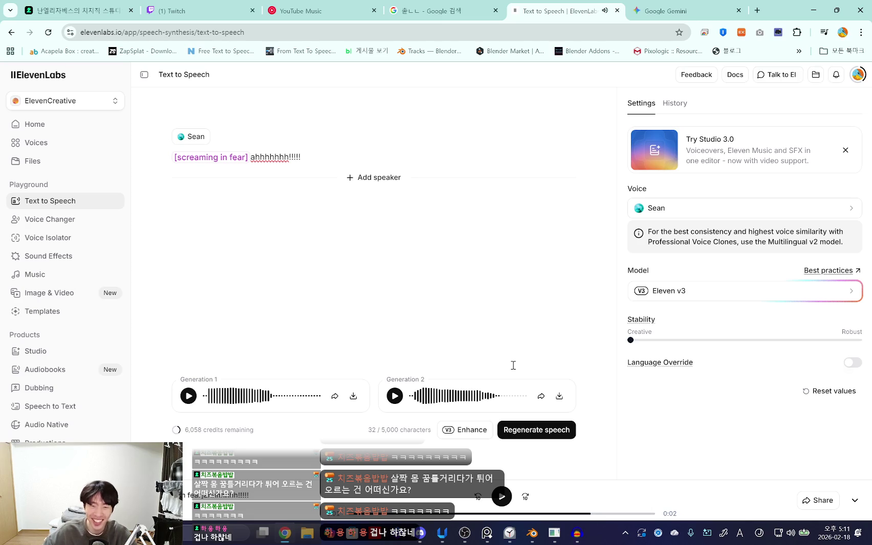
click(577, 533)
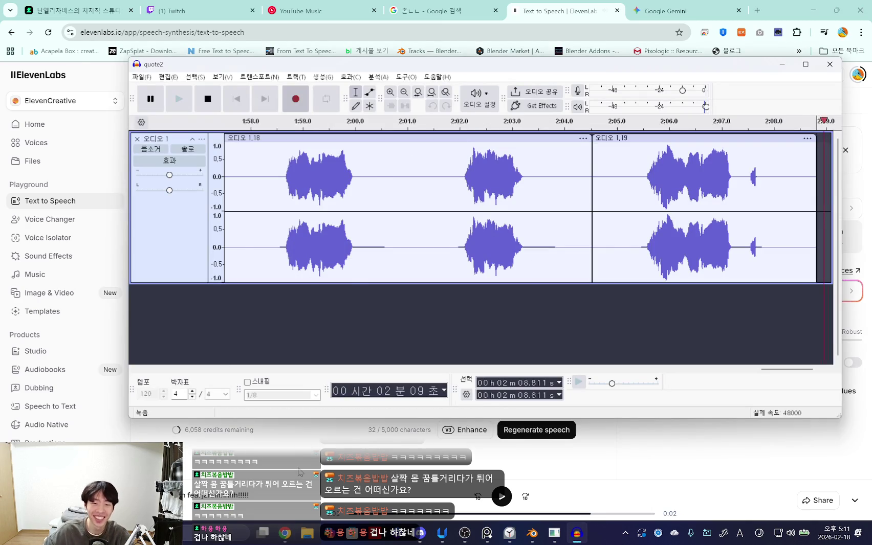
Step: Record the scream take as clip 1.20 in quote2 and place the edit point at 2:11.134
click(577, 533)
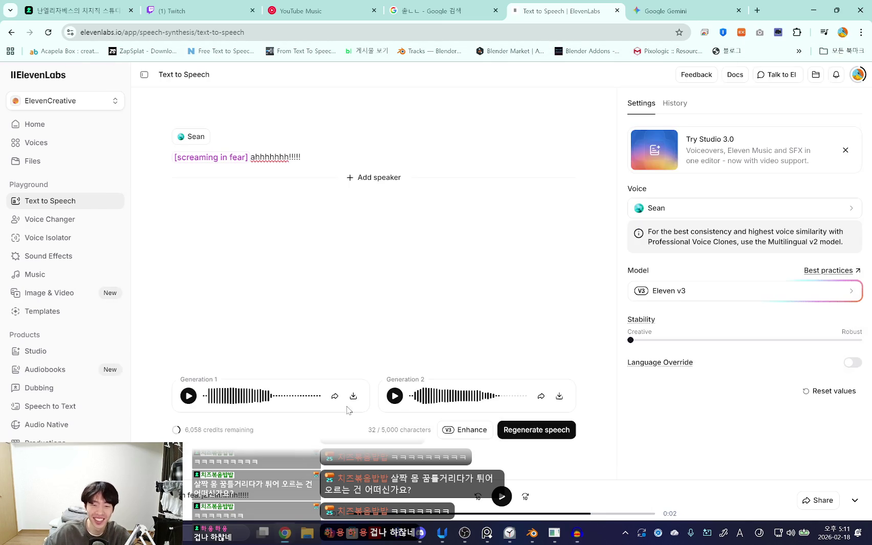
click(393, 397)
click(577, 533)
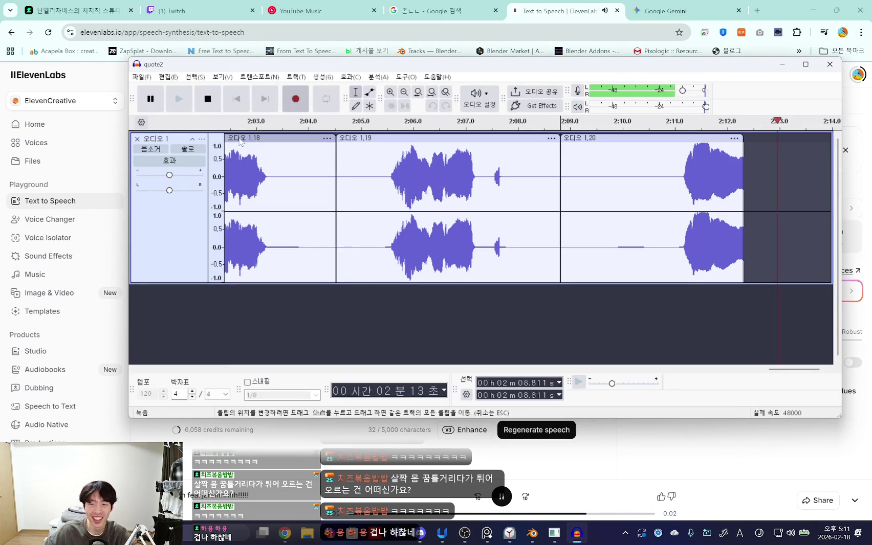
click(207, 99)
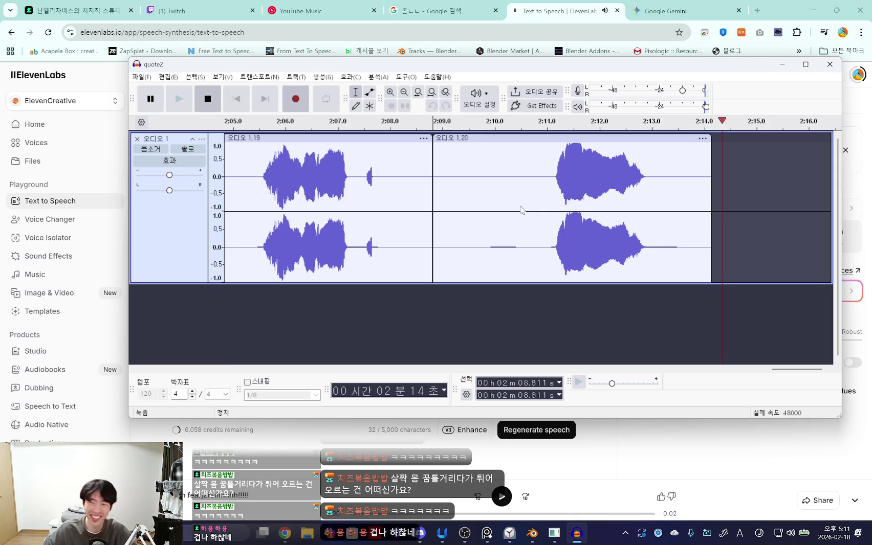
click(555, 156)
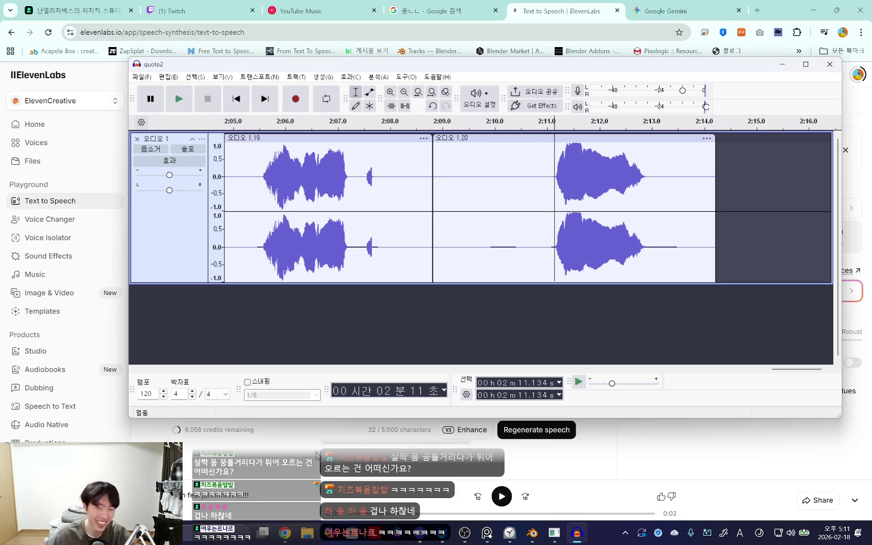
Step: Rewrite the scream as 'arghh!!!!!', generate new takes, and preview the quote2 recording
click(316, 454)
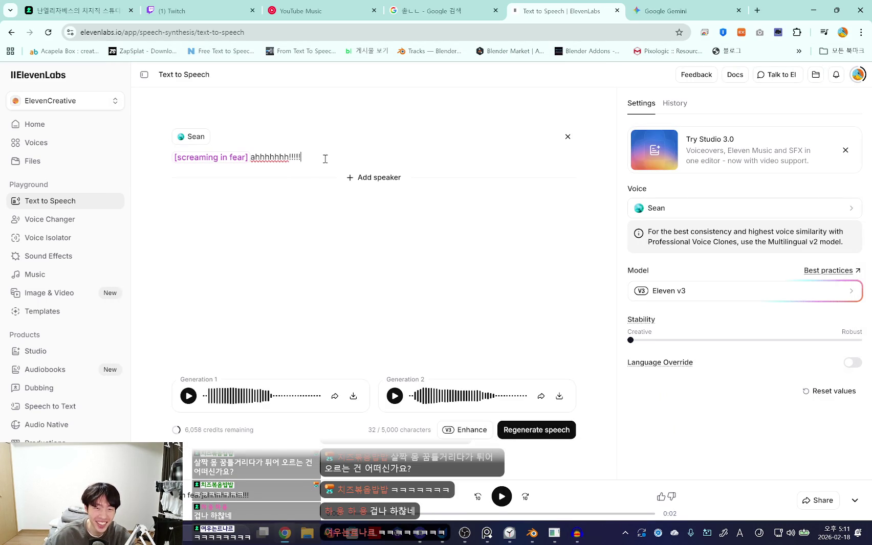
drag(325, 158, 255, 165)
text(ah)
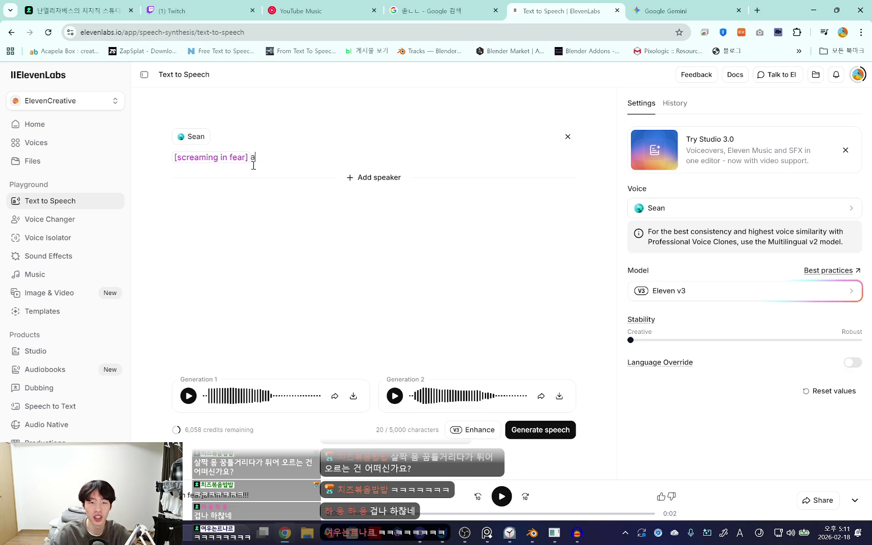
click(540, 430)
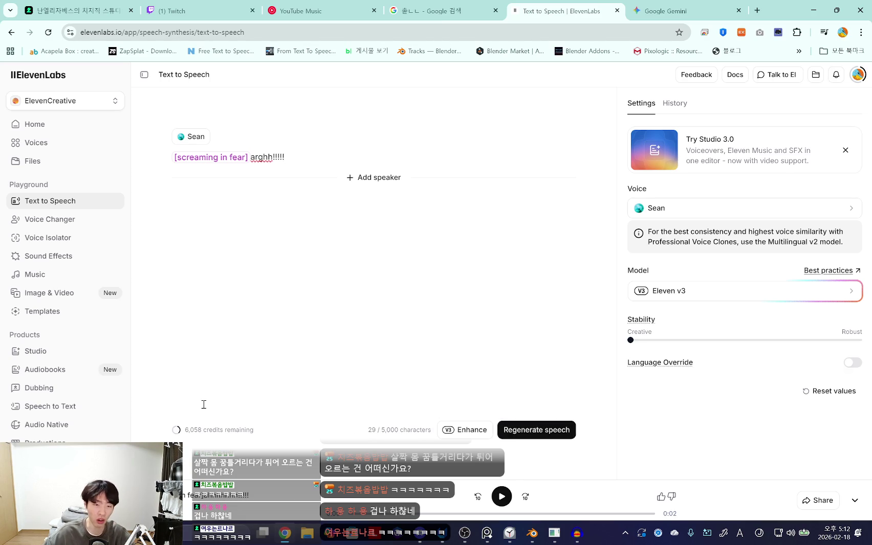
click(395, 400)
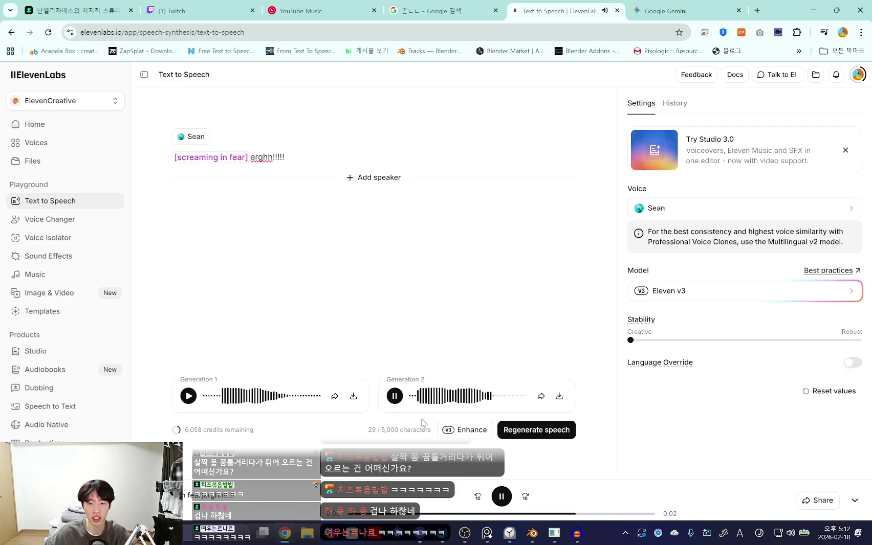
click(577, 534)
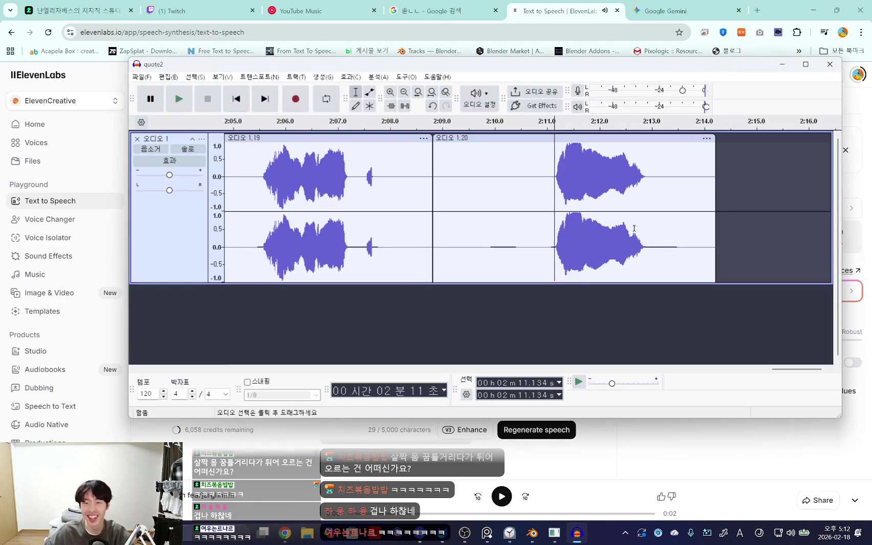
key(space)
key(space)
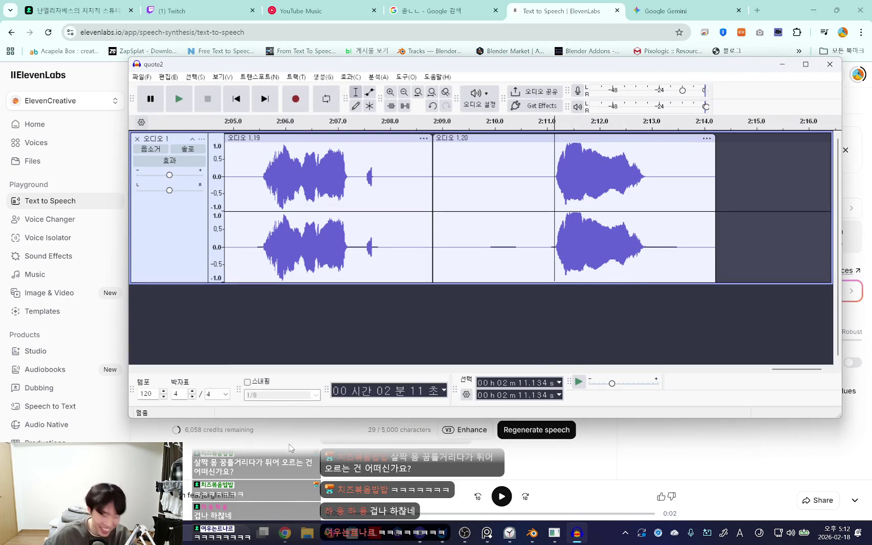